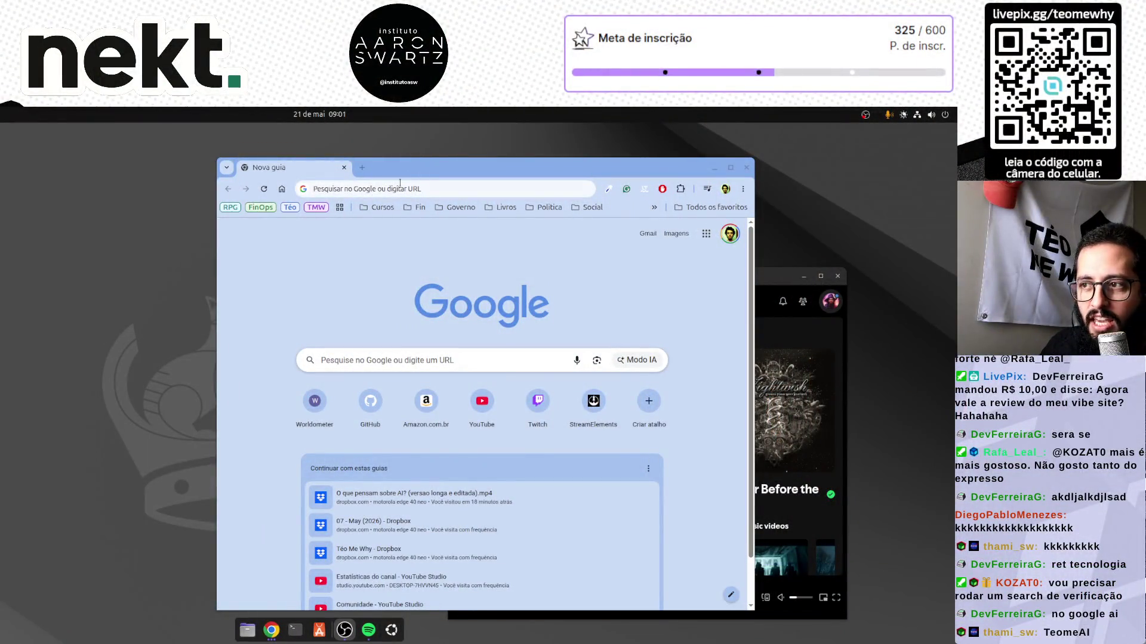
# Step: Search Google for 'ret tecnologia'
pyautogui.click(398, 185)
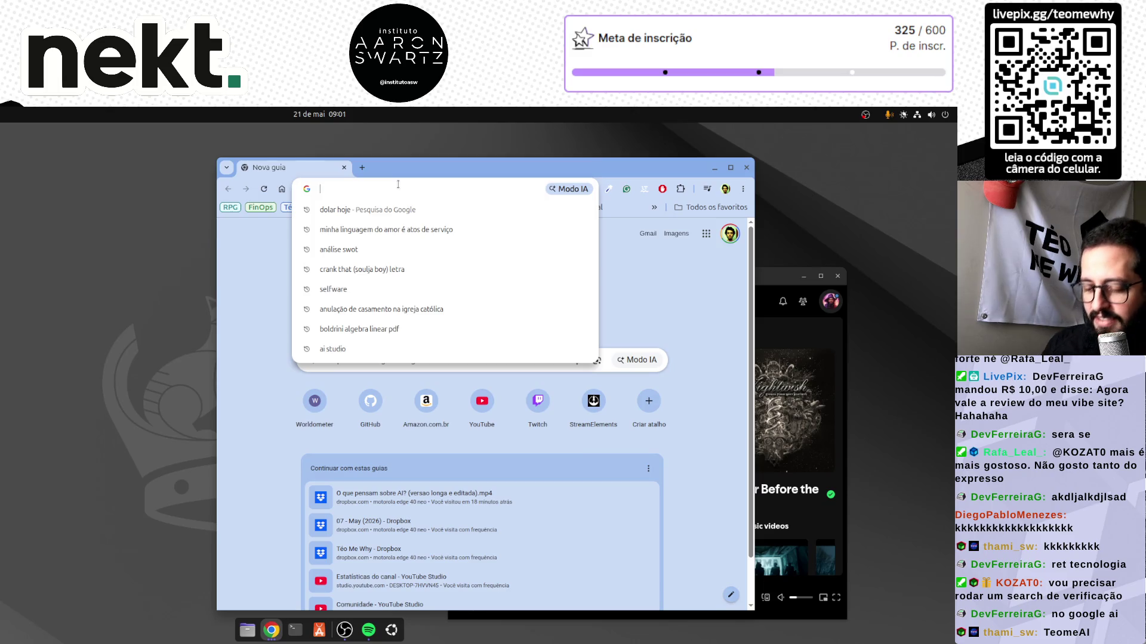
pyautogui.write('ret tecnologia')
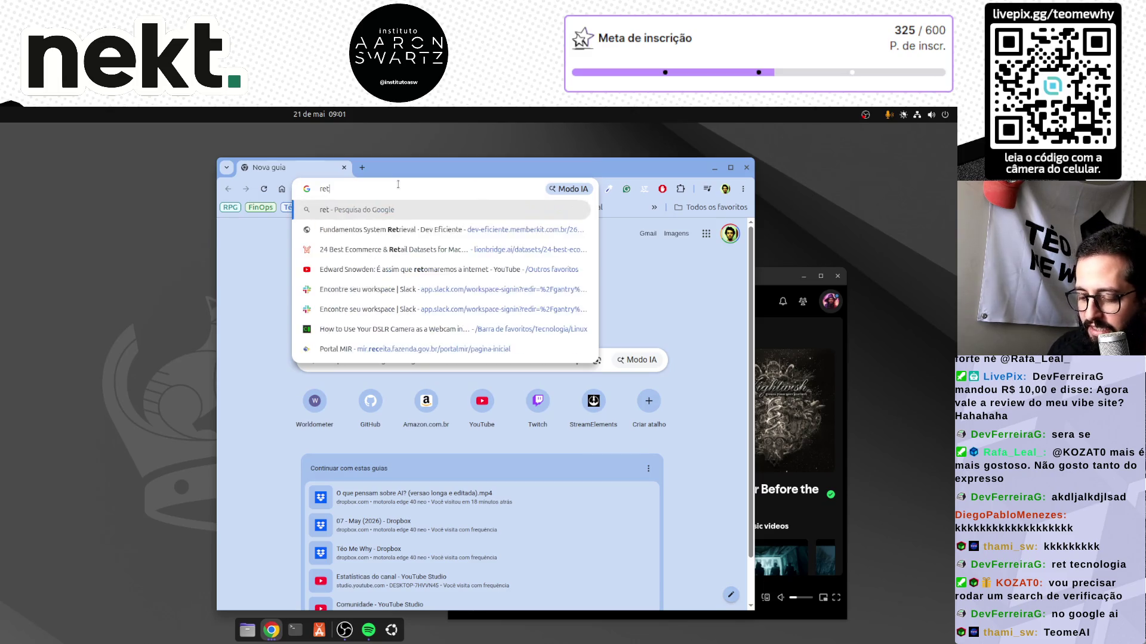
pyautogui.press('Return')
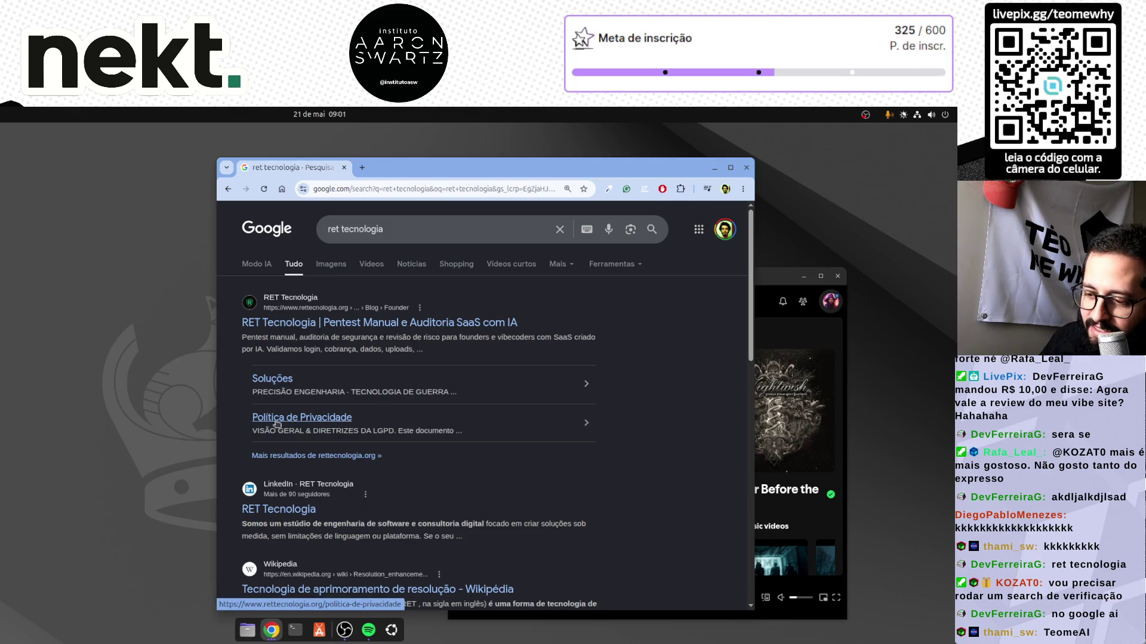
# Step: Enlarge the Chrome window and open the RET Tecnologia result in a background tab
pyautogui.moveTo(217, 159); pyautogui.dragTo(141, 124)
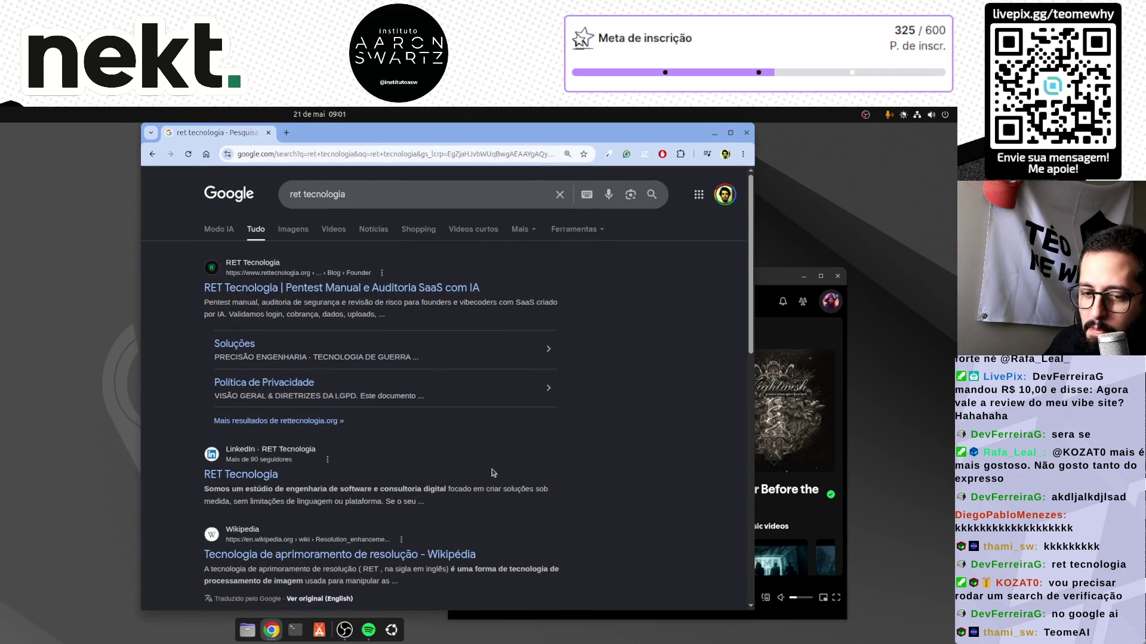
pyautogui.moveTo(757, 611)
pyautogui.mouseDown()
pyautogui.moveTo(793, 642)
pyautogui.moveTo(958, 643)
pyautogui.mouseUp()
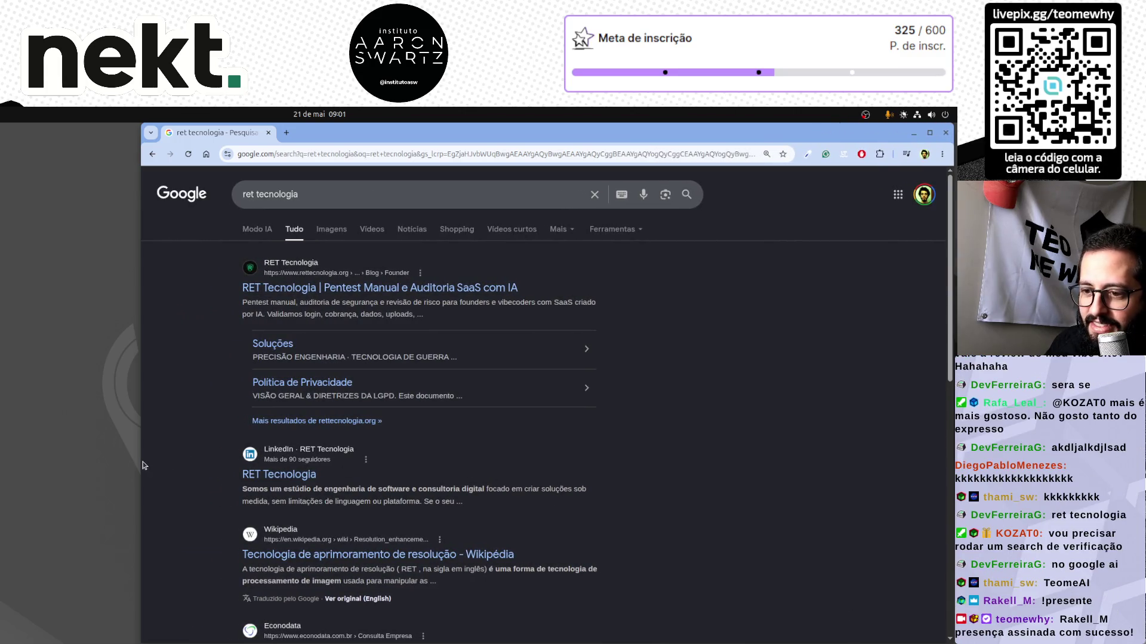
pyautogui.moveTo(140, 462); pyautogui.dragTo(72, 463)
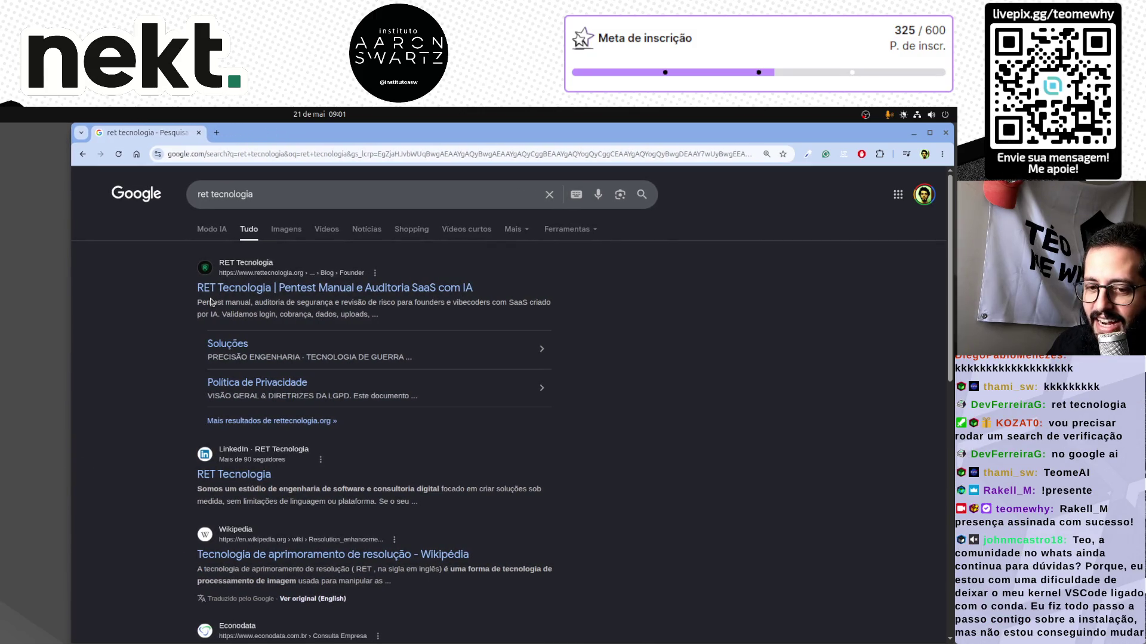
pyautogui.scroll(-2, 142, 425)
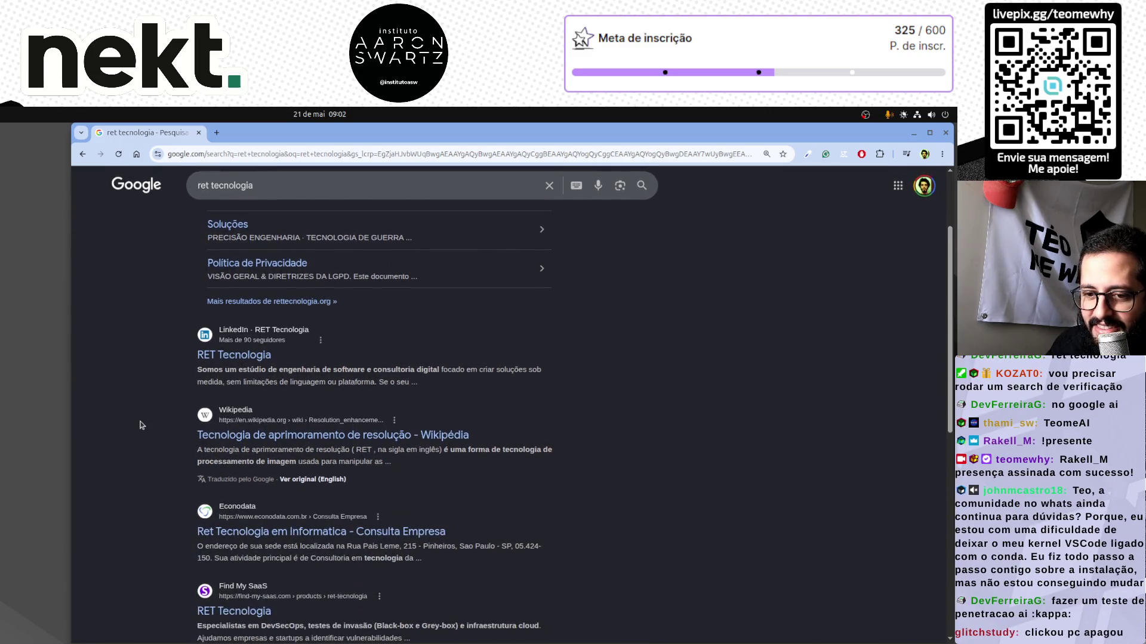
pyautogui.scroll(2, 142, 425)
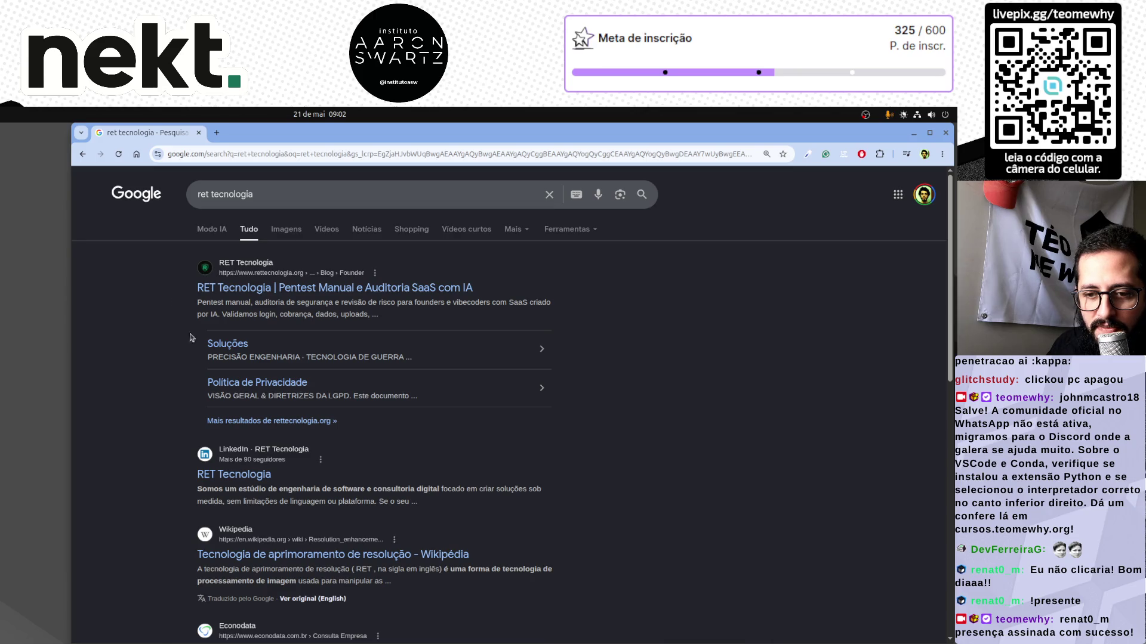
pyautogui.middleClick(242, 289)
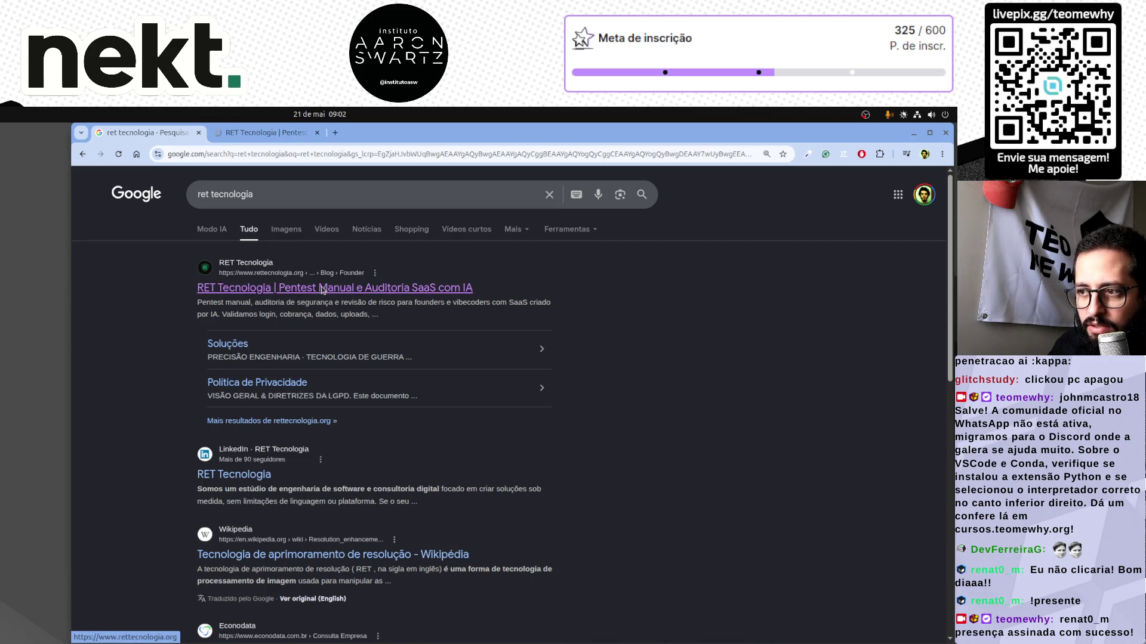
# Step: Switch to the RET Tecnologia tab and scroll down its landing page to the Find My SaaS card
pyautogui.click(261, 138)
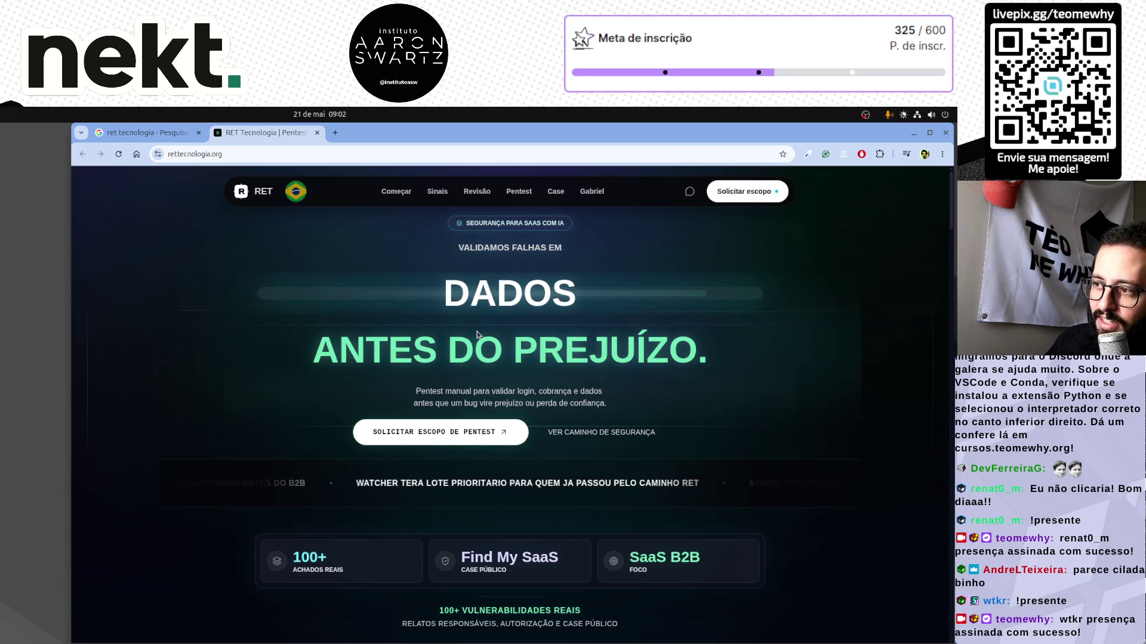
pyautogui.scroll(-2, 494, 306)
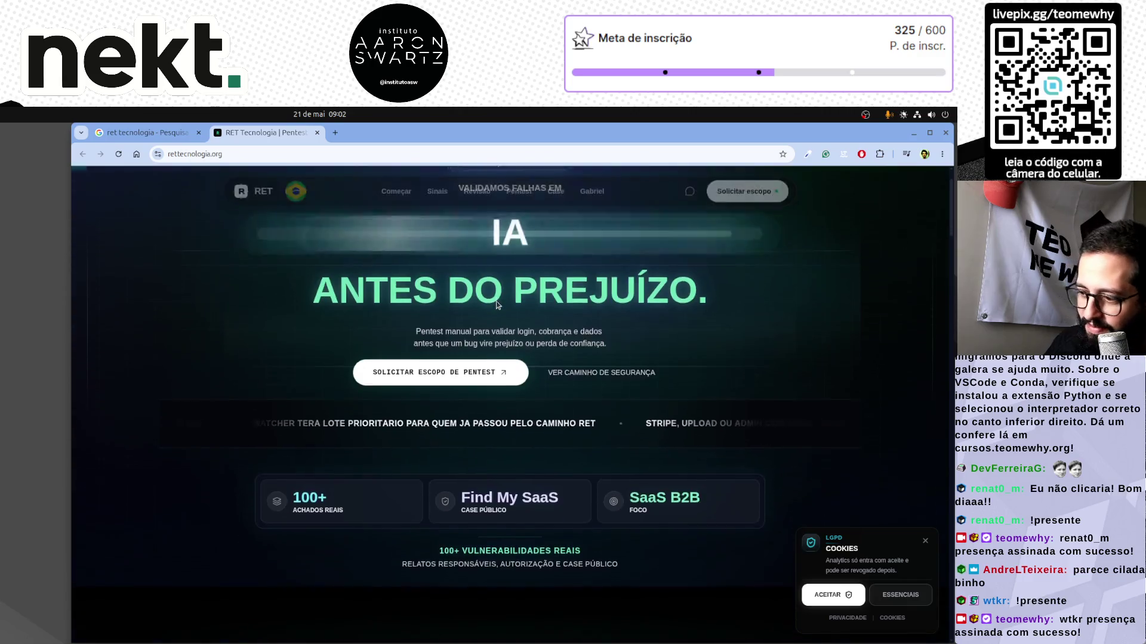
pyautogui.scroll(-1, 498, 304)
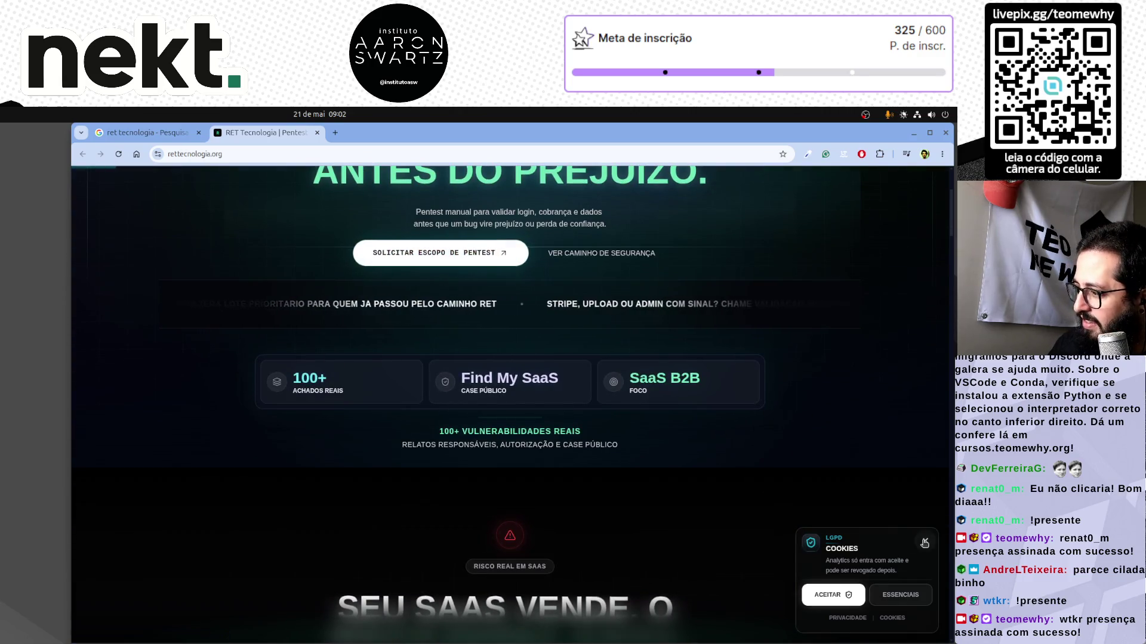
pyautogui.scroll(-2, 412, 404)
pyautogui.scroll(5, 412, 404)
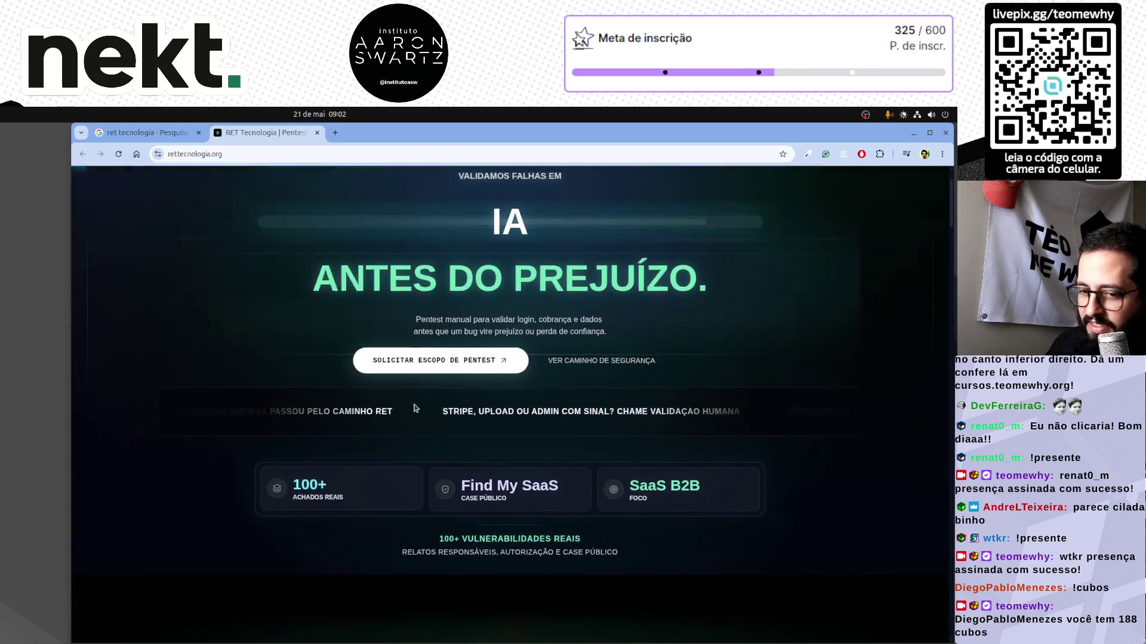
pyautogui.scroll(-2, 520, 475)
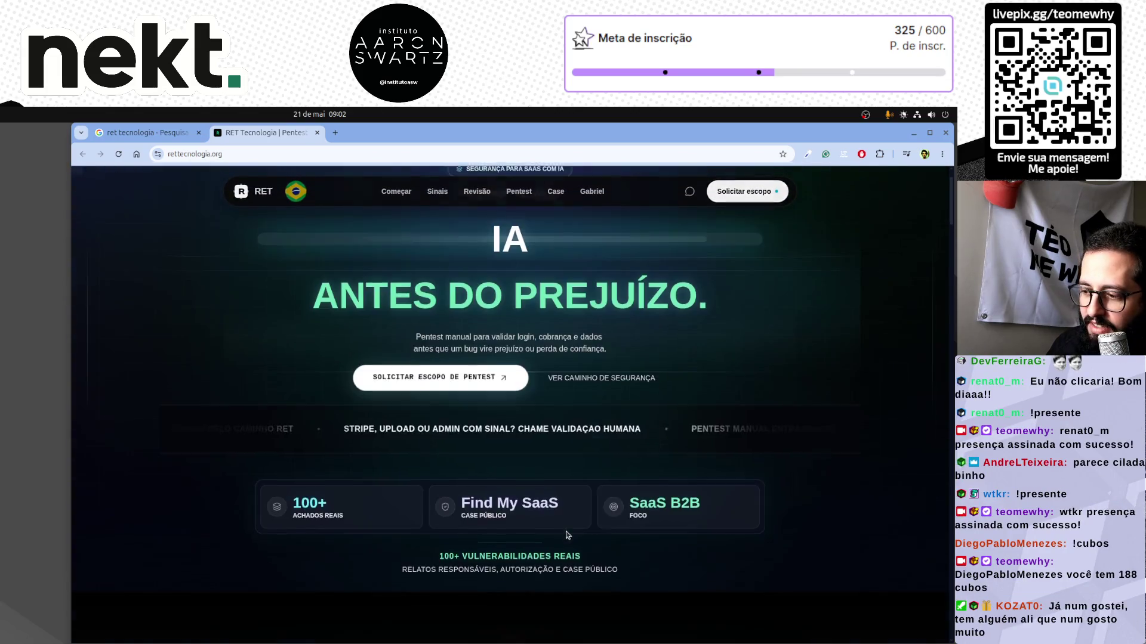
pyautogui.scroll(-4, 520, 475)
pyautogui.scroll(-2, 519, 475)
pyautogui.scroll(-8, 519, 475)
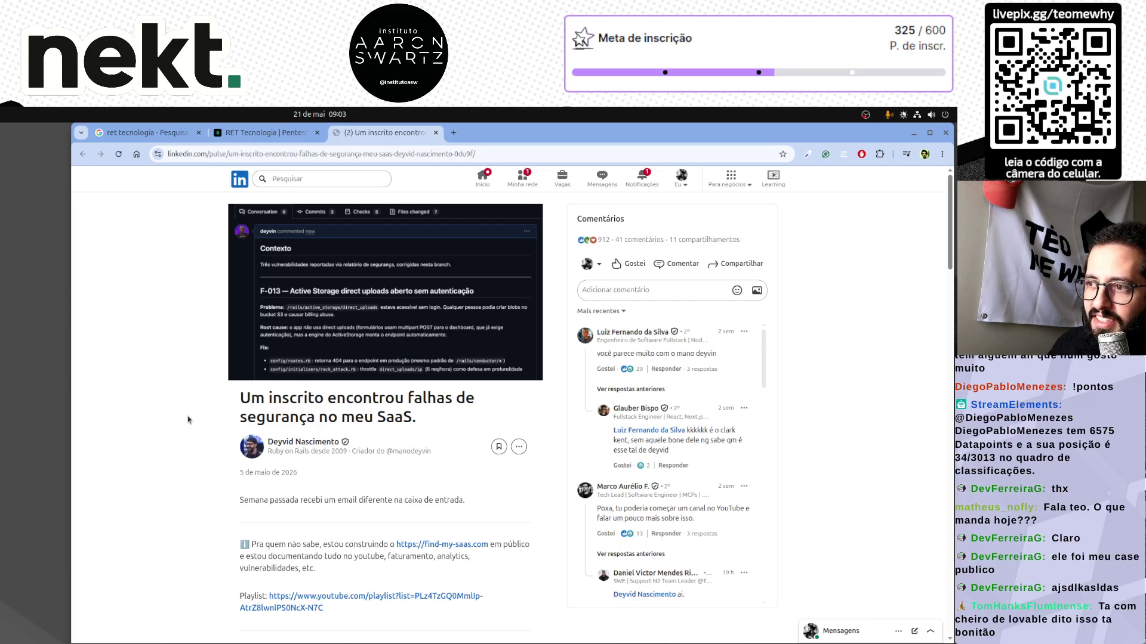
pyautogui.scroll(-5, 188, 419)
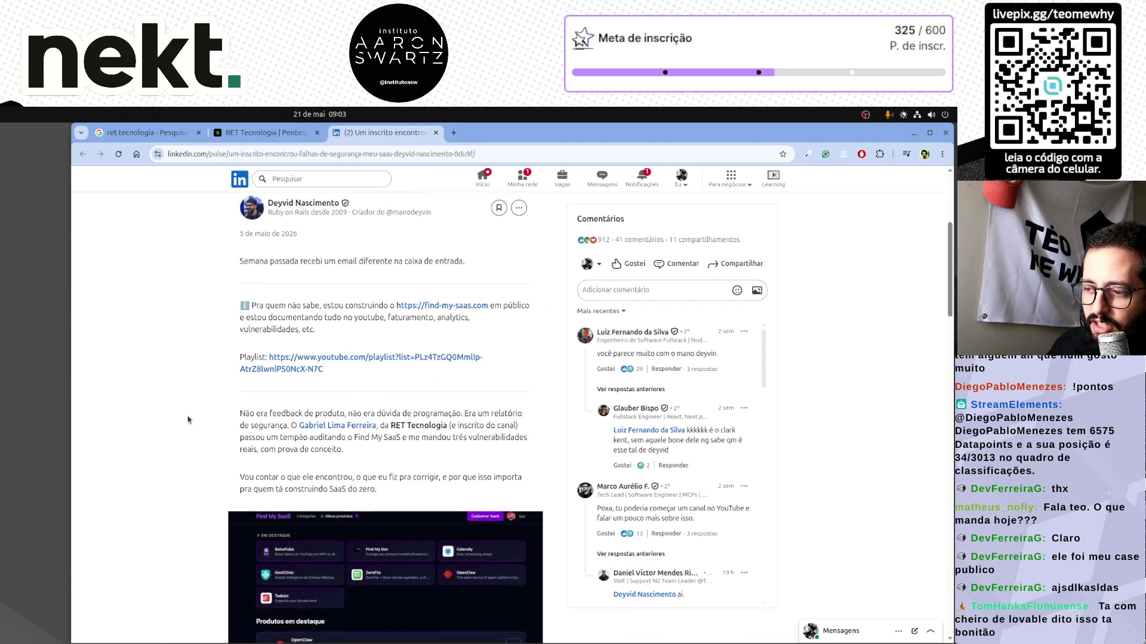
pyautogui.scroll(-15, 188, 420)
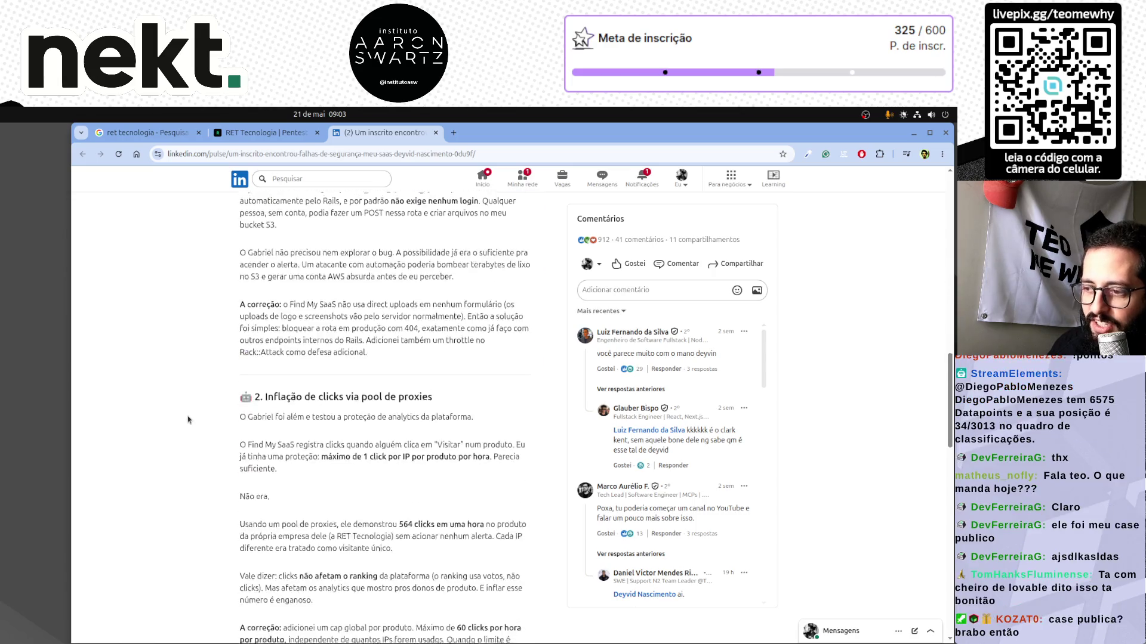
pyautogui.scroll(-15, 187, 419)
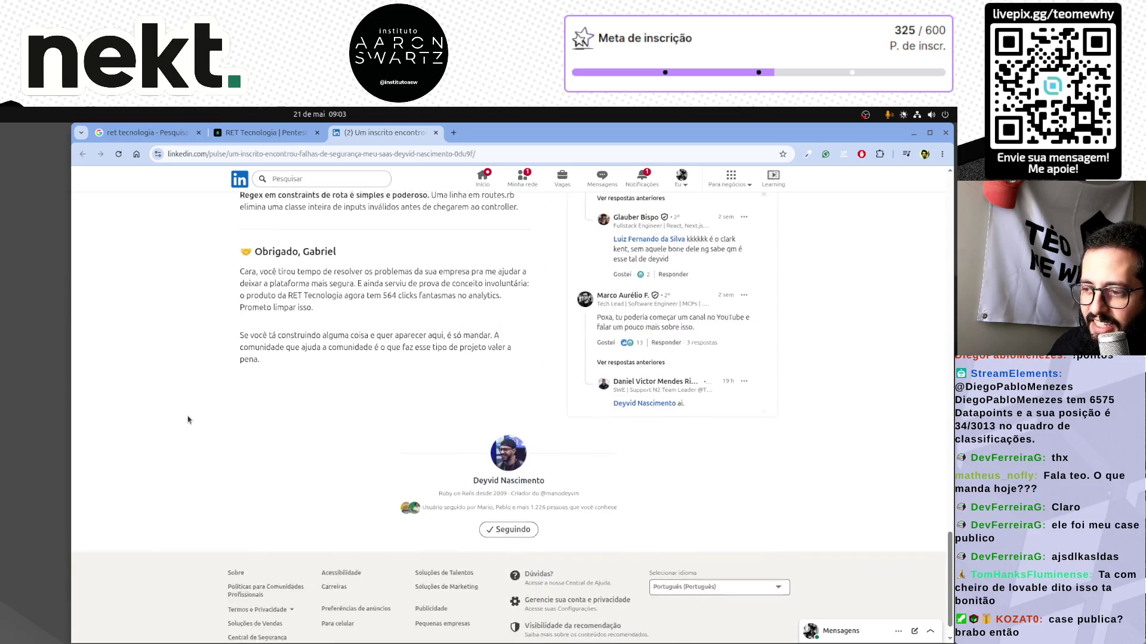
pyautogui.scroll(20, 188, 419)
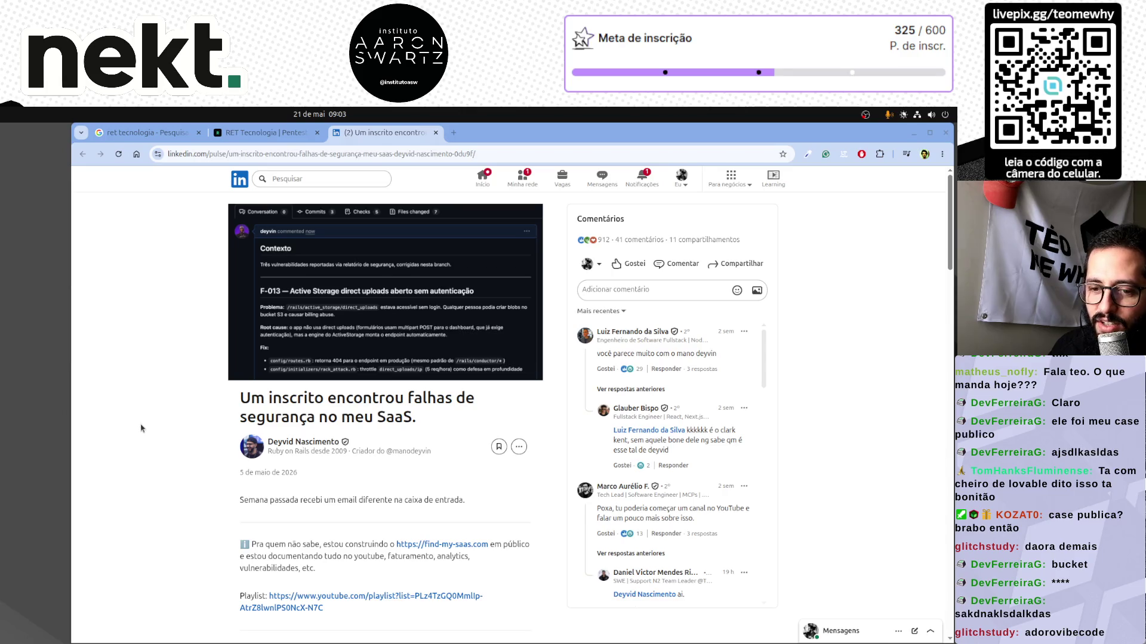
# Step: Return to the RET Tecnologia page, review its pricing cards and FAQ, then close that tab
pyautogui.hotkey('ctrl', 'pageup')
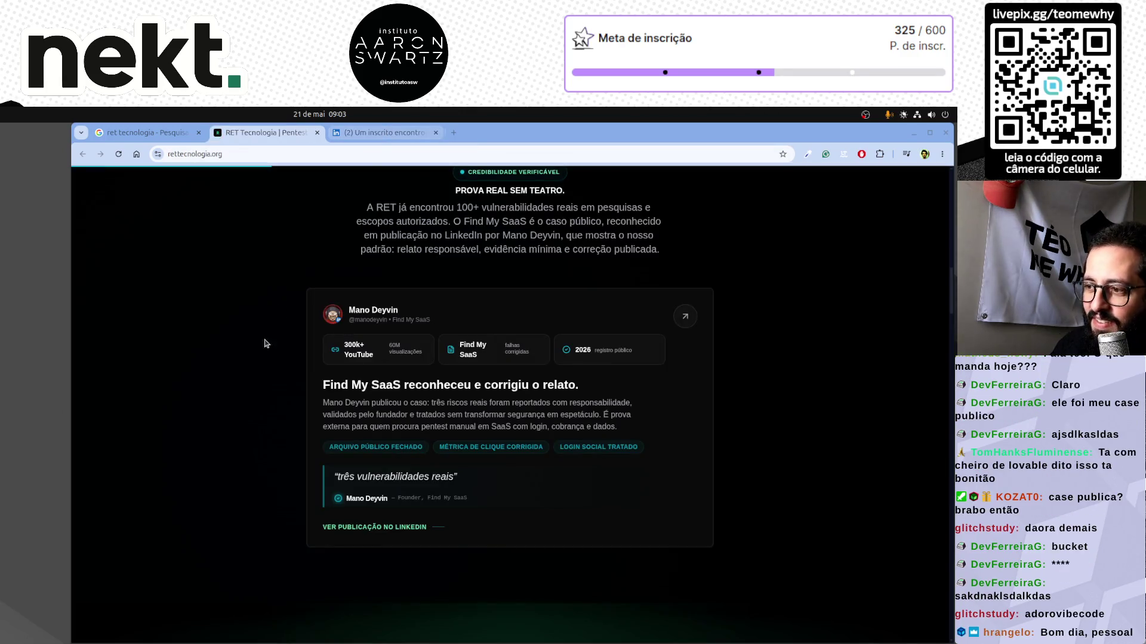
pyautogui.scroll(10, 254, 408)
pyautogui.scroll(6, 255, 407)
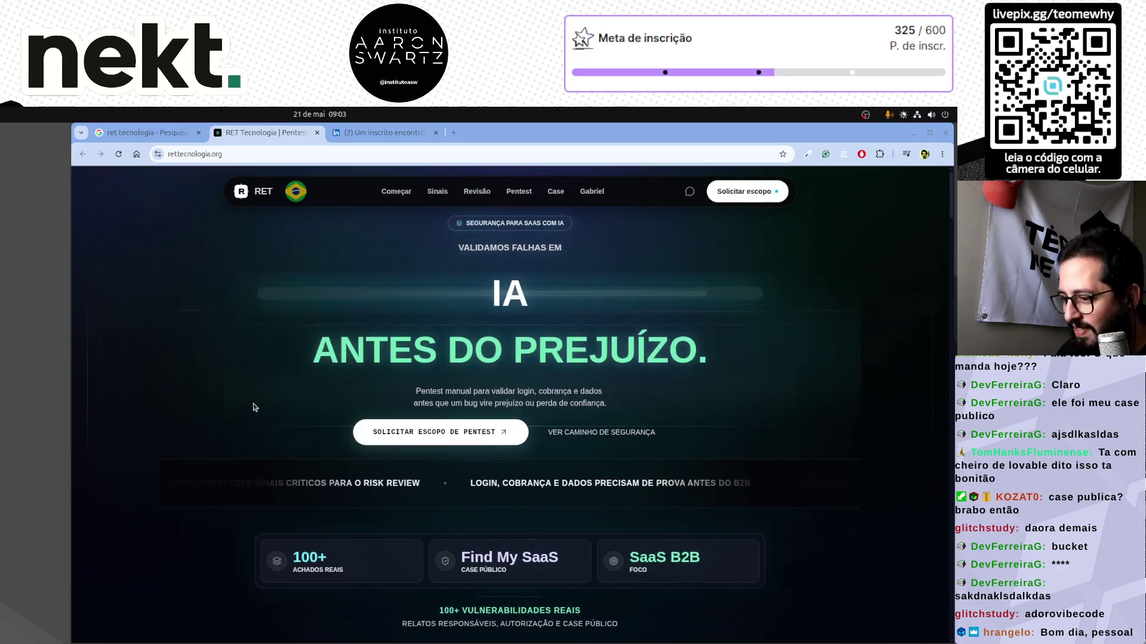
pyautogui.scroll(-6, 255, 408)
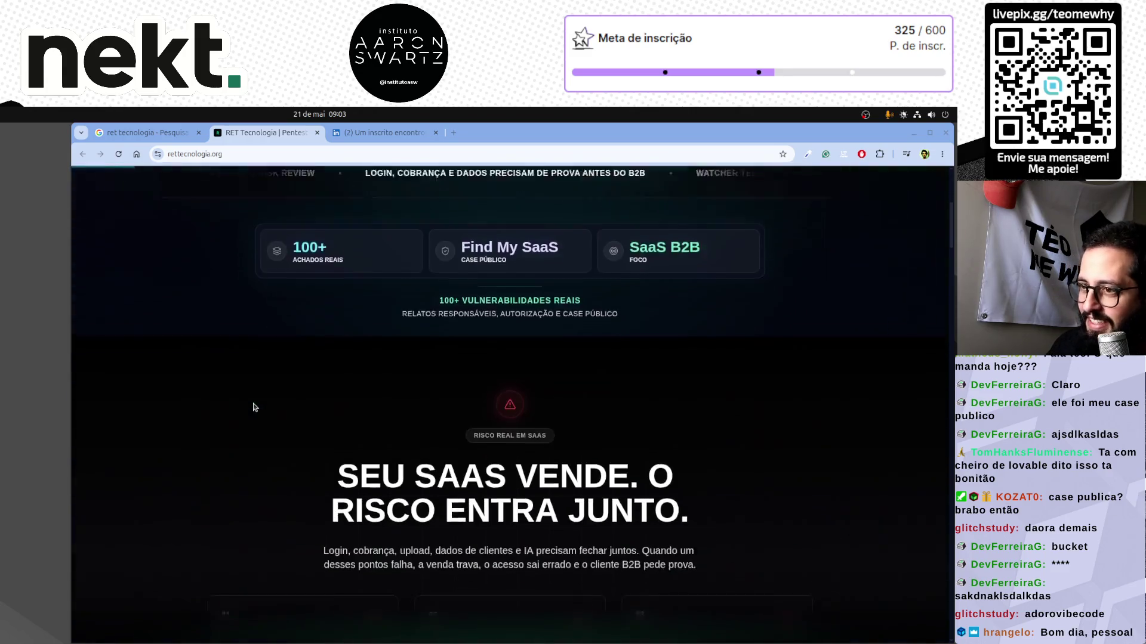
pyautogui.scroll(-15, 255, 408)
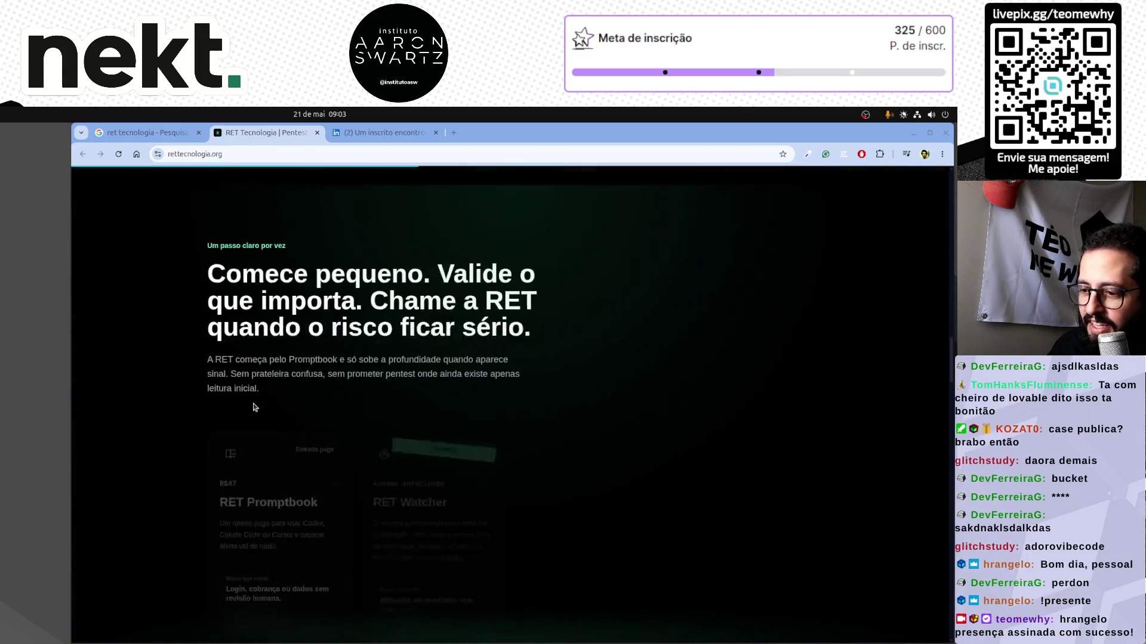
pyautogui.scroll(-15, 255, 408)
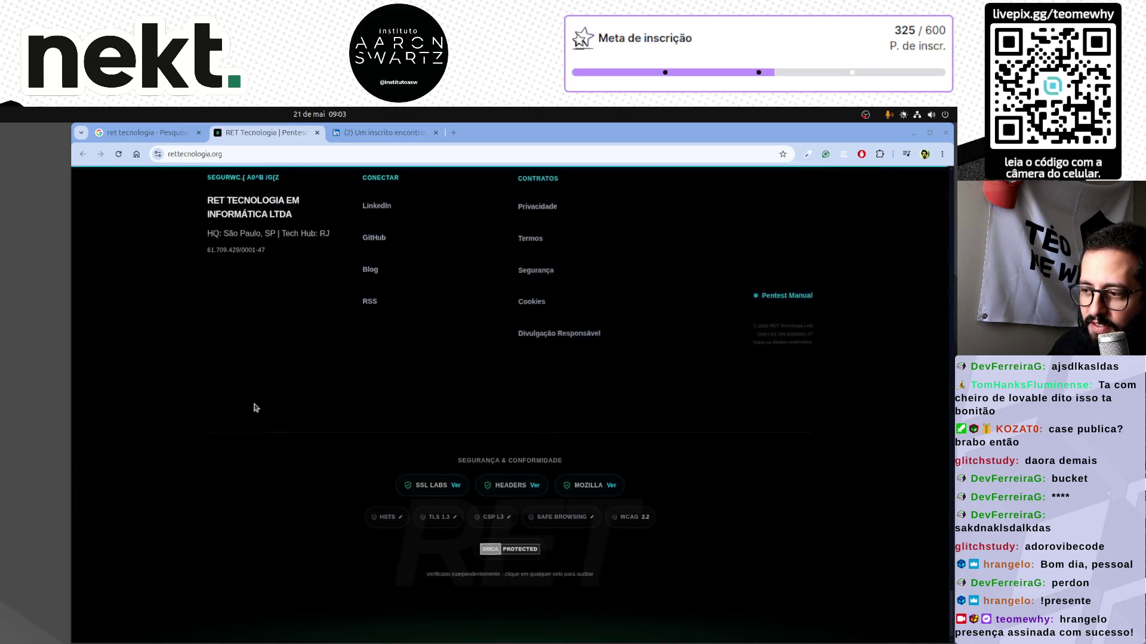
pyautogui.scroll(15, 255, 408)
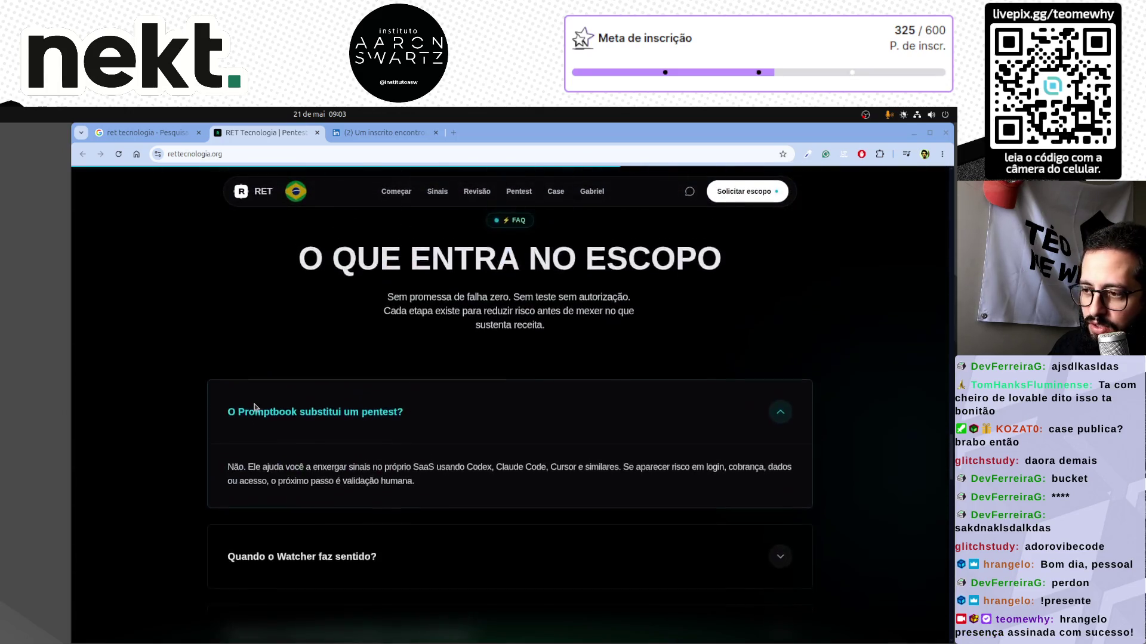
pyautogui.scroll(15, 255, 408)
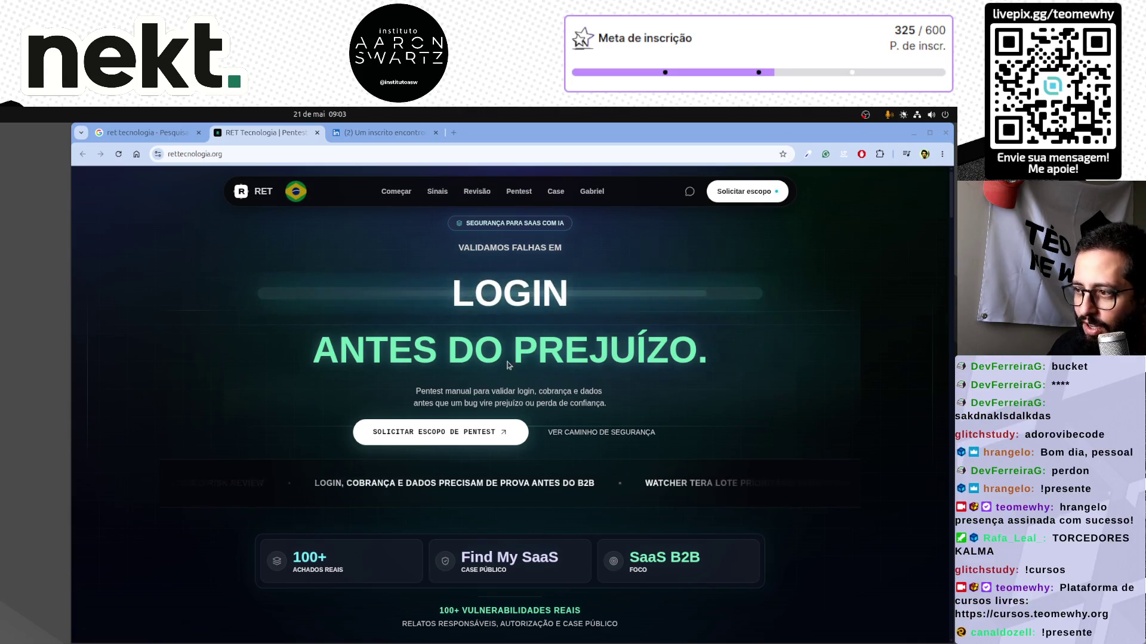
pyautogui.scroll(-2, 507, 406)
pyautogui.scroll(-5, 508, 407)
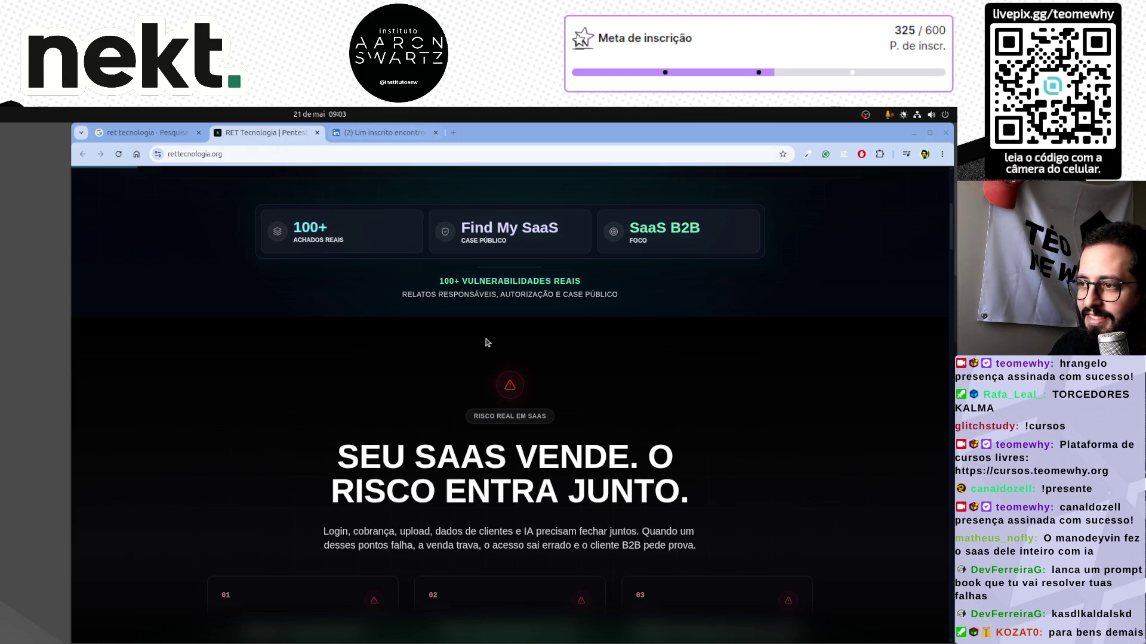
pyautogui.scroll(5, 493, 368)
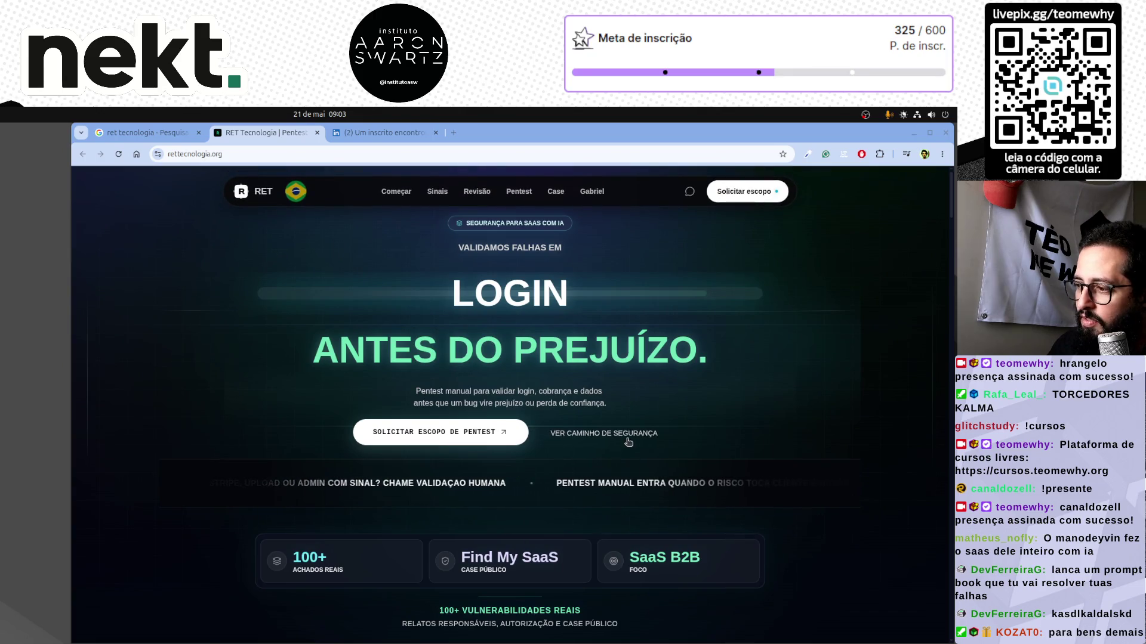
pyautogui.scroll(-10, 561, 388)
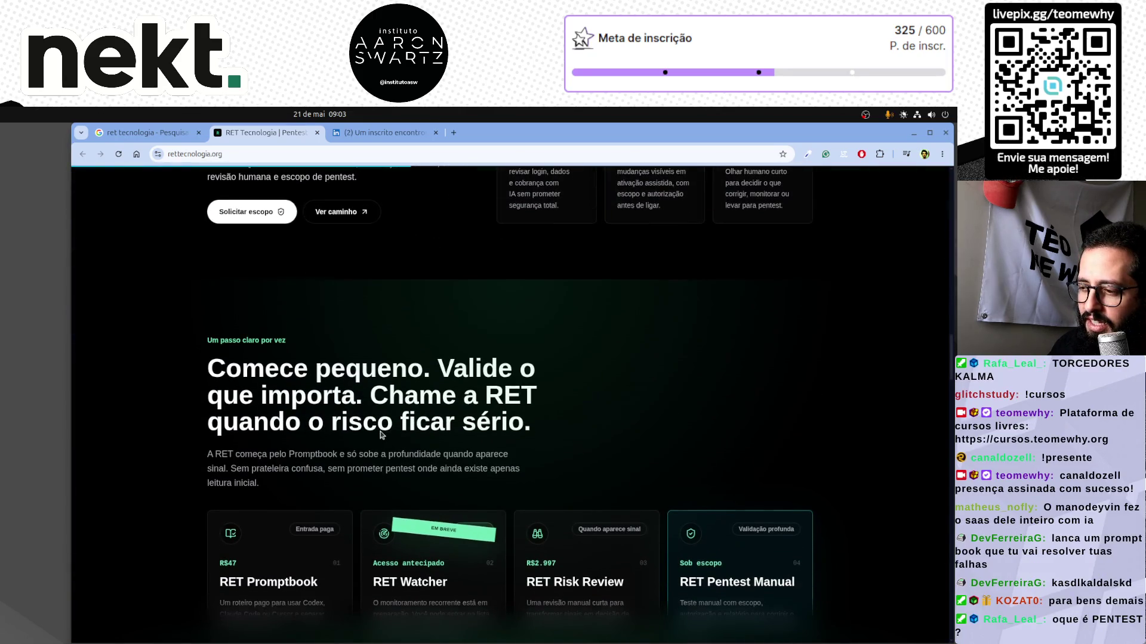
pyautogui.scroll(-4, 382, 435)
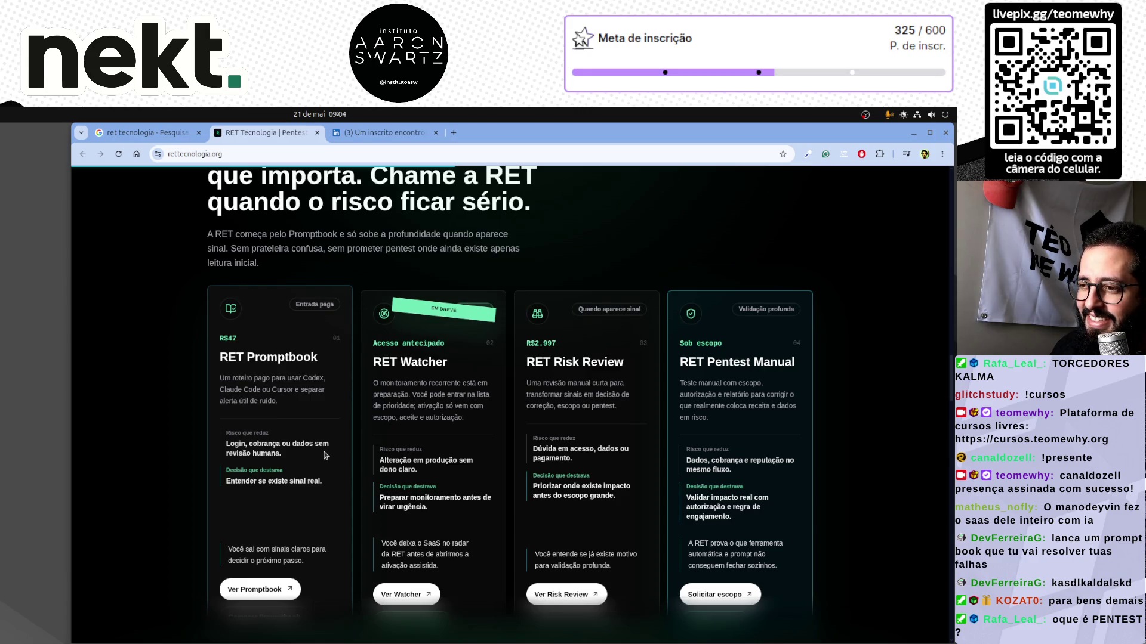
pyautogui.scroll(-3, 325, 455)
pyautogui.scroll(-10, 420, 468)
pyautogui.scroll(-2, 418, 465)
pyautogui.middleClick(254, 137)
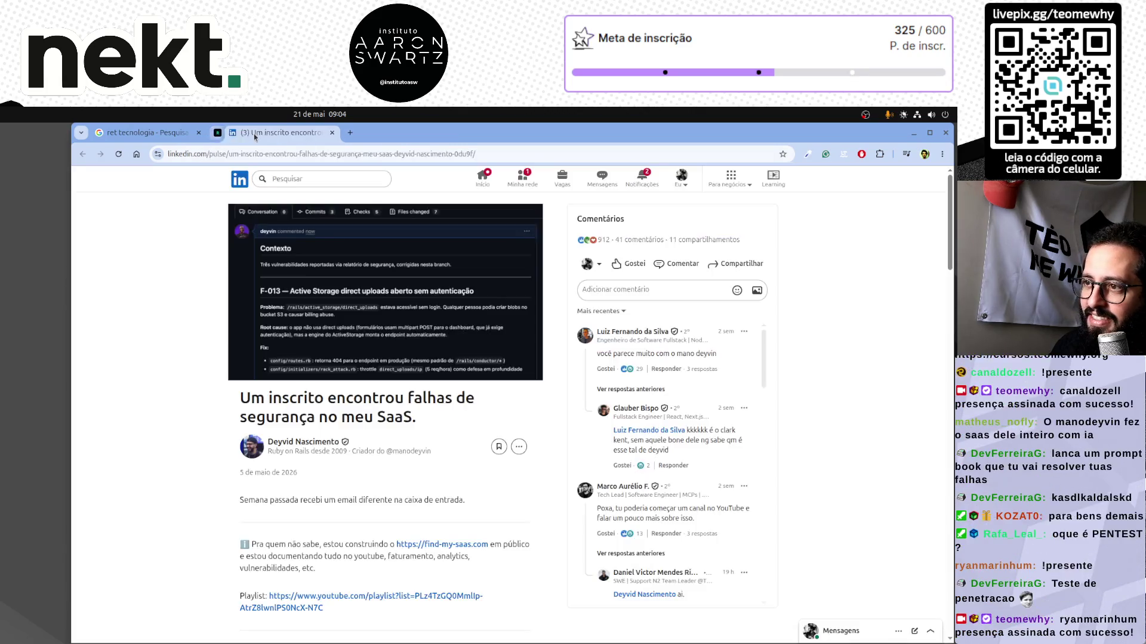
# Step: From Notifications, react with a heart (Amei) to the post you were mentioned in
pyautogui.click(651, 179)
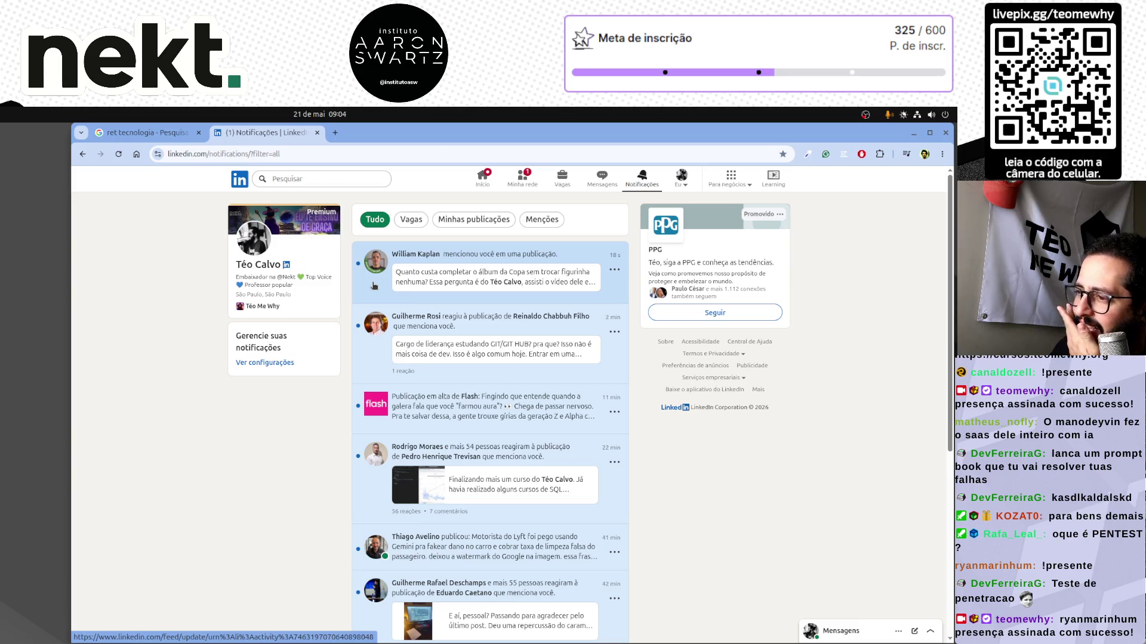
pyautogui.click(374, 285)
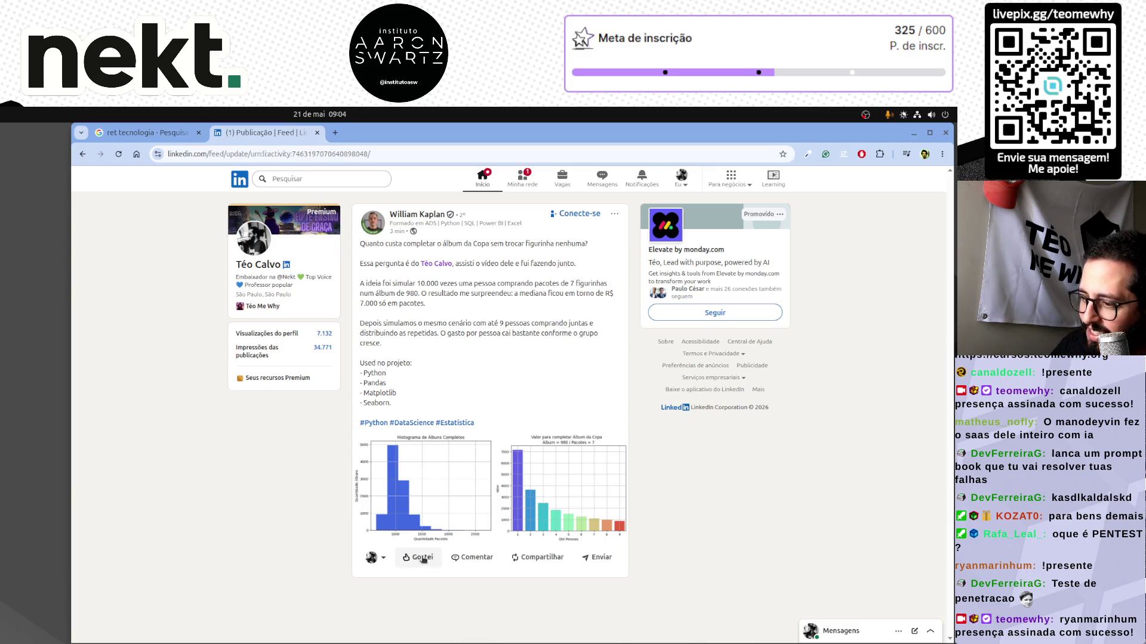
pyautogui.click(485, 514)
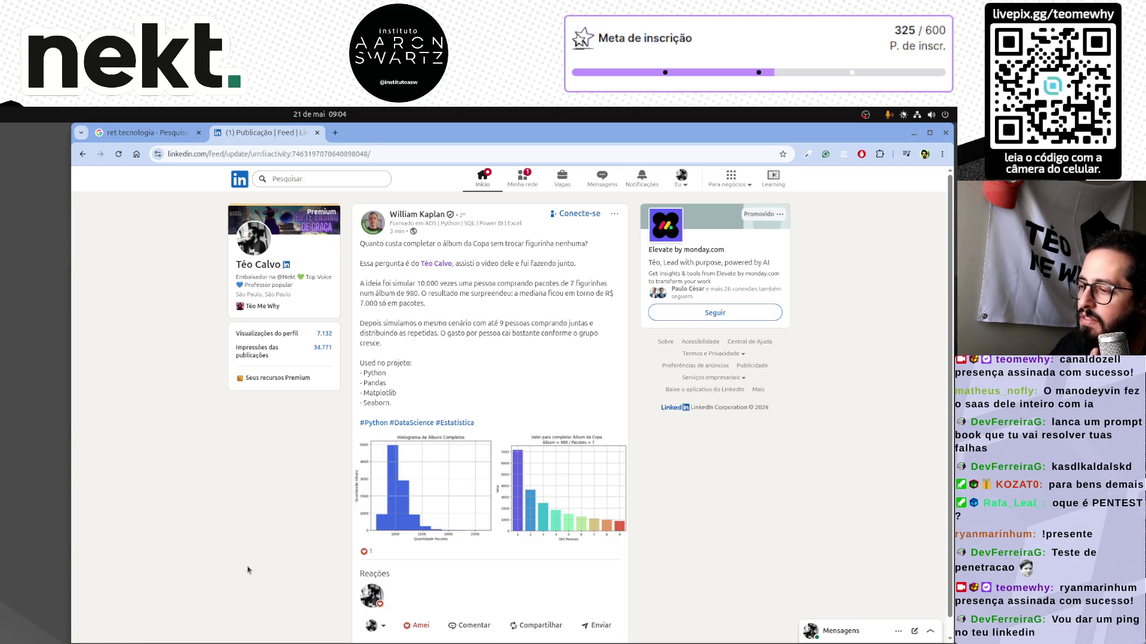
# Step: Reload the post page and close the LinkedIn tab
pyautogui.scroll(-1, 241, 566)
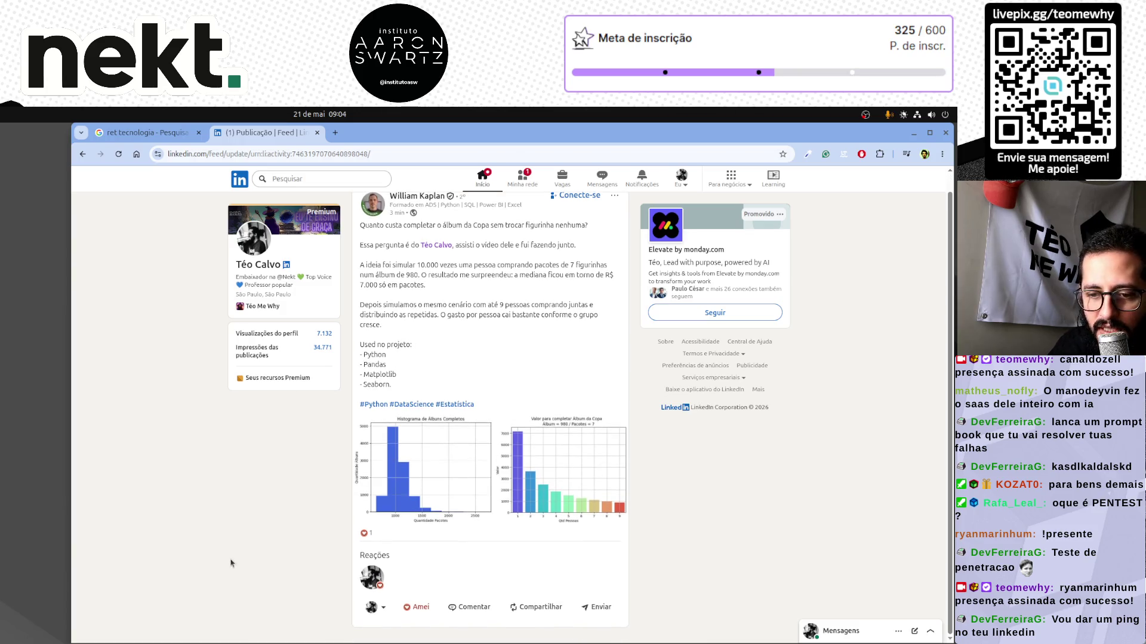
pyautogui.scroll(1, 231, 564)
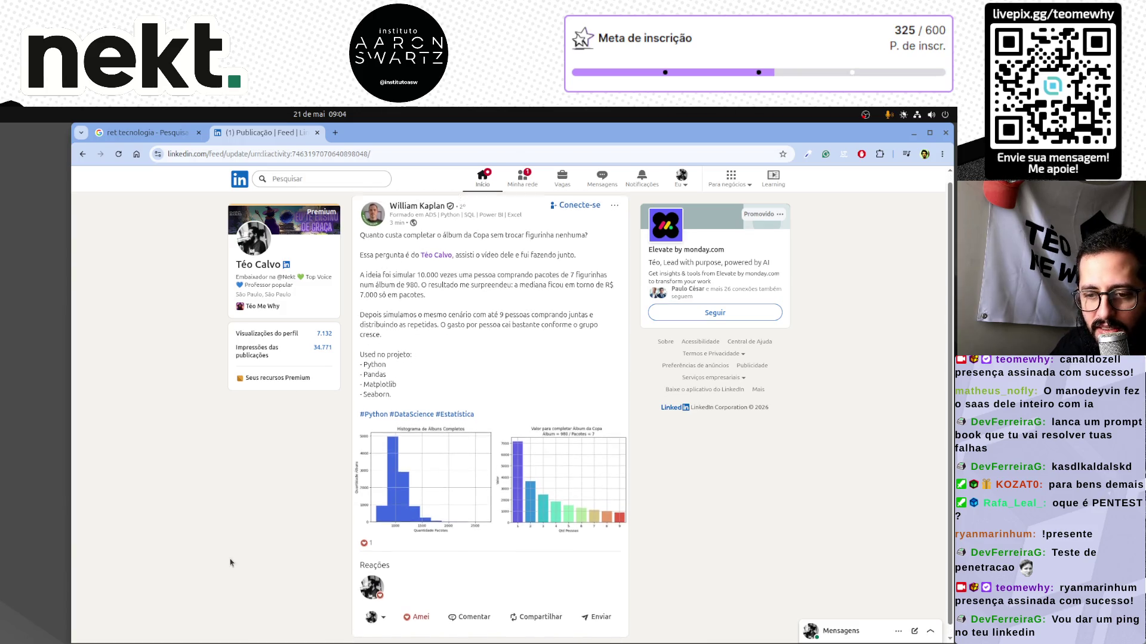
pyautogui.click(238, 177)
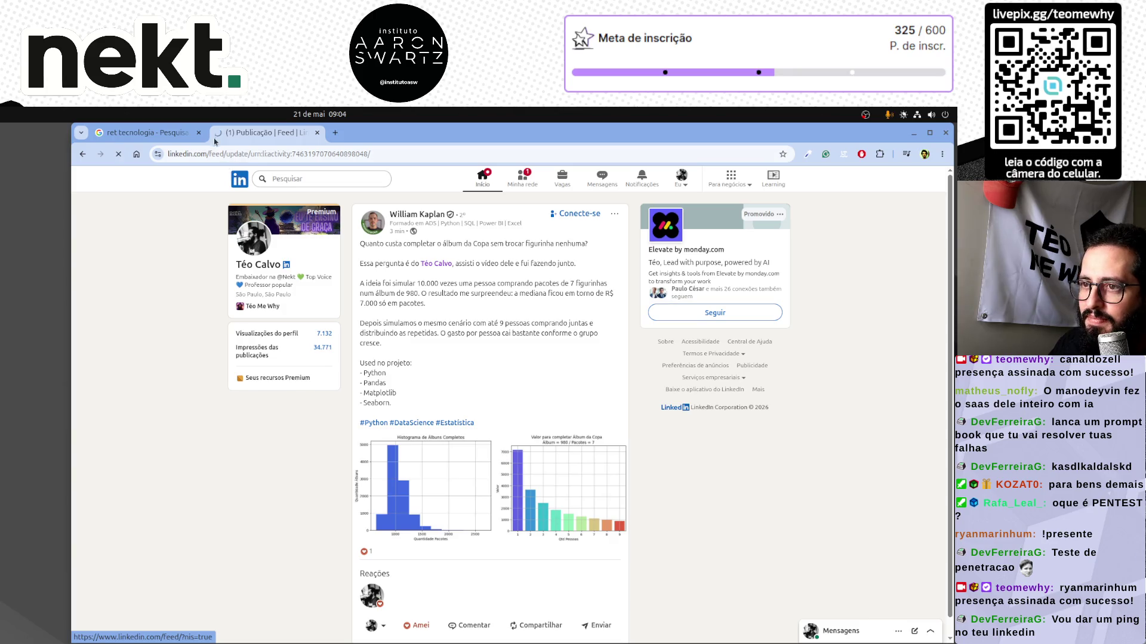
pyautogui.middleClick(237, 136)
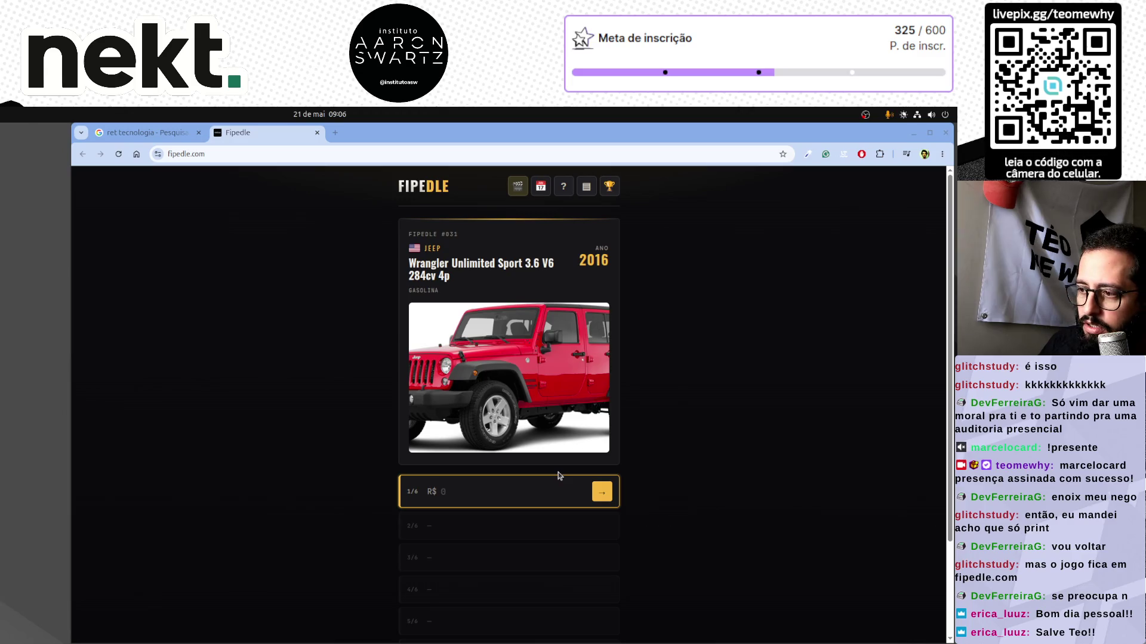
# Step: Guess the Jeep Wrangler's price with R$ 57.000, R$ 130.000, then R$ 230.000
pyautogui.scroll(-3, 558, 476)
pyautogui.scroll(3, 558, 476)
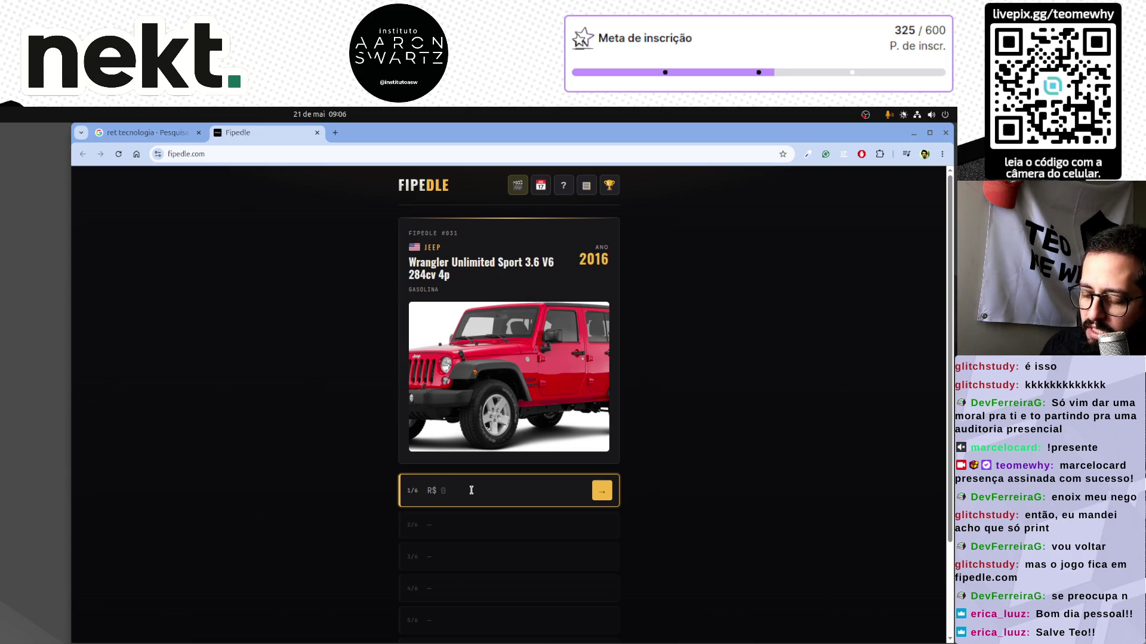
pyautogui.write('57.000')
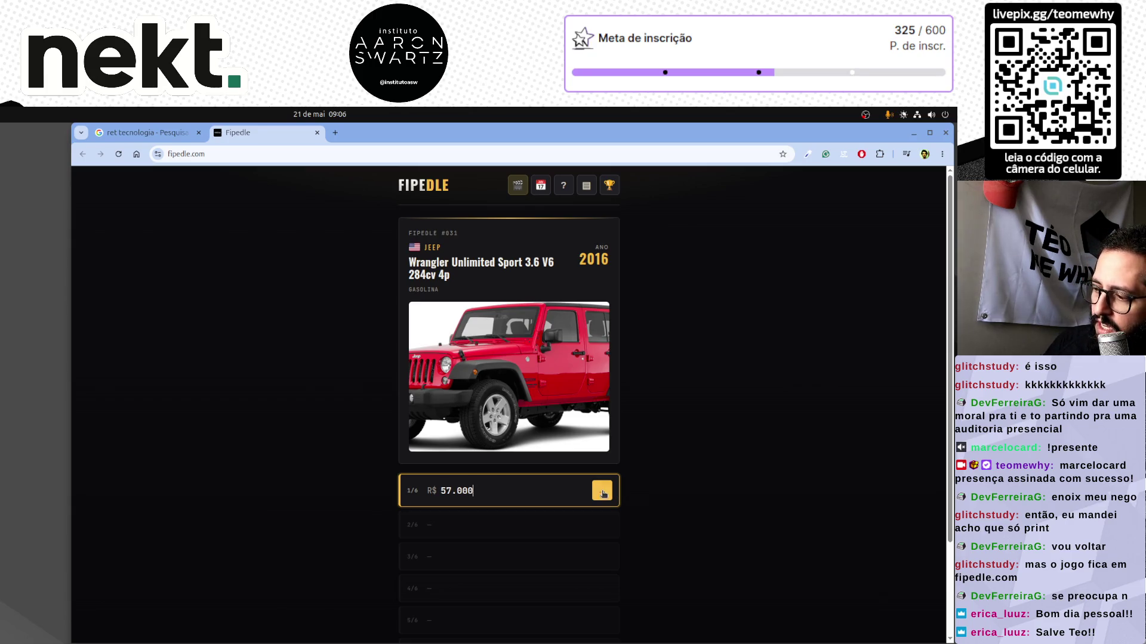
pyautogui.click(602, 492)
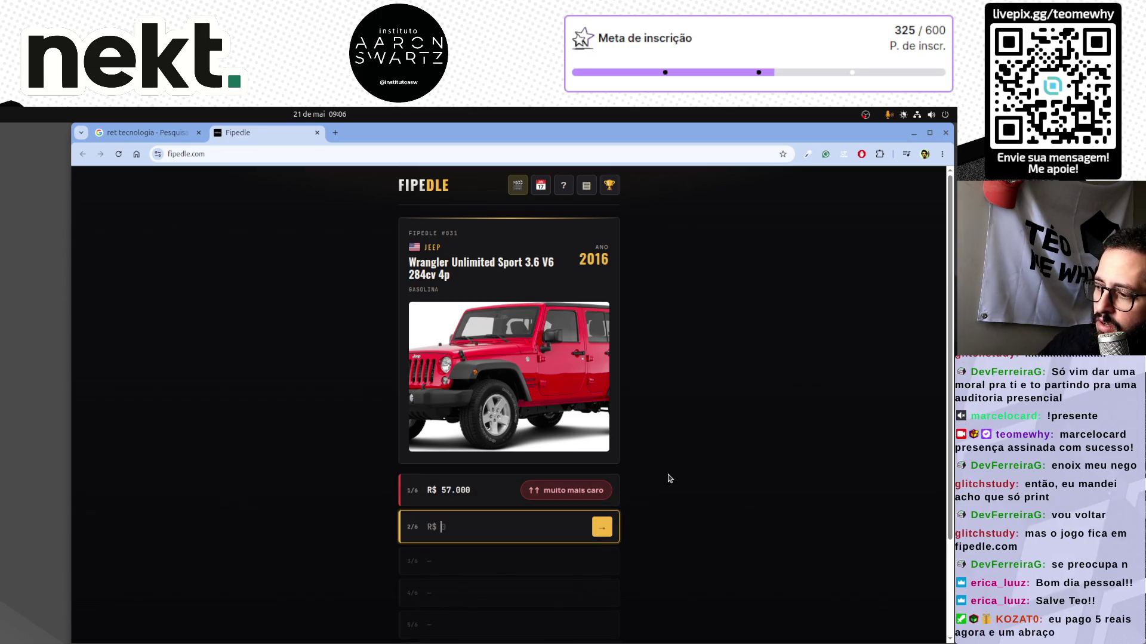
pyautogui.scroll(-2, 494, 463)
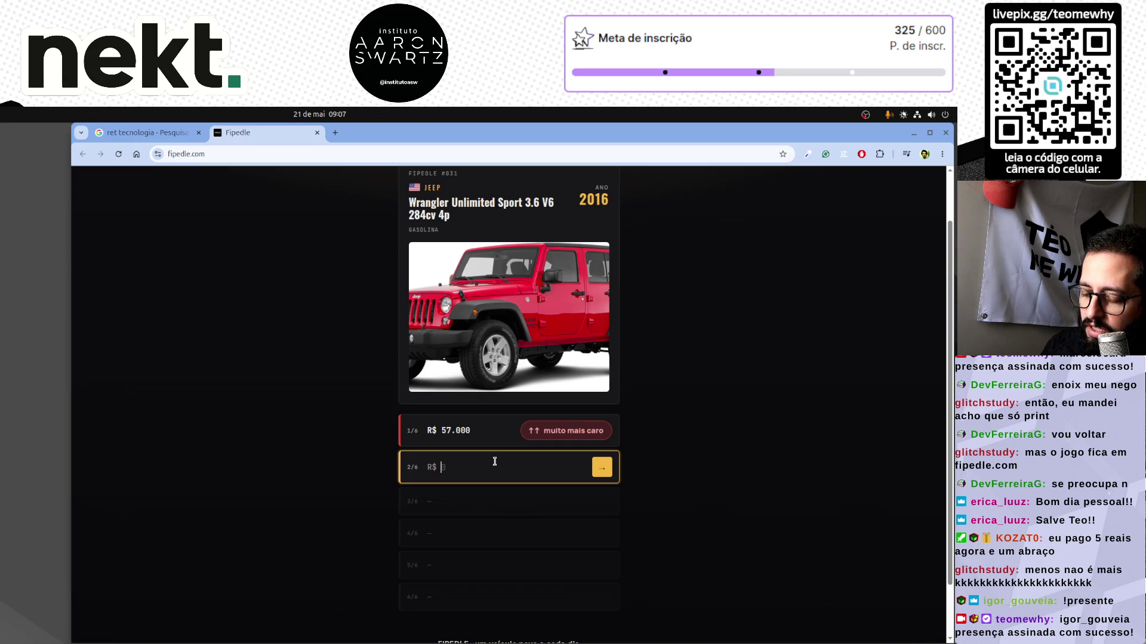
pyautogui.write('0000')
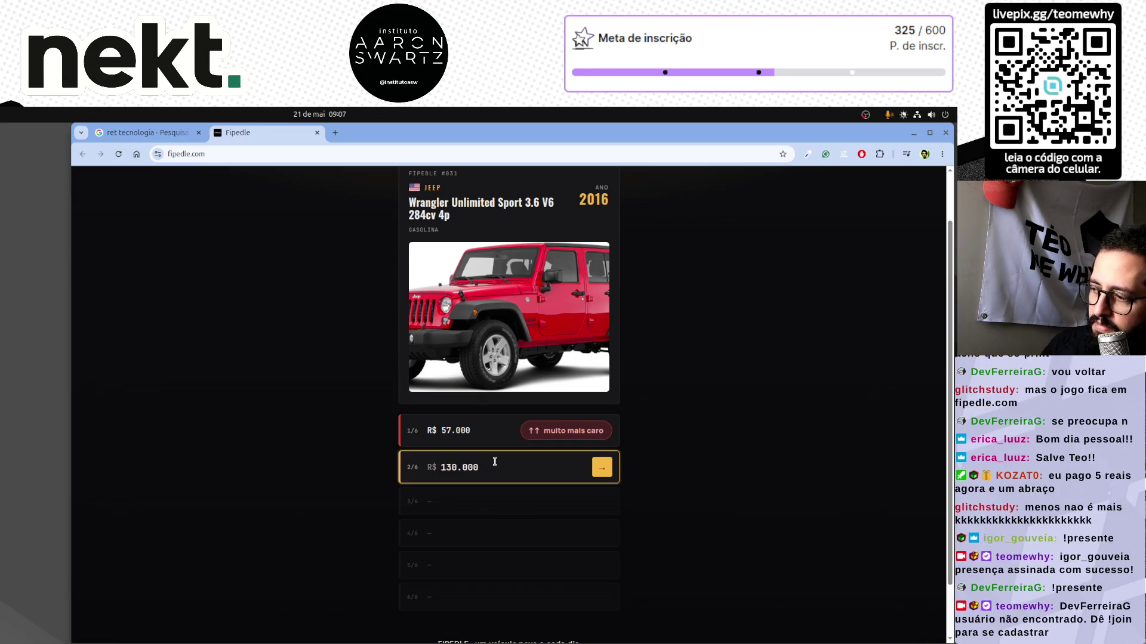
pyautogui.click(599, 470)
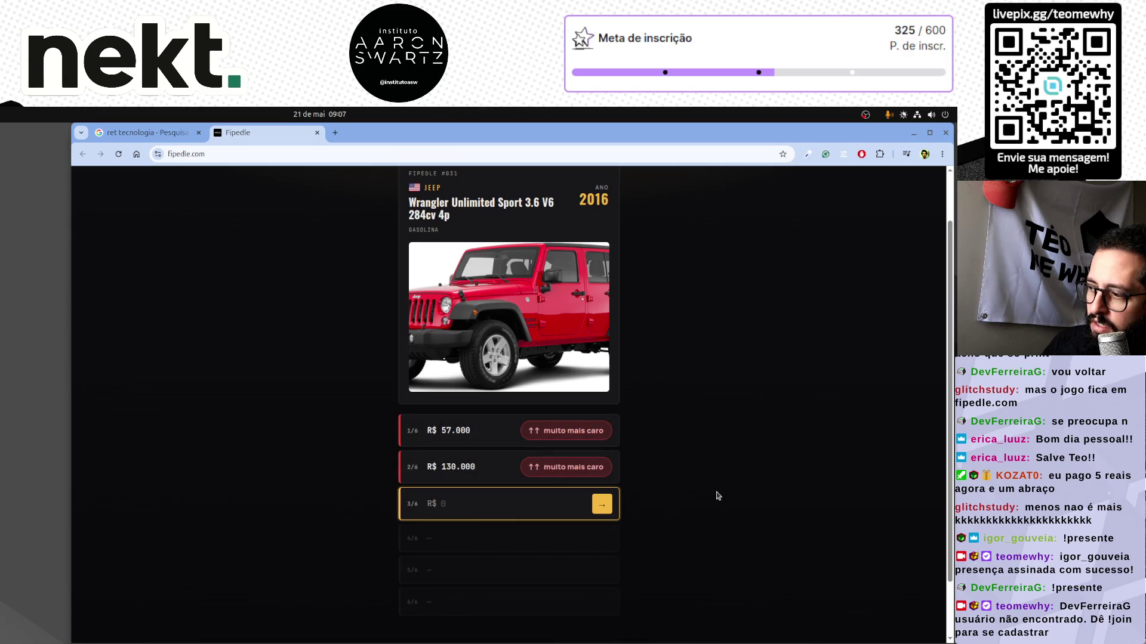
pyautogui.scroll(2, 675, 469)
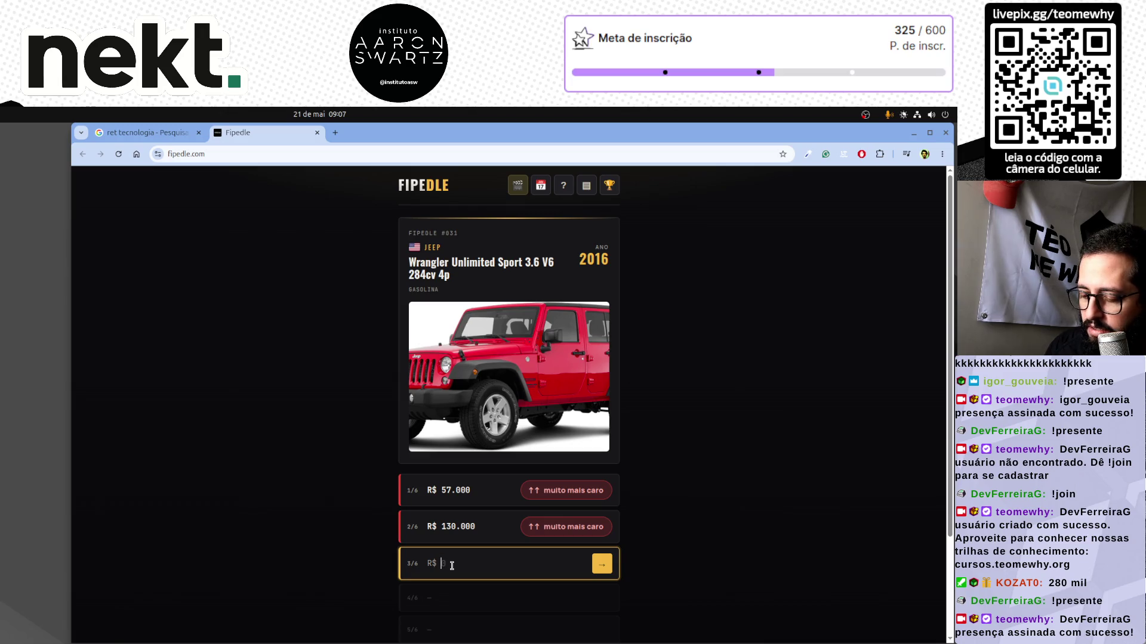
pyautogui.write('230.00')
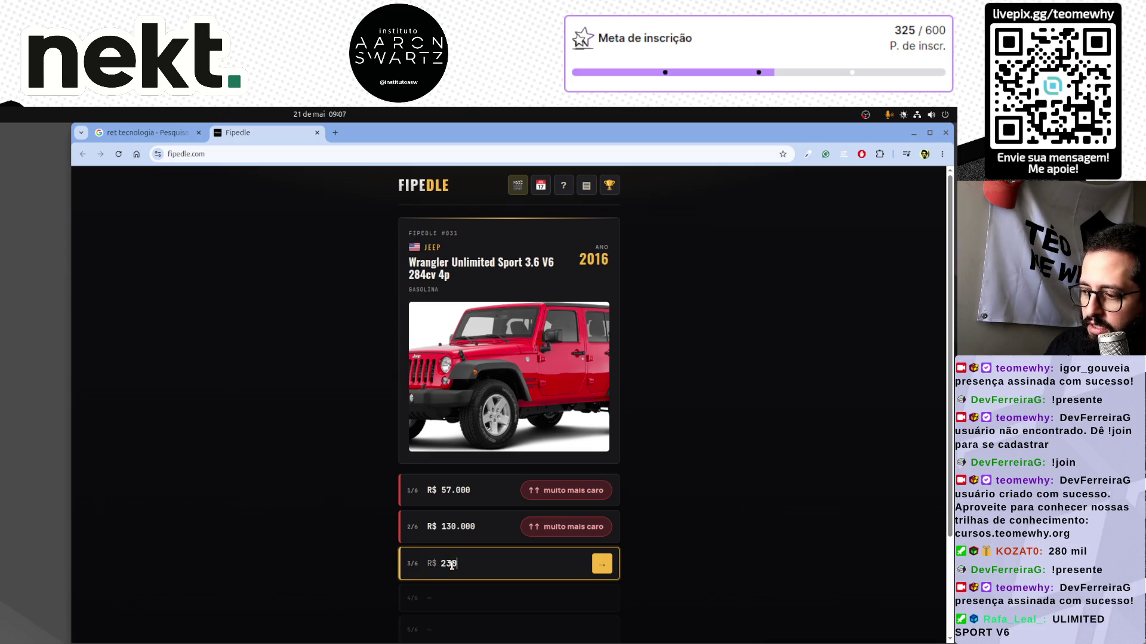
pyautogui.write('0')
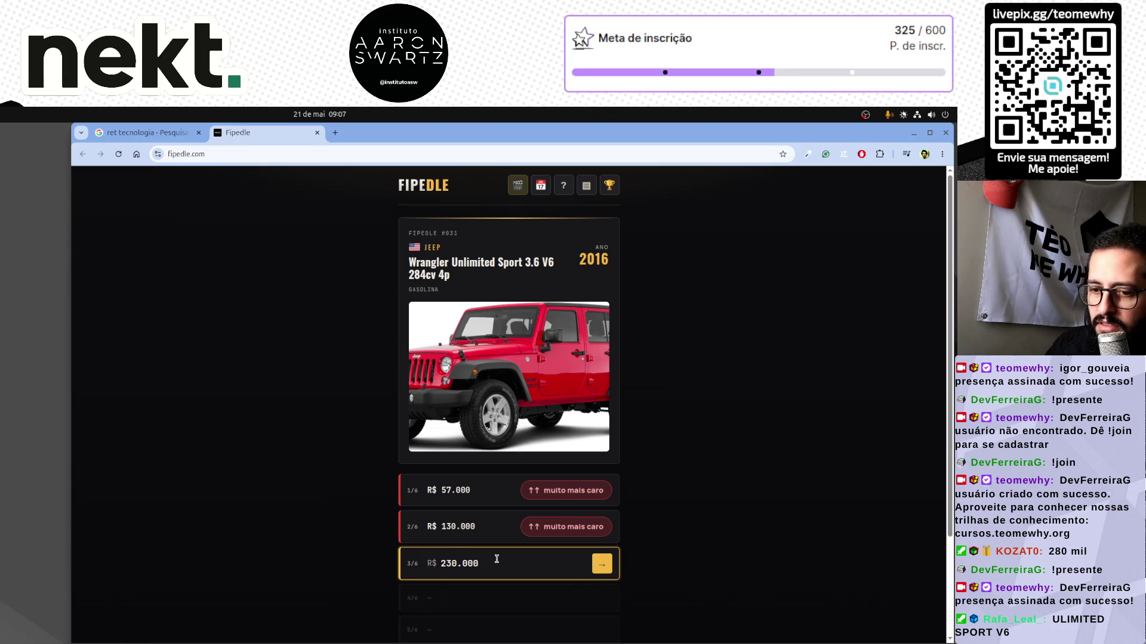
pyautogui.scroll(-2, 753, 486)
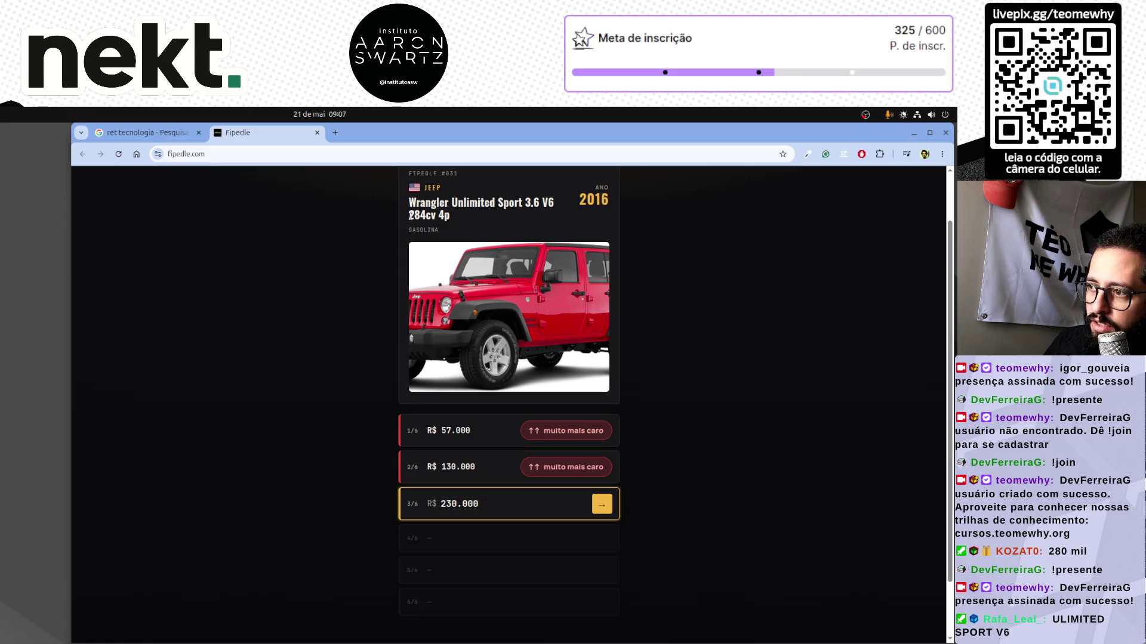
pyautogui.click(606, 512)
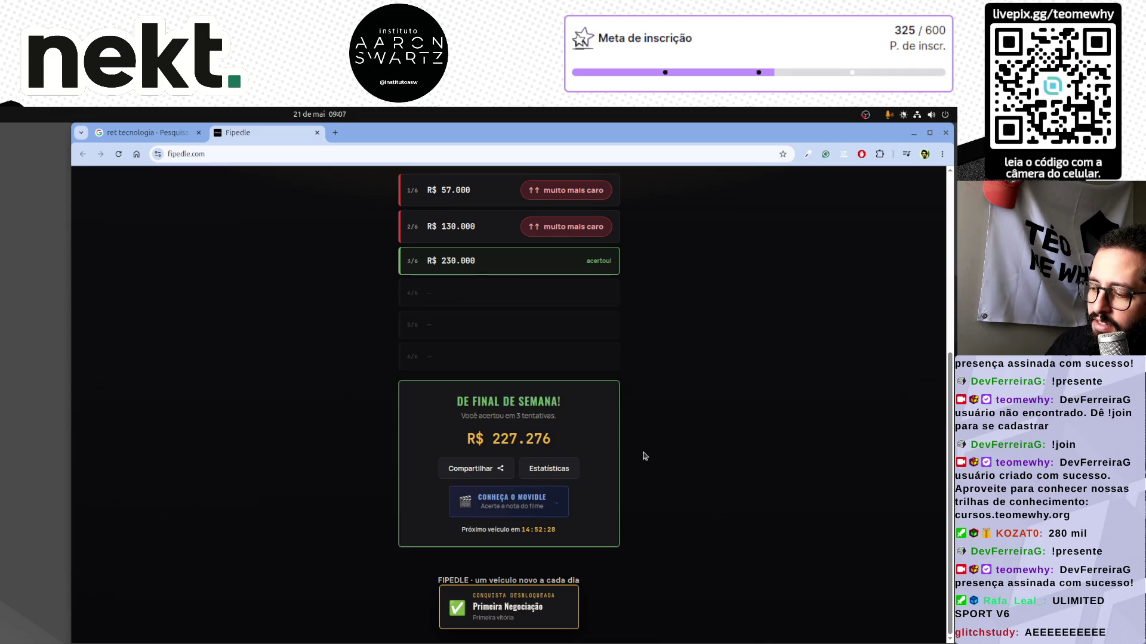
# Step: Select the next-vehicle countdown line and open the archive calendar of past rounds
pyautogui.scroll(5, 645, 457)
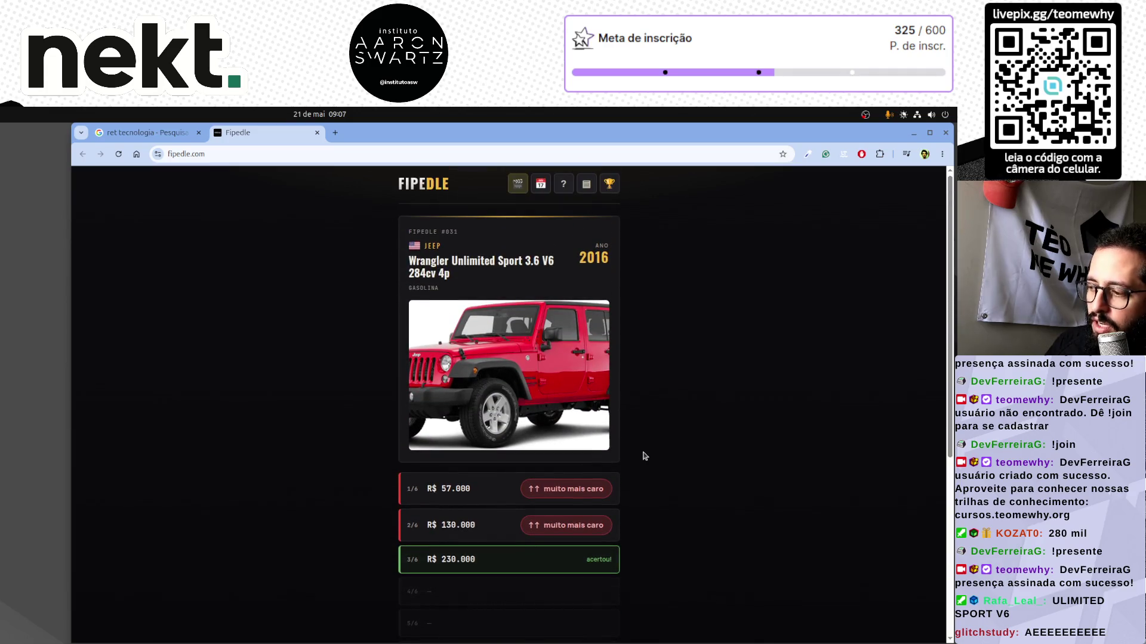
pyautogui.scroll(-5, 644, 457)
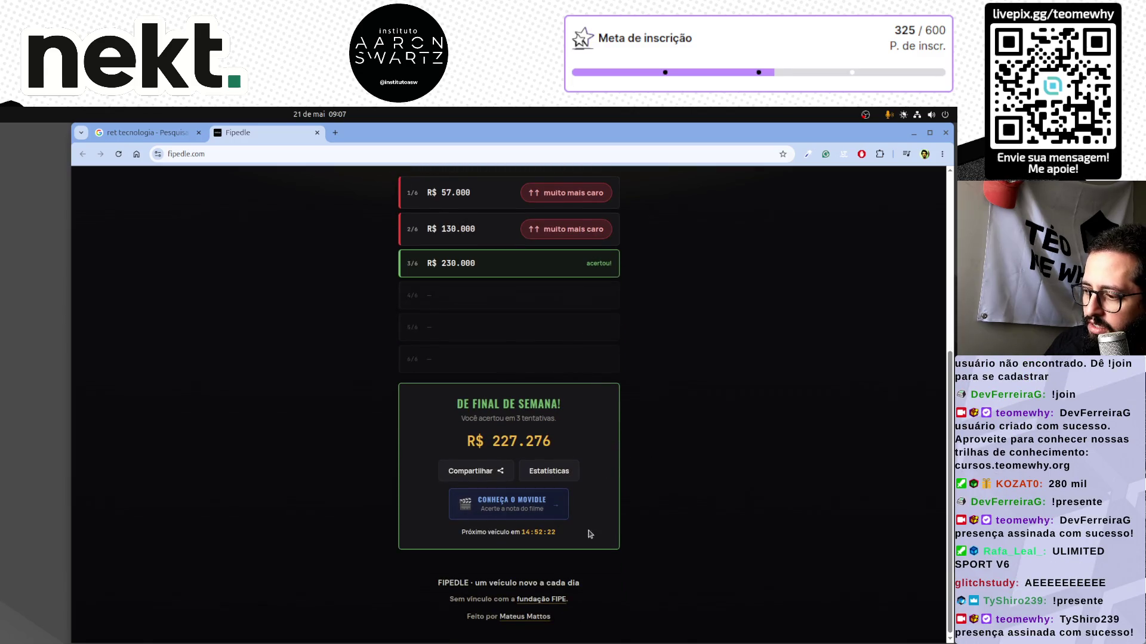
pyautogui.tripleClick(535, 531)
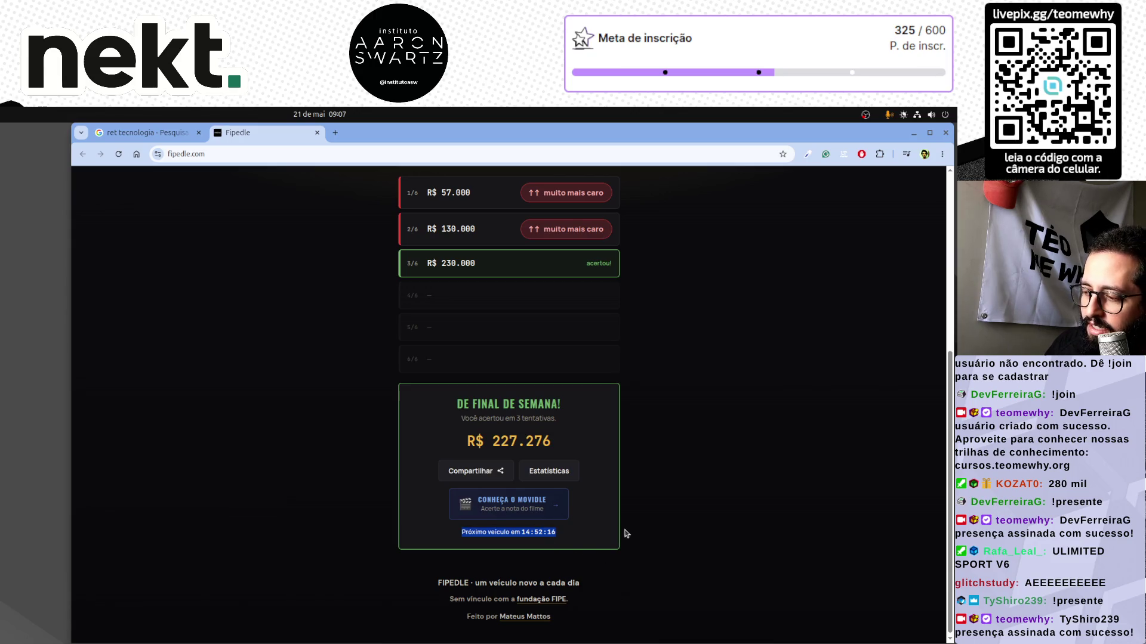
pyautogui.scroll(5, 638, 532)
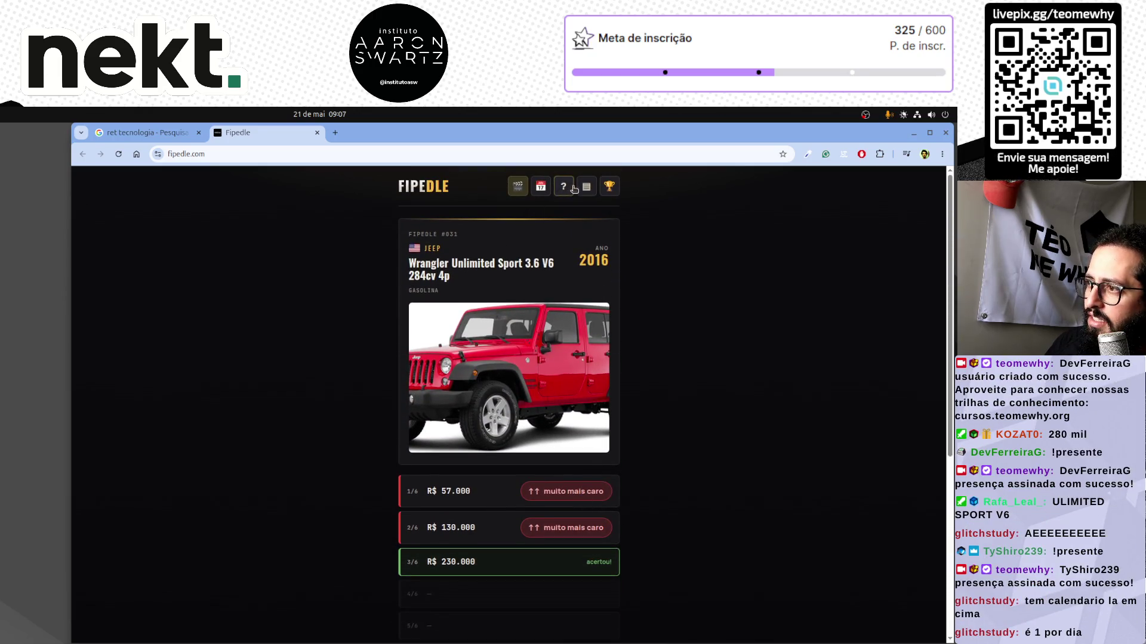
pyautogui.click(544, 189)
# Step: Load the previous day's VW Voyage round and guess R$ 50.000, then R$ 42.000
pyautogui.click(509, 449)
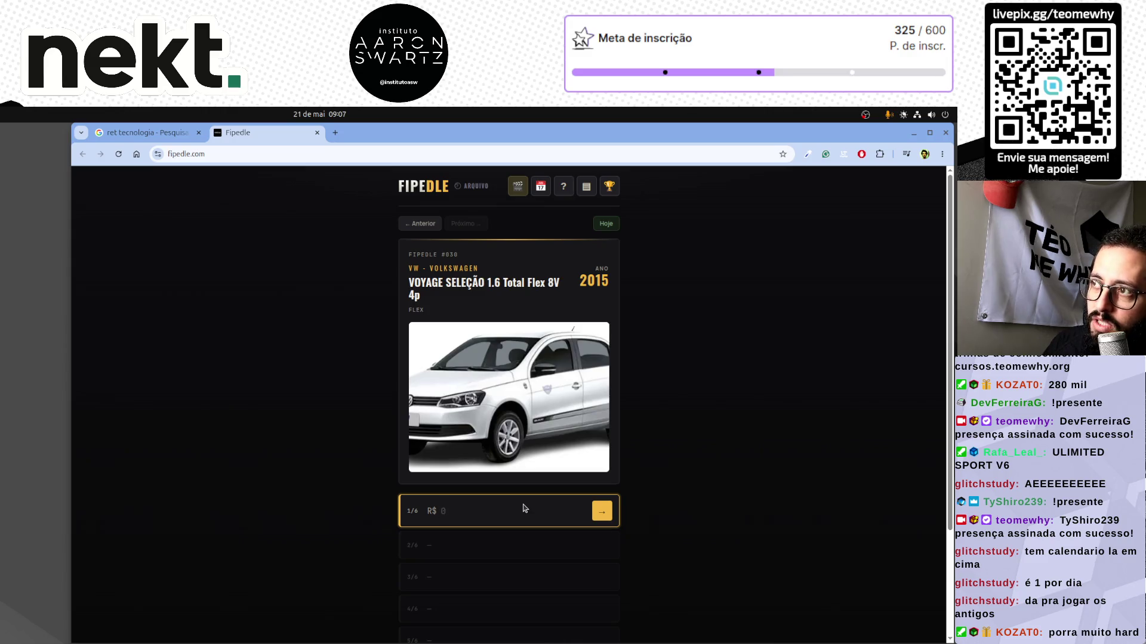
pyautogui.write('500000')
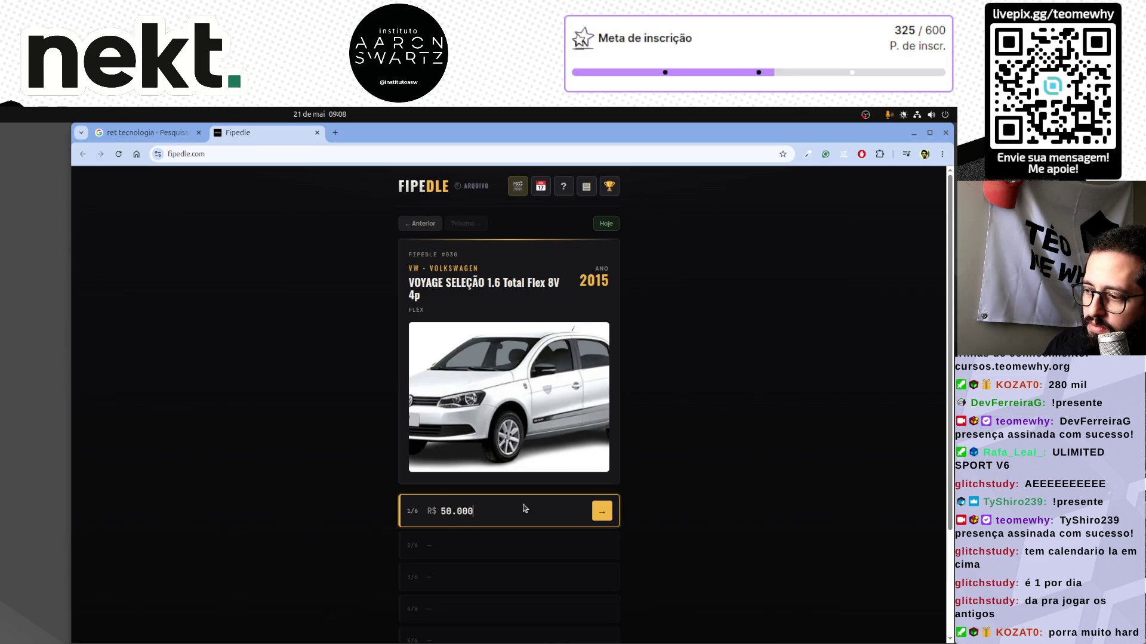
pyautogui.click(603, 516)
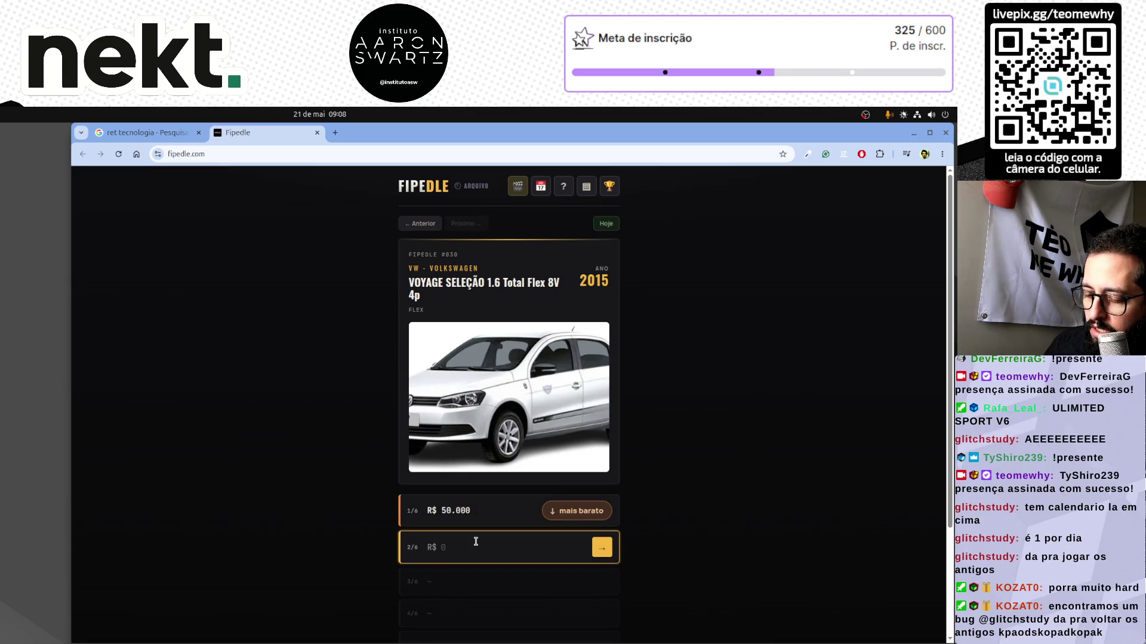
pyautogui.write('2000')
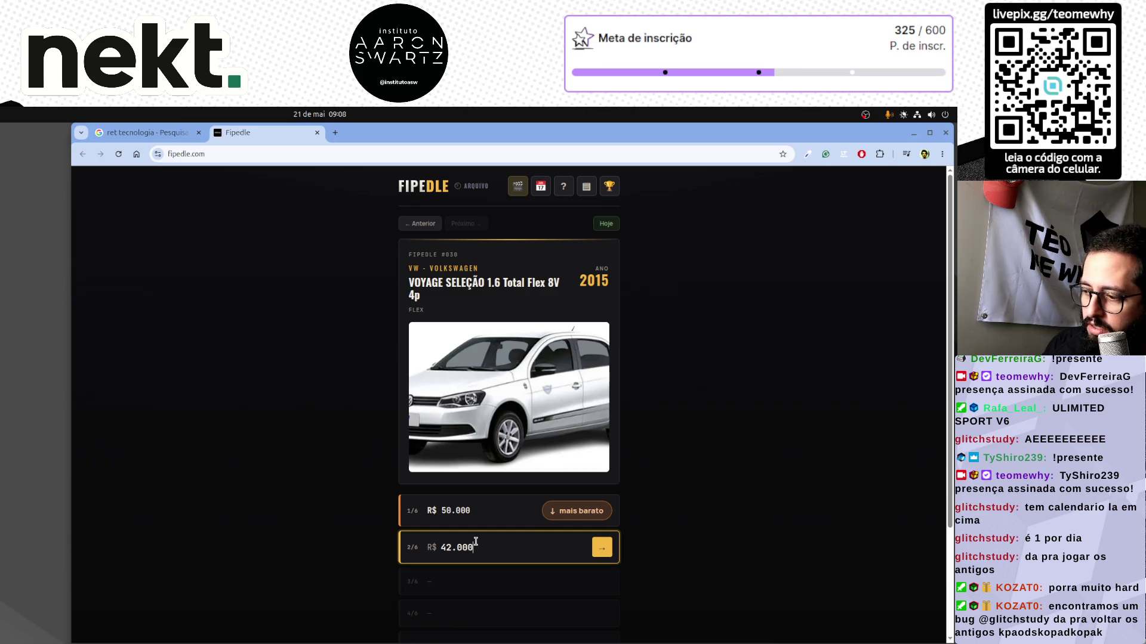
pyautogui.click(601, 549)
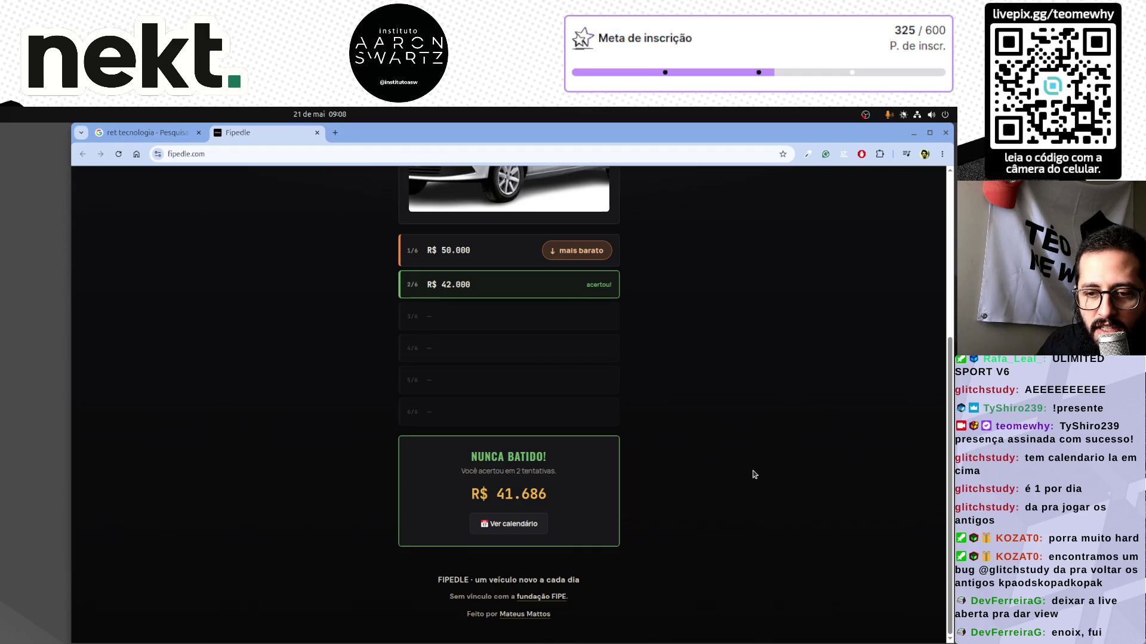
pyautogui.scroll(5, 754, 474)
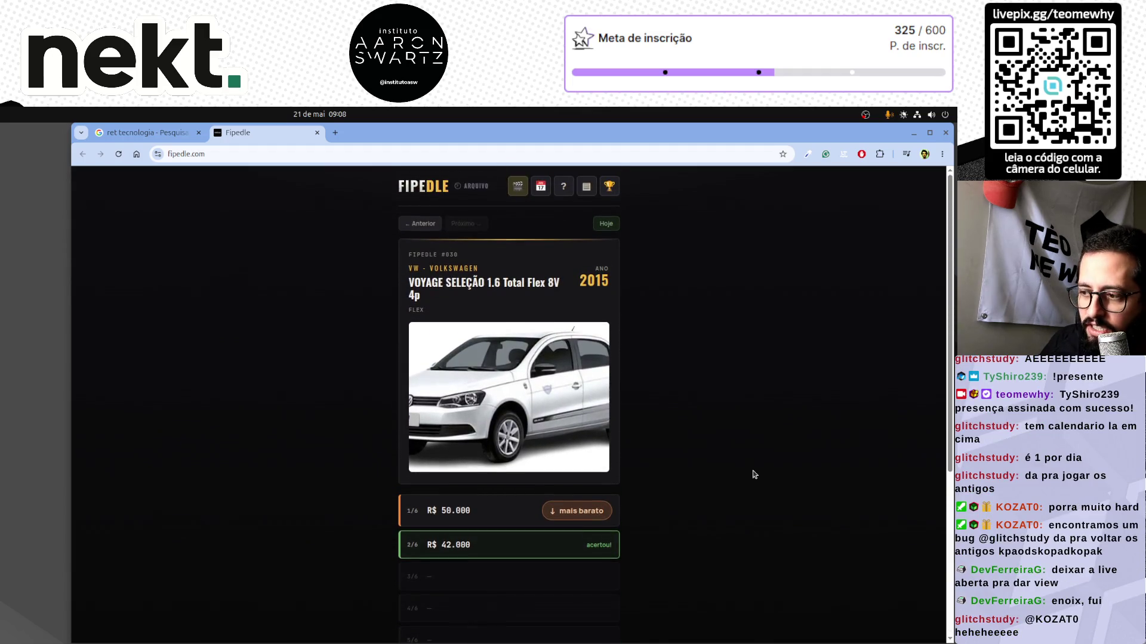
# Step: Load the Fiat Mobi 2017 round from the archive and guess R$ 28.000, then R$ 40.000
pyautogui.click(540, 187)
pyautogui.click(485, 453)
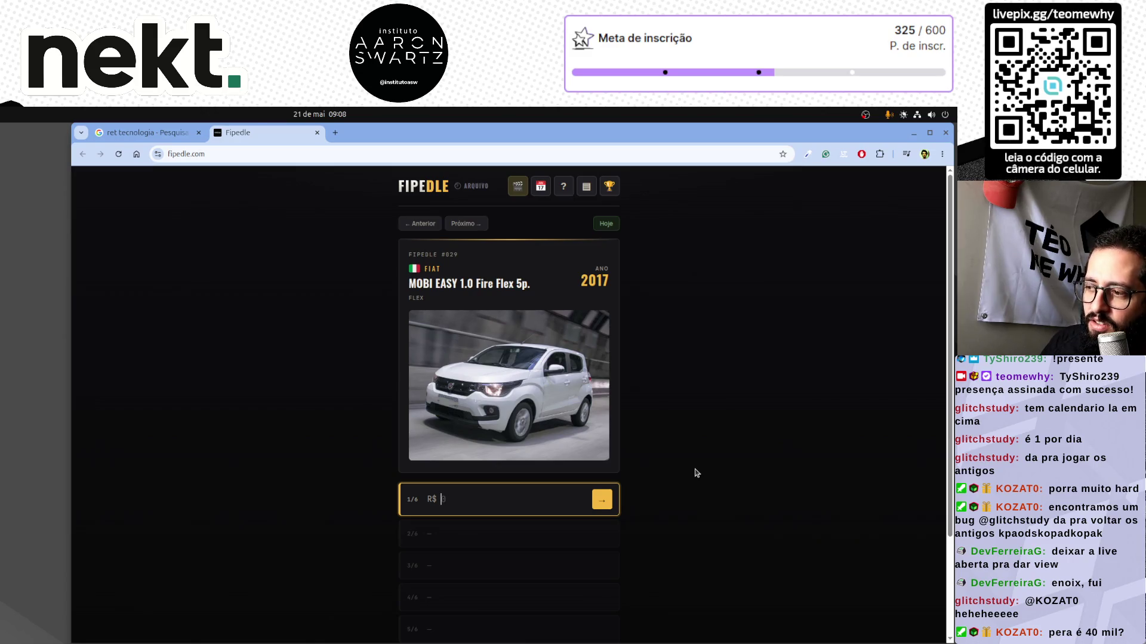
pyautogui.write('280000')
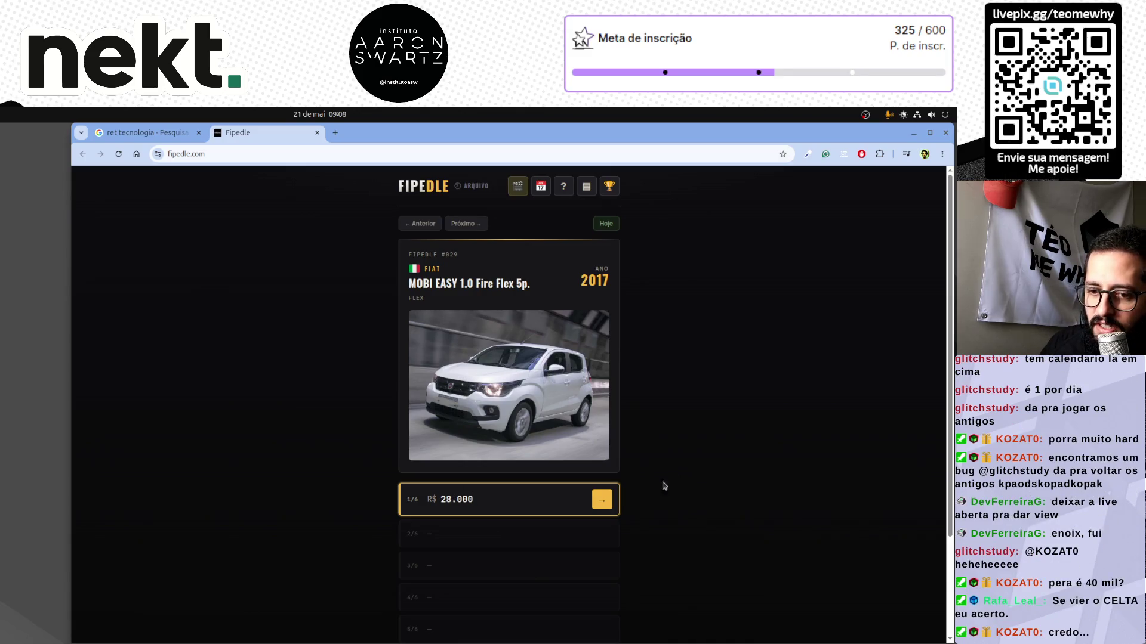
pyautogui.click(602, 500)
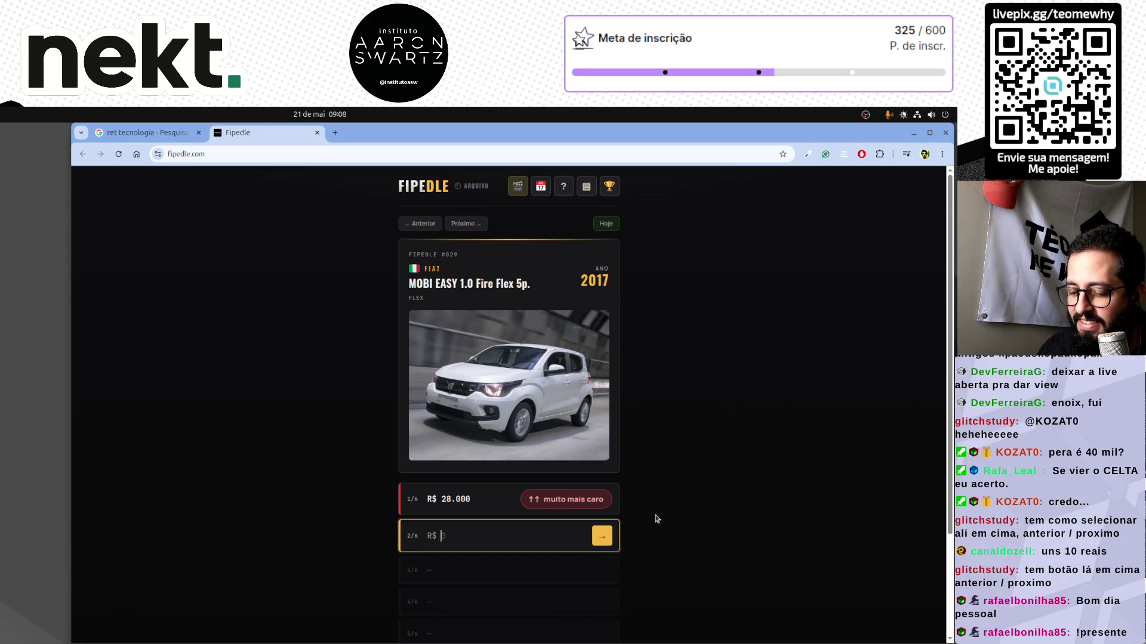
pyautogui.write('0000')
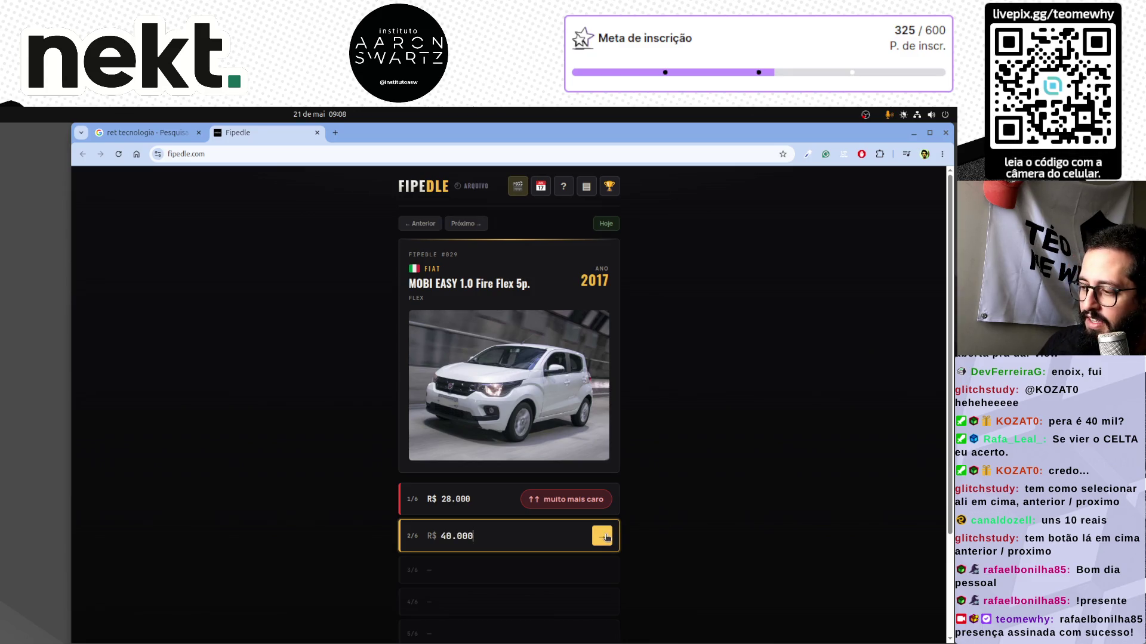
pyautogui.click(606, 537)
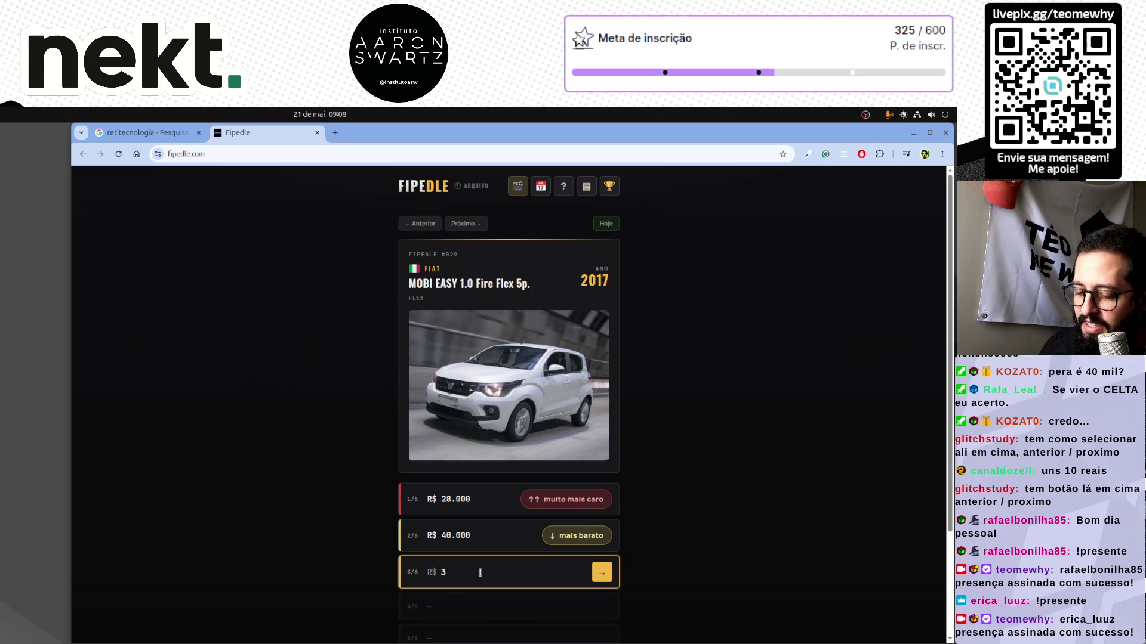
# Step: Guess R$ 36.000, then the correct R$ 38.500 for the Fiat Mobi
pyautogui.write('000')
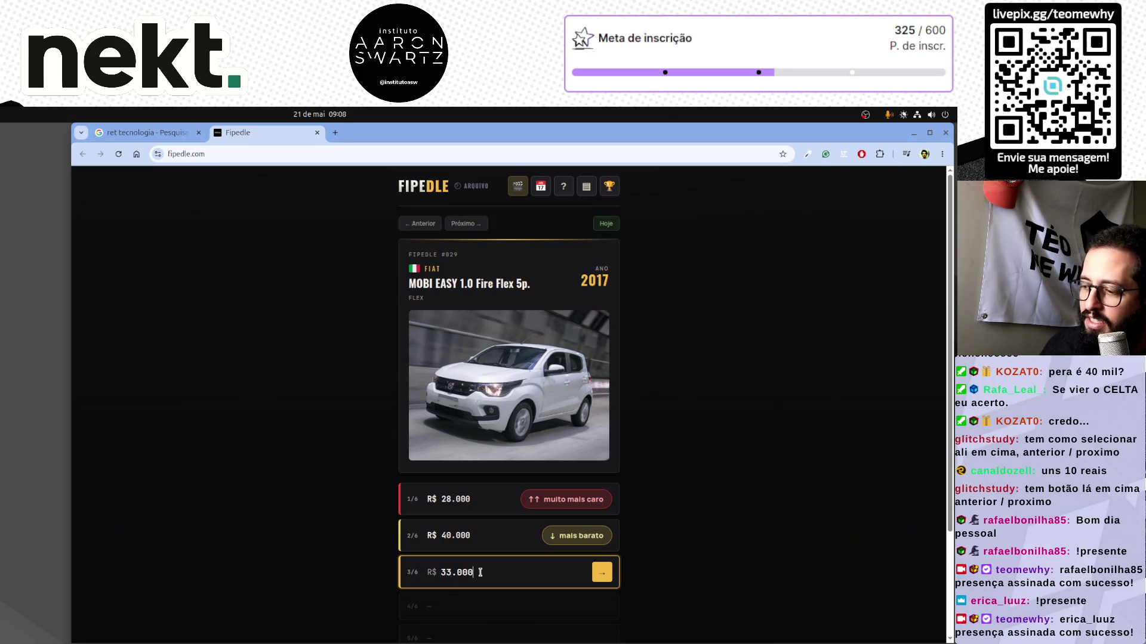
pyautogui.press('BackSpace')
pyautogui.press('BackSpace')
pyautogui.press('BackSpace')
pyautogui.write('3')
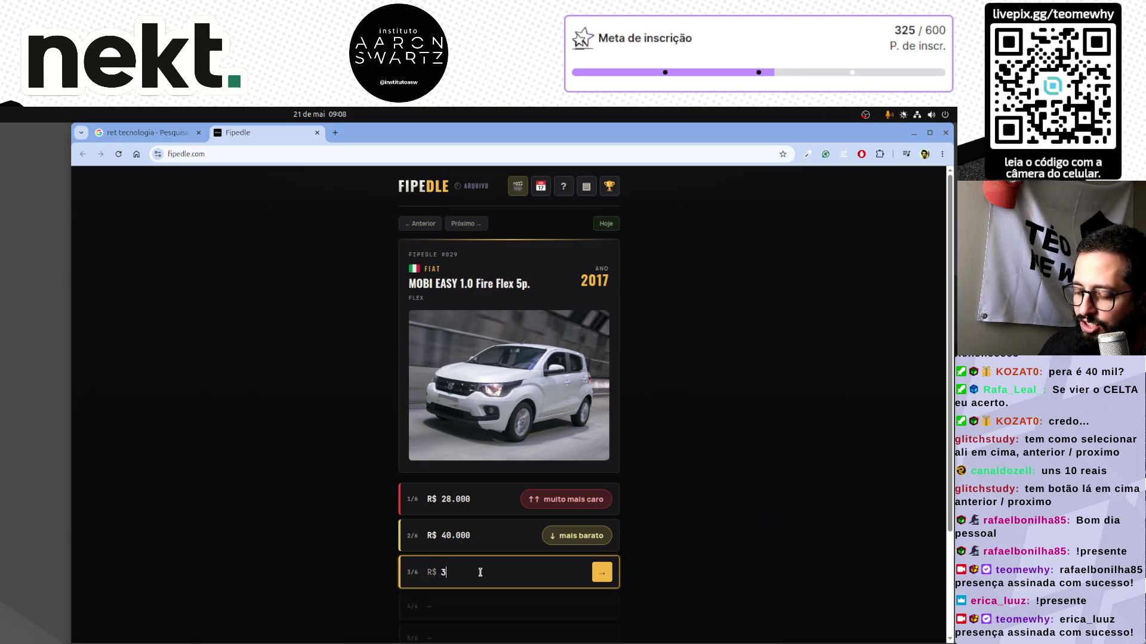
pyautogui.write('00')
pyautogui.press('BackSpace')
pyautogui.press('BackSpace')
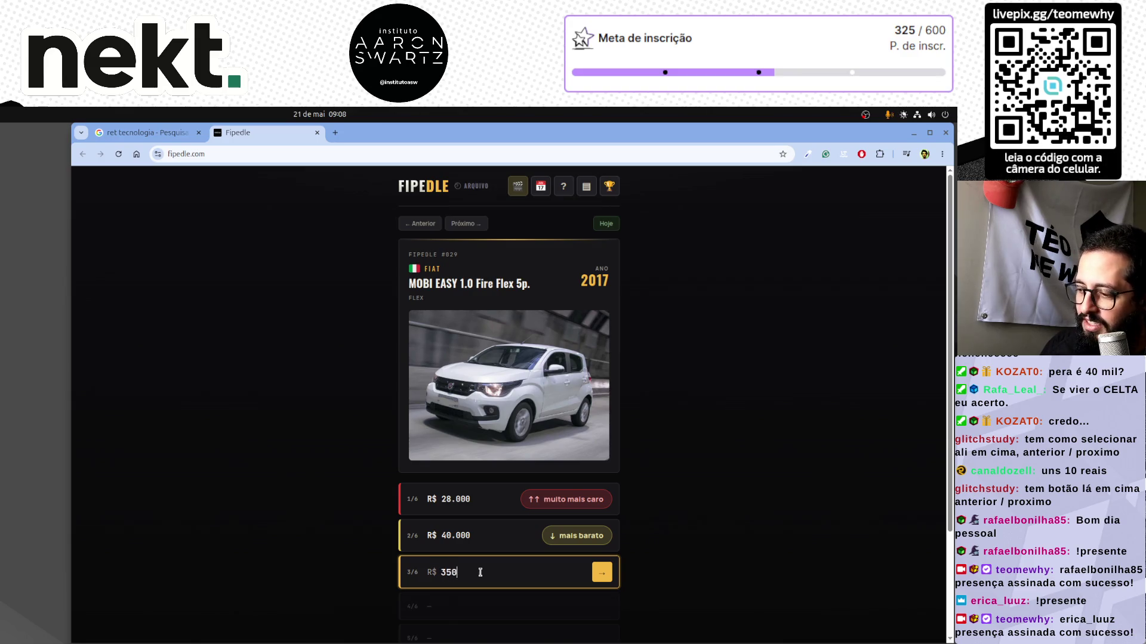
pyautogui.write('000')
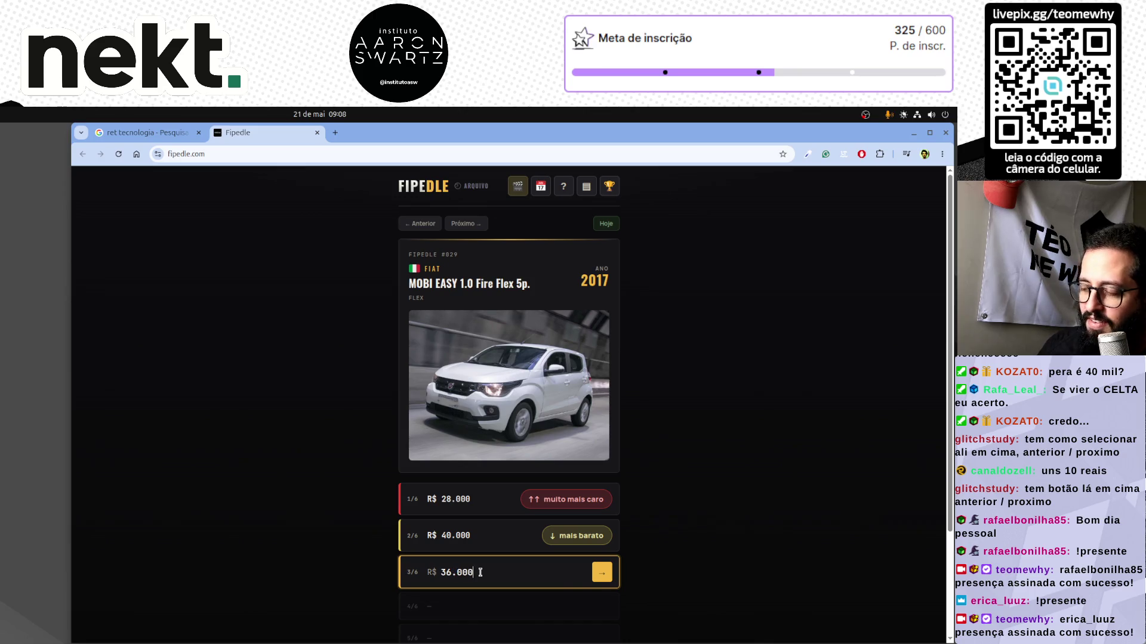
pyautogui.click(602, 574)
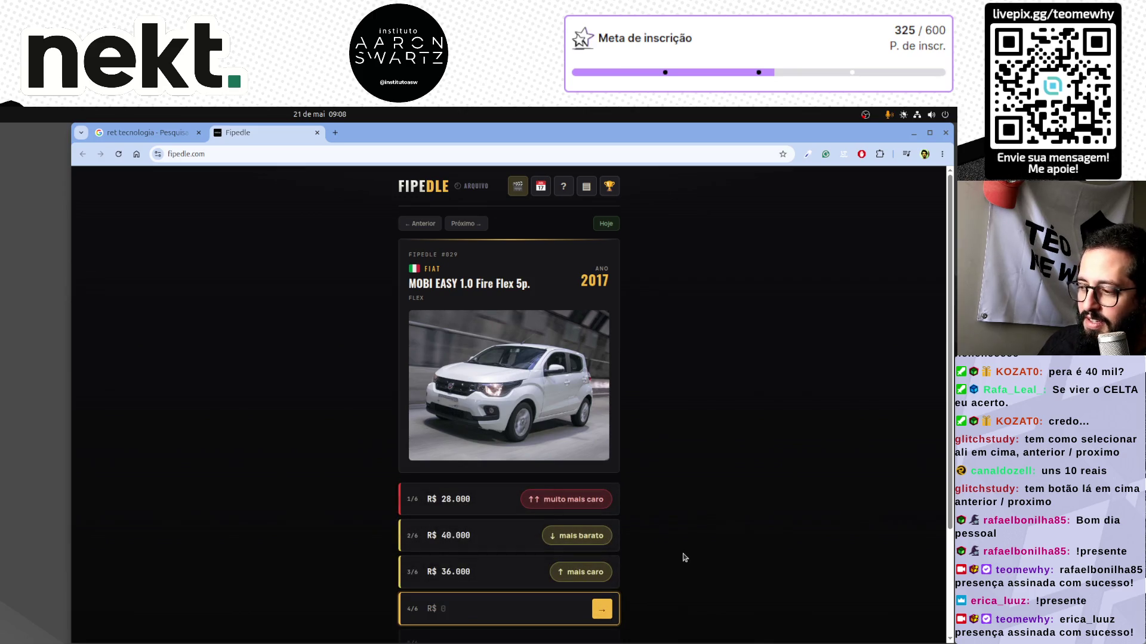
pyautogui.click(452, 608)
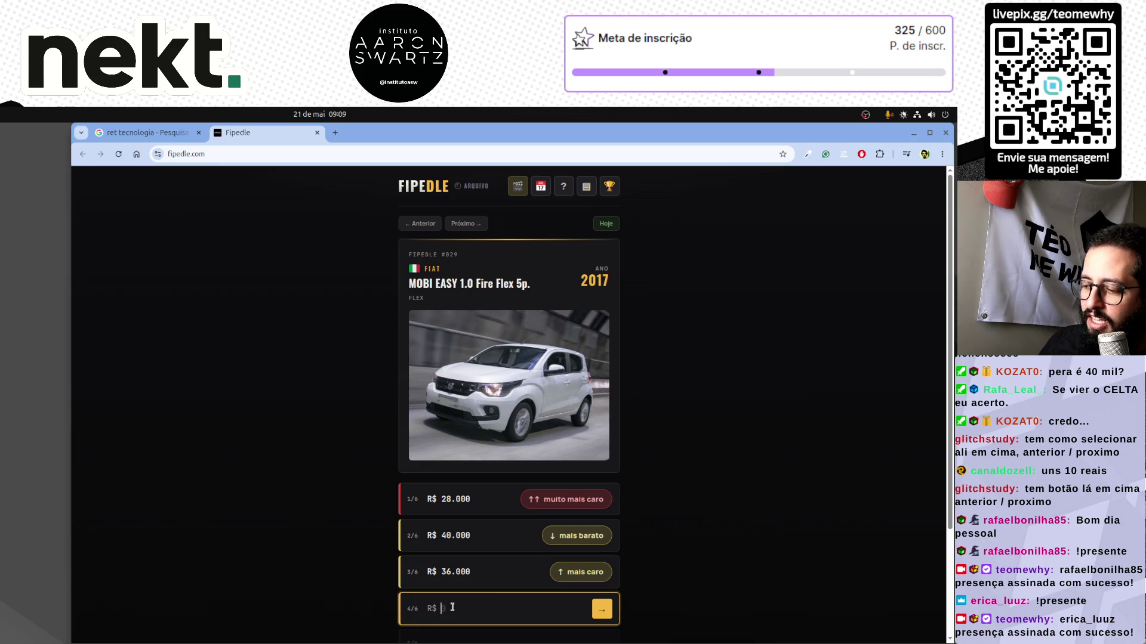
pyautogui.write('500')
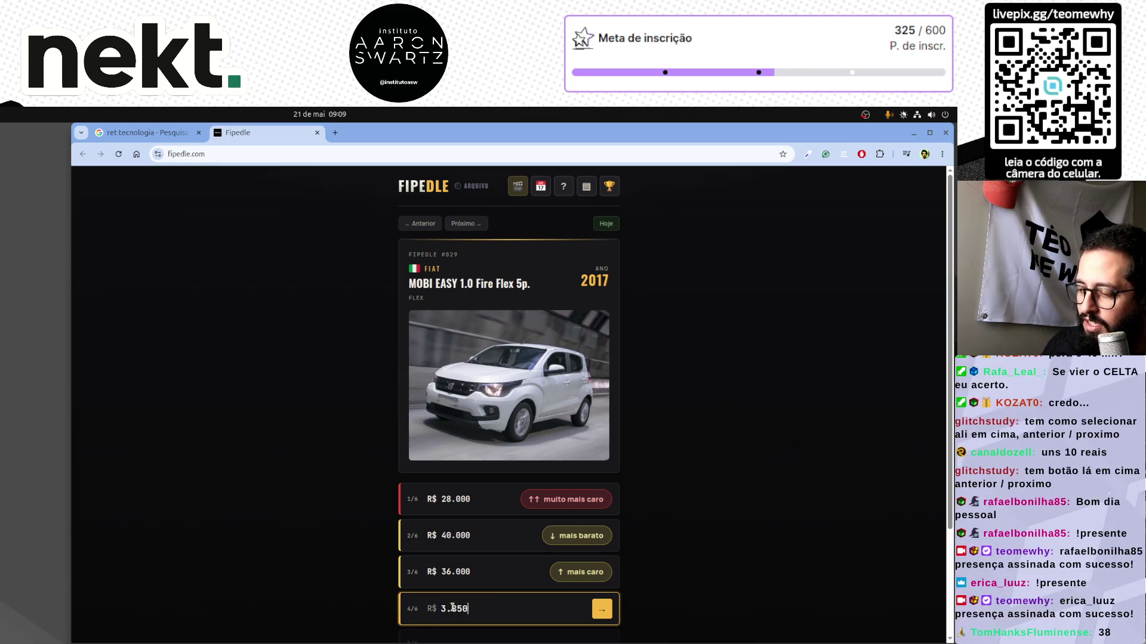
pyautogui.click(602, 609)
pyautogui.scroll(-3, 709, 538)
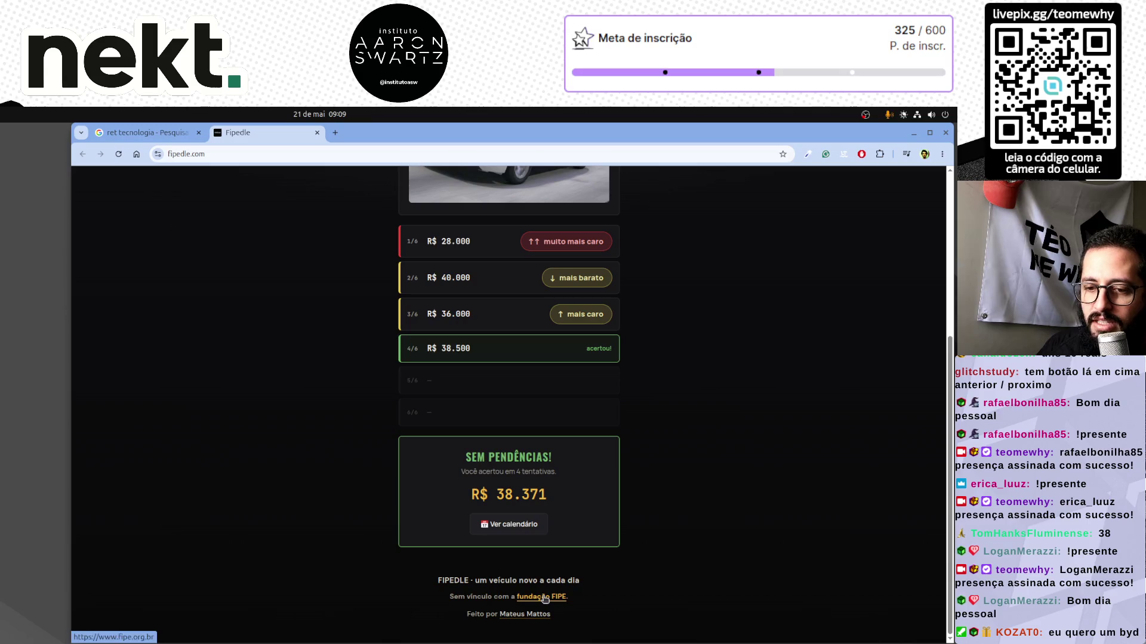
pyautogui.scroll(5, 689, 524)
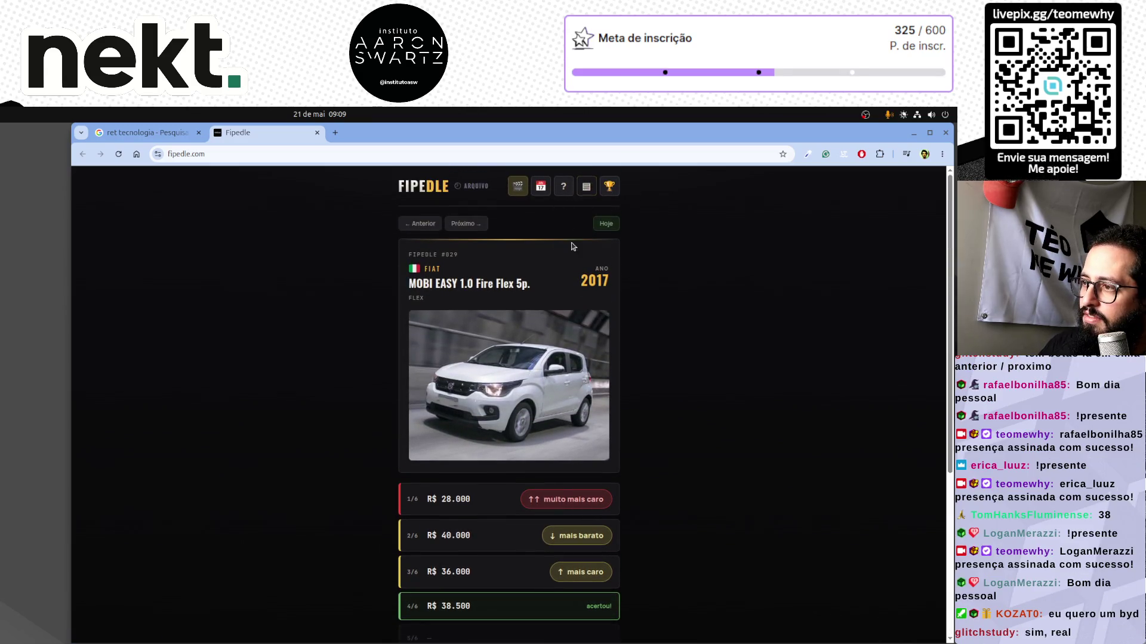
pyautogui.click(538, 188)
# Step: Load archived round #928, the 2015 VW Fox Trendline, and guess R$ 42.000, then R$ 45.000
pyautogui.click(461, 447)
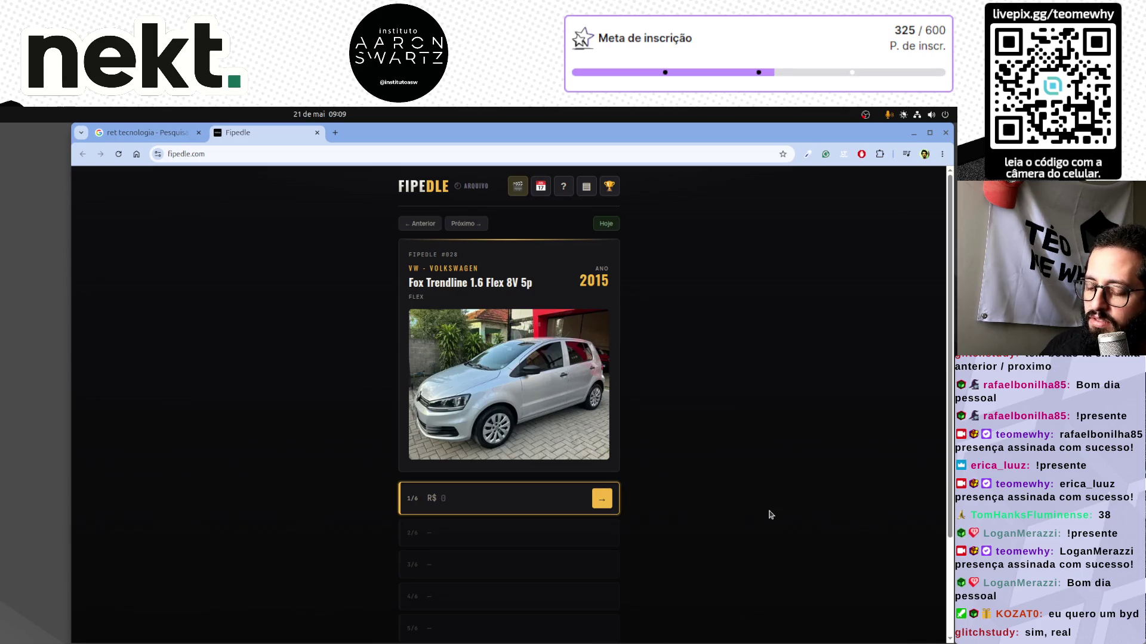
pyautogui.write('000')
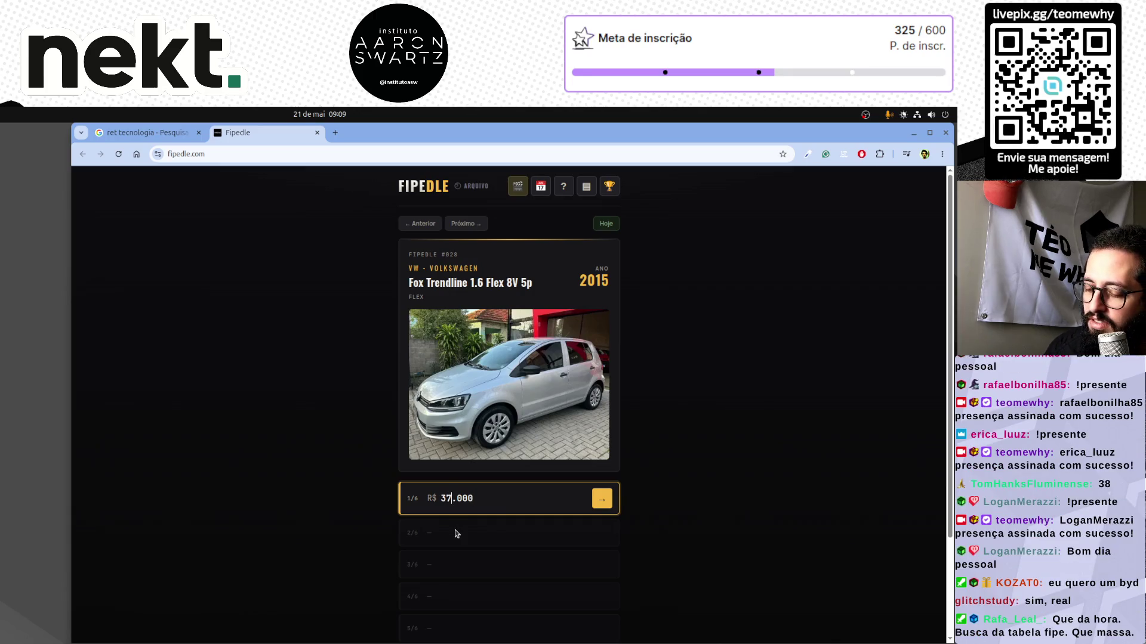
pyautogui.hotkey('ctrl', 'a')
pyautogui.write('42.00')
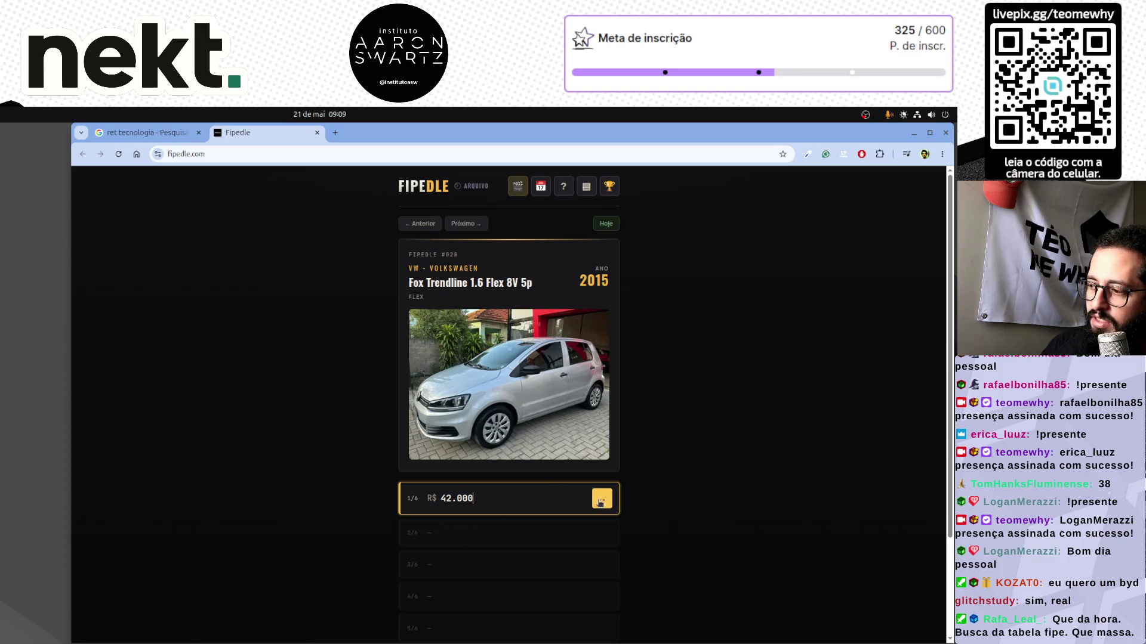
pyautogui.click(600, 502)
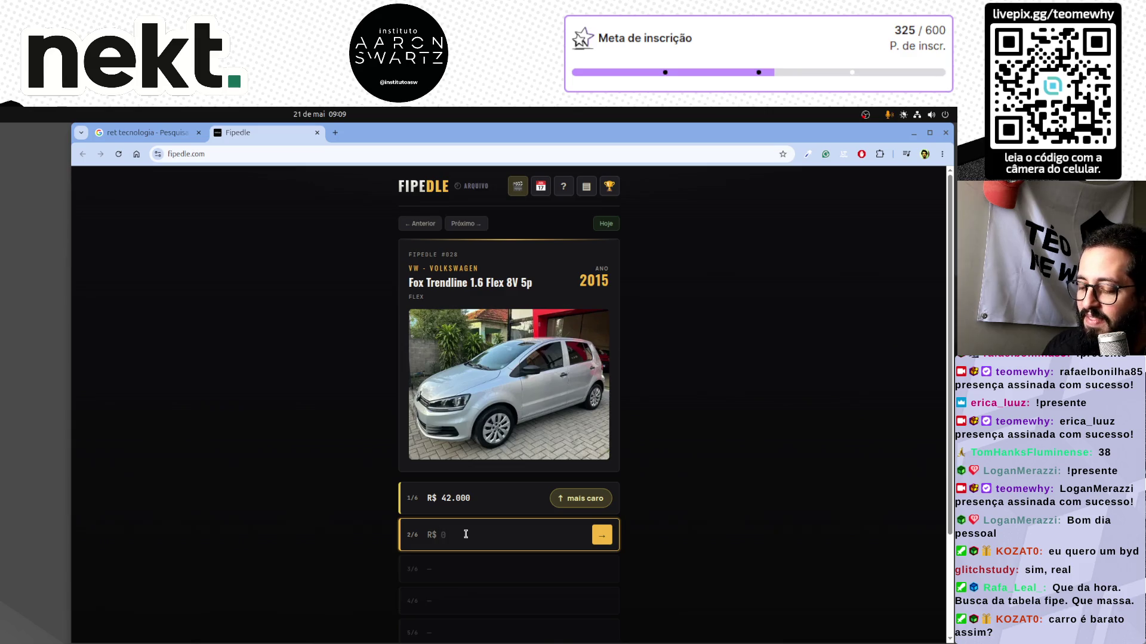
pyautogui.write('5000')
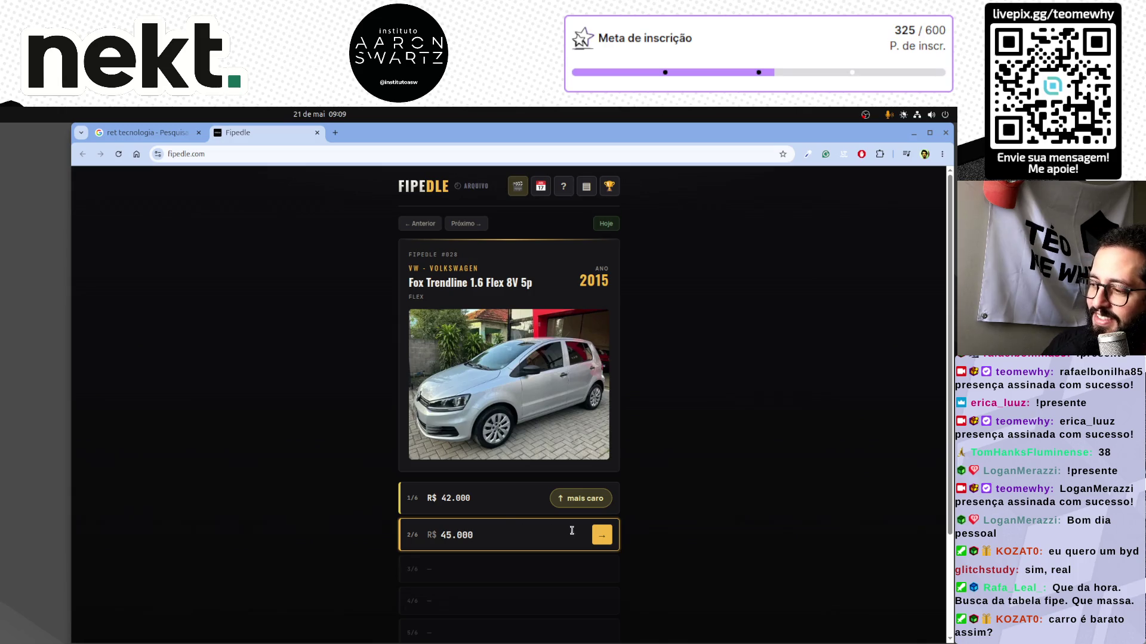
pyautogui.click(600, 535)
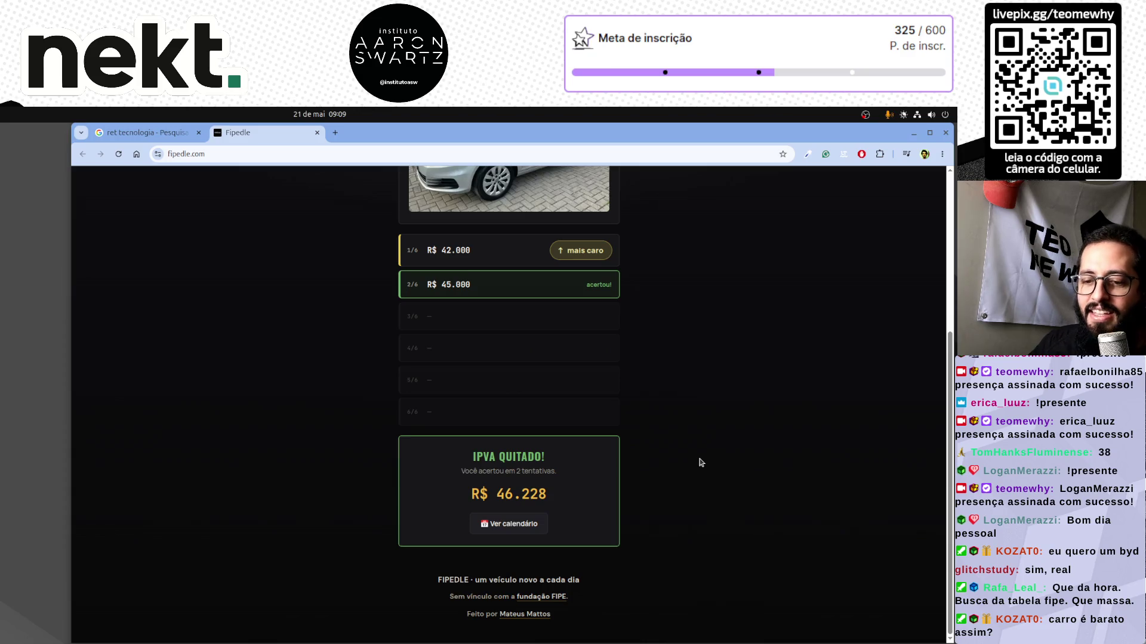
pyautogui.scroll(4, 702, 464)
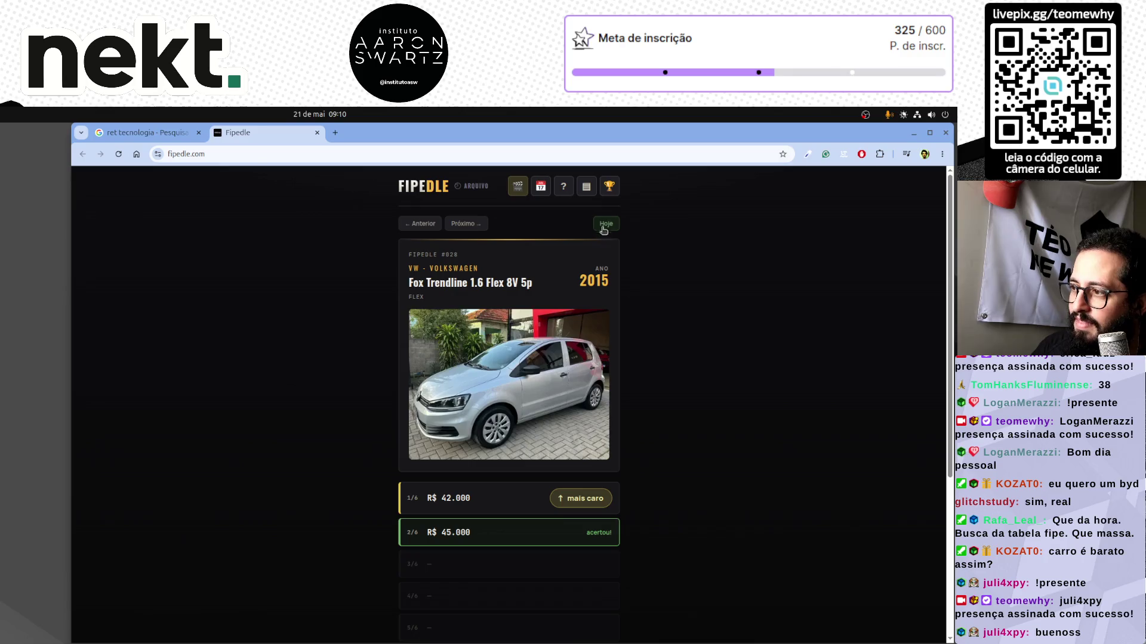
# Step: Load archived puzzle #027, the 2020 Jaguar XE, and guess R$ 650.000, then R$ 300.000
pyautogui.click(541, 186)
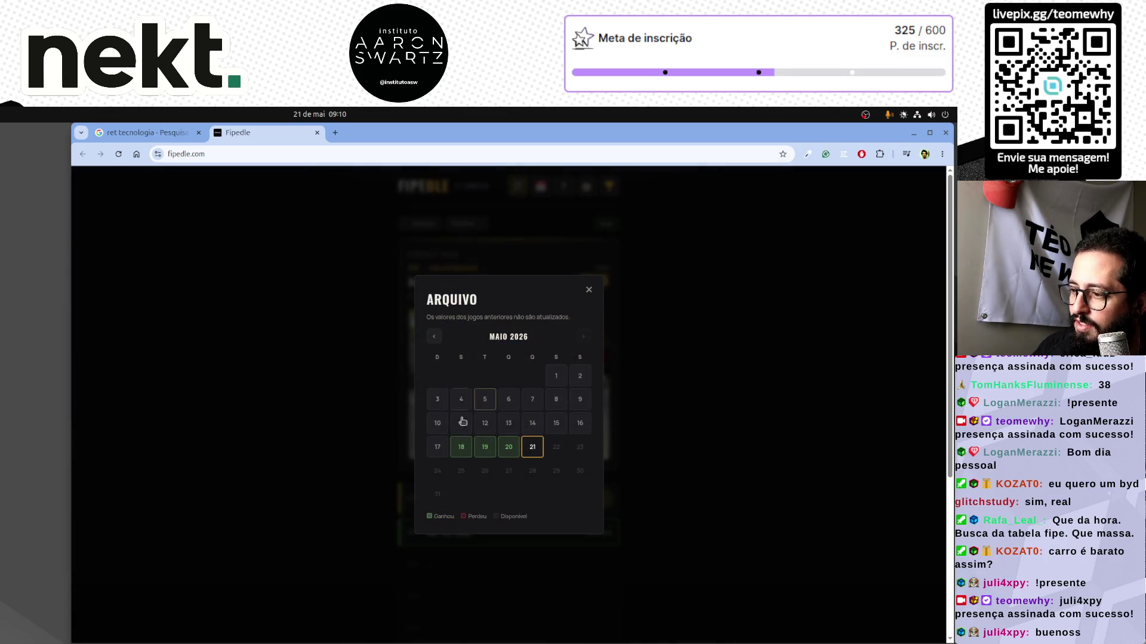
pyautogui.click(439, 447)
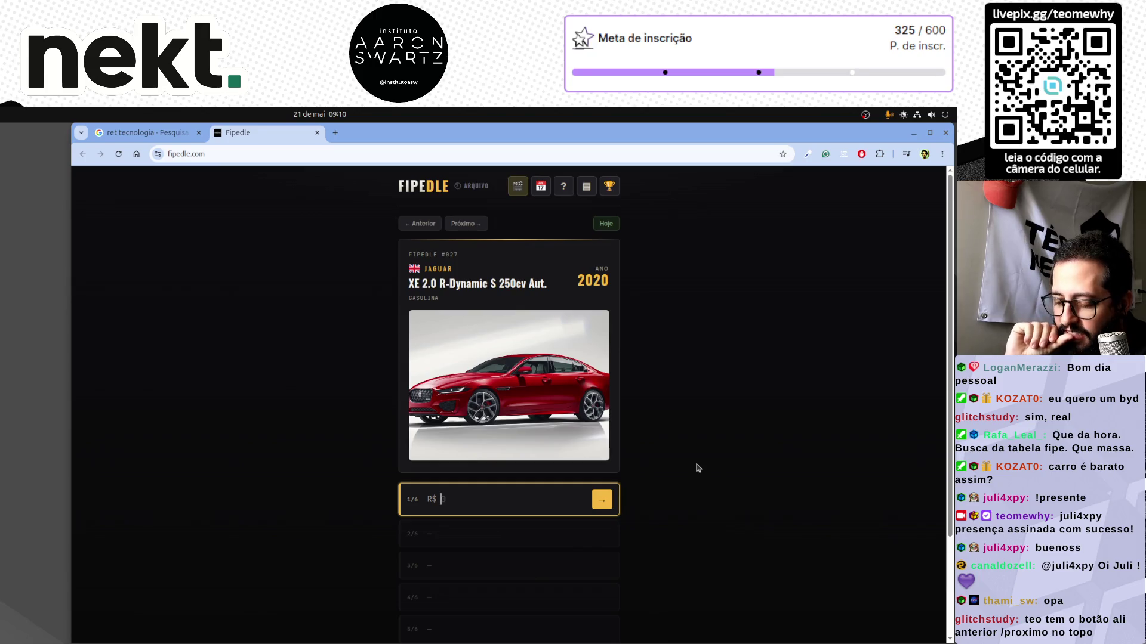
pyautogui.write('650.000')
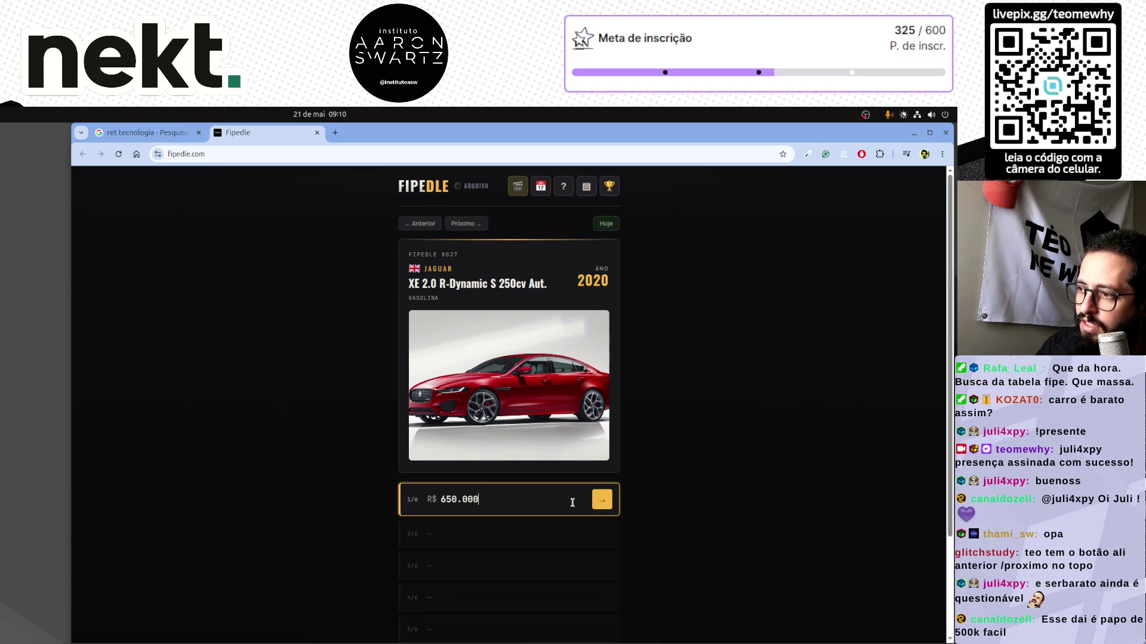
pyautogui.click(597, 500)
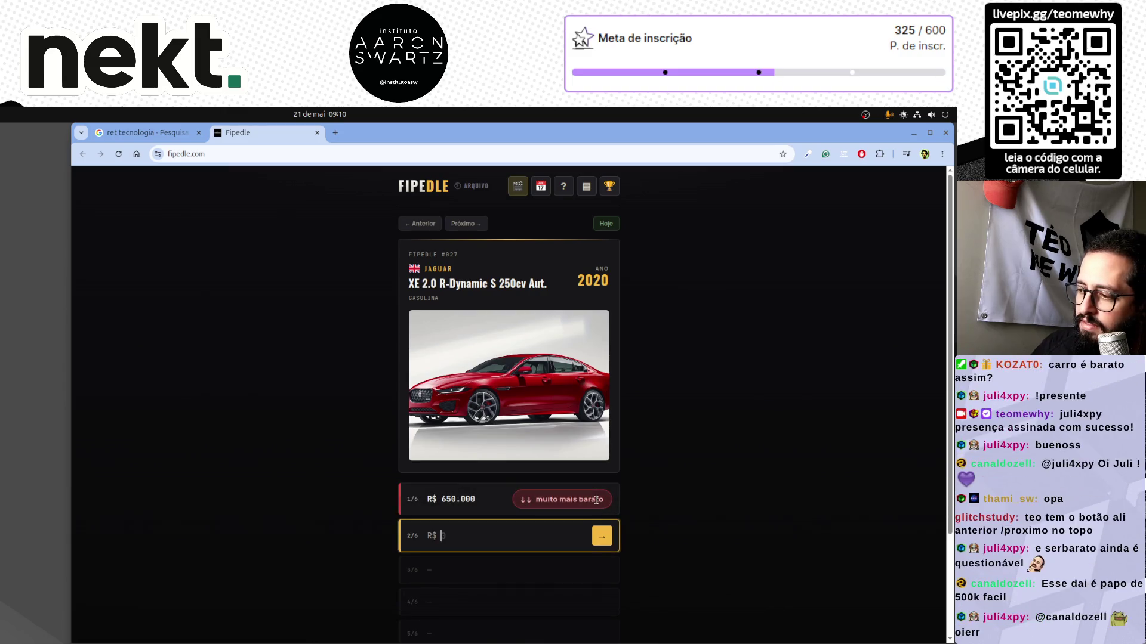
pyautogui.write('25')
pyautogui.press('BackSpace')
pyautogui.press('BackSpace')
pyautogui.write('3000000')
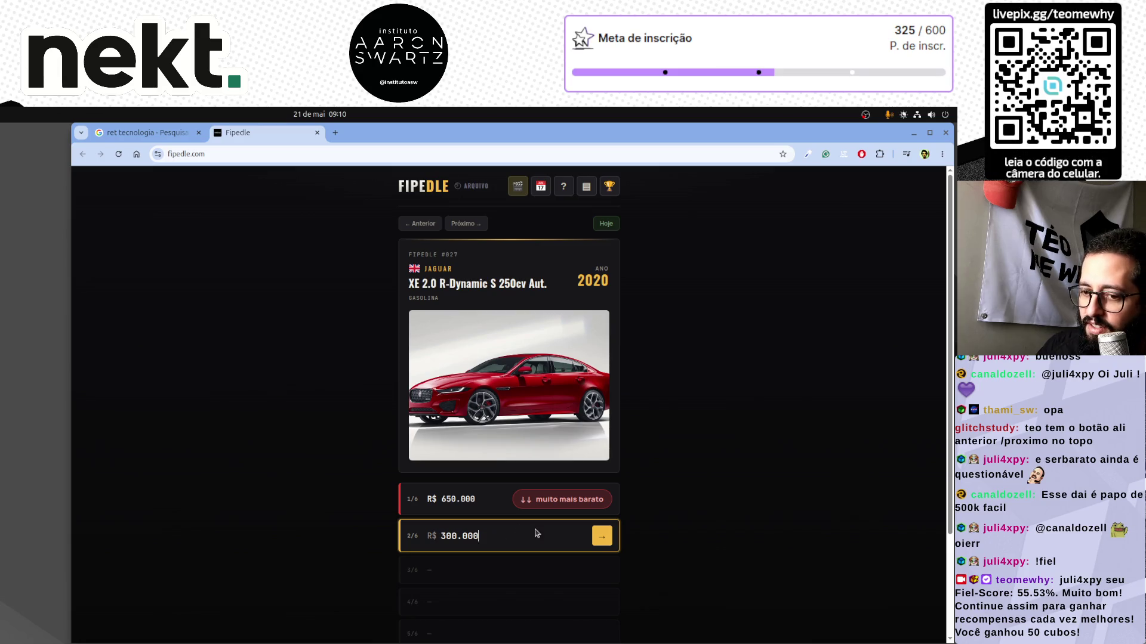
pyautogui.click(600, 536)
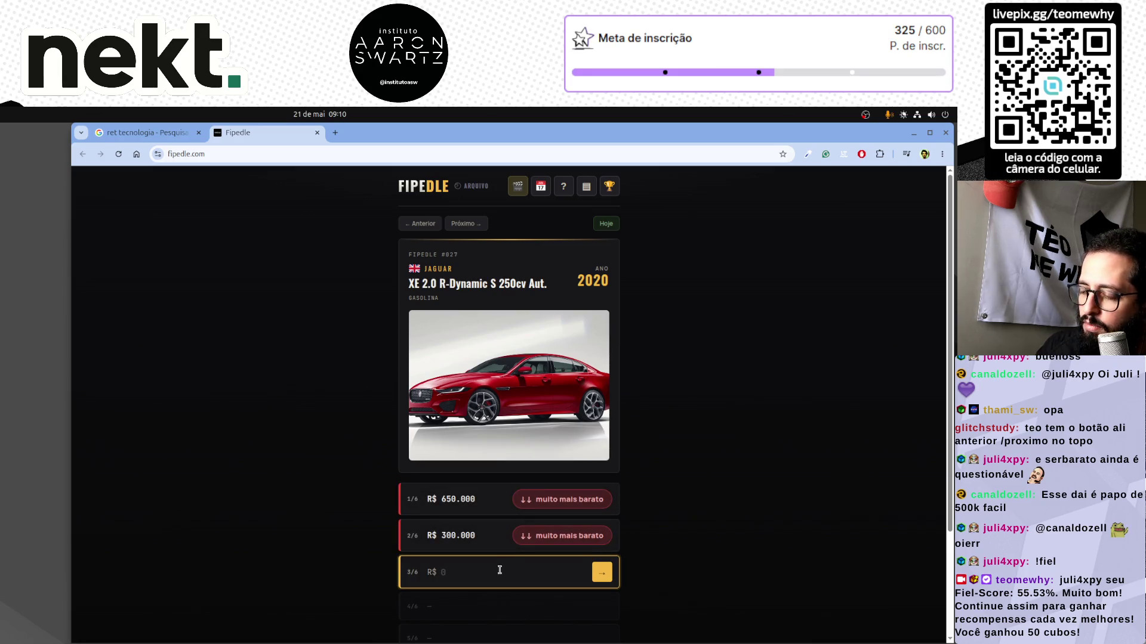
# Step: Guess R$ 200.000, R$ 180.000, then the winning R$ 187.000, and reopen the archive calendar
pyautogui.write('0000')
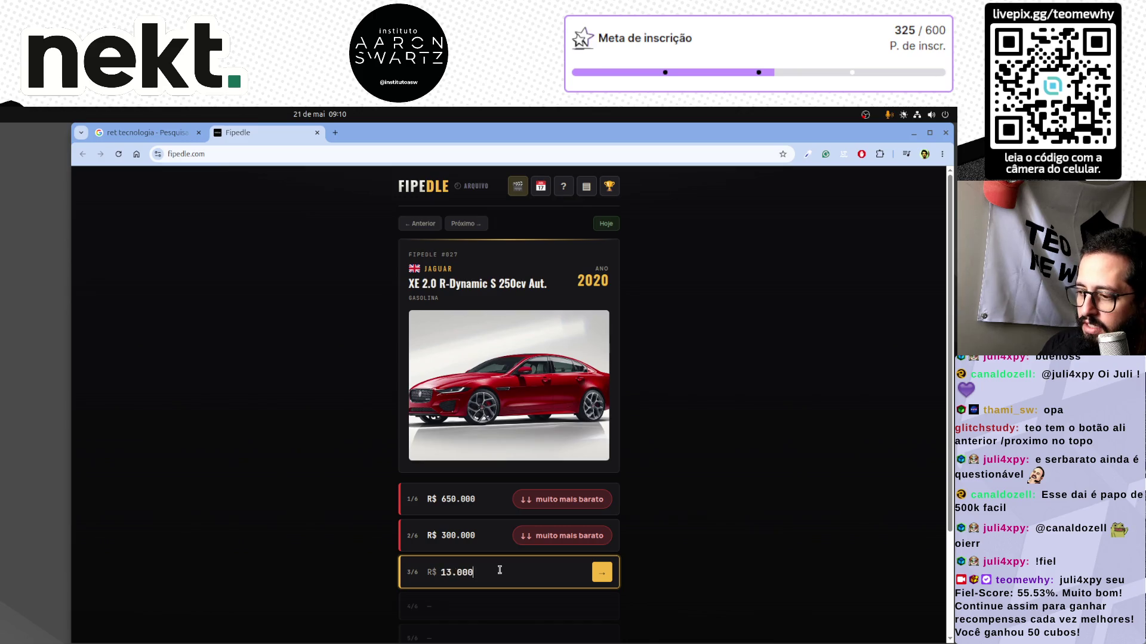
pyautogui.press('BackSpace')
pyautogui.press('BackSpace')
pyautogui.press('BackSpace')
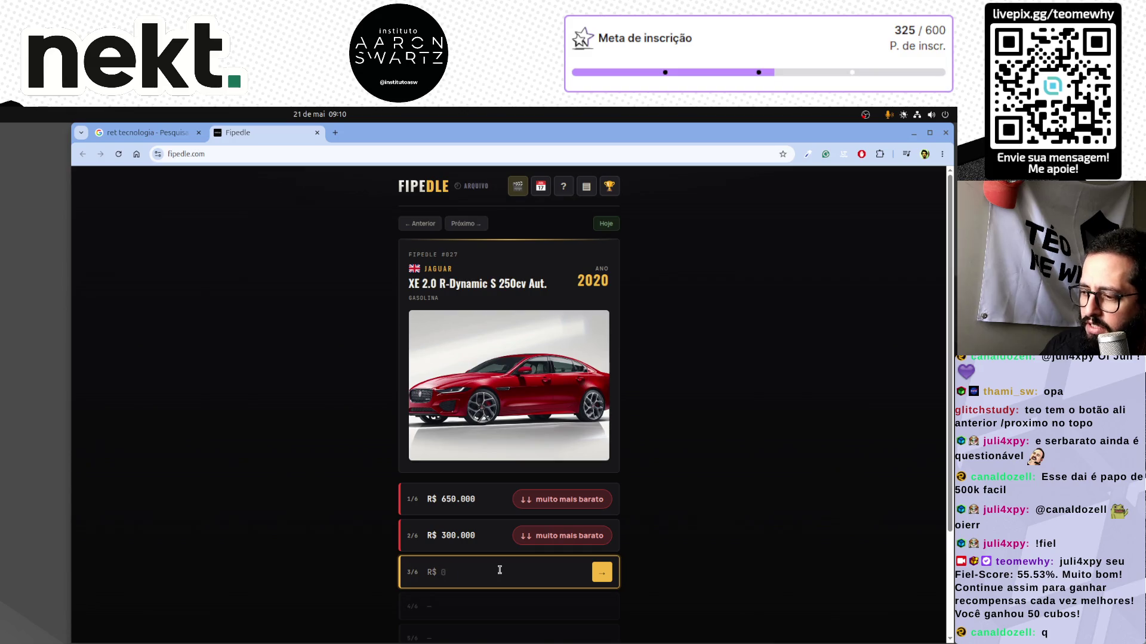
pyautogui.write('000000')
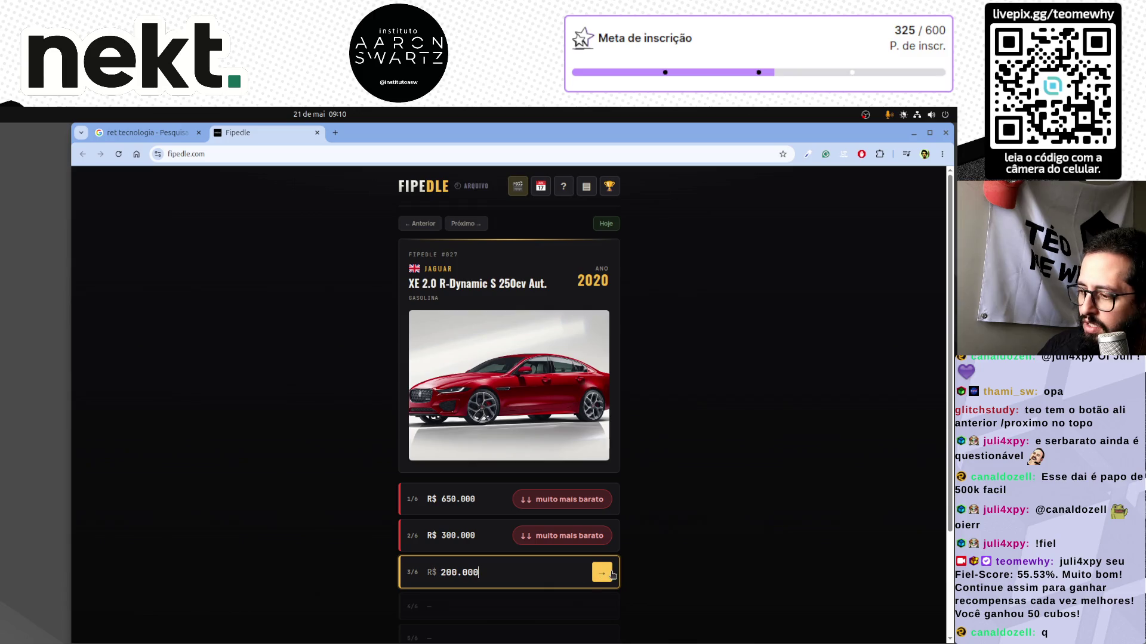
pyautogui.click(602, 572)
pyautogui.write('1')
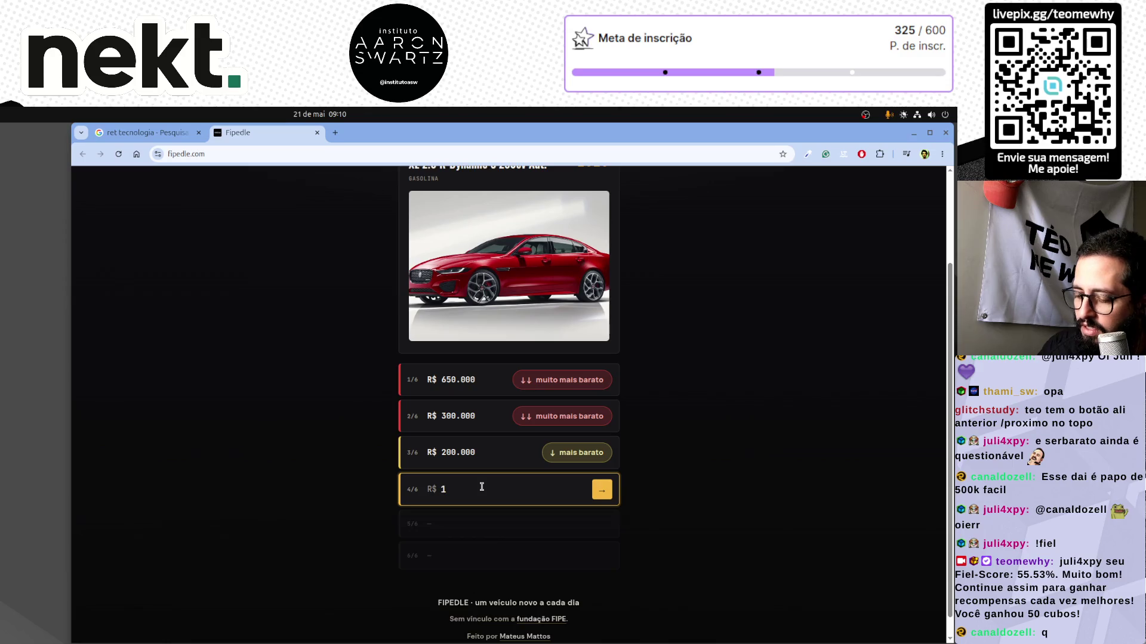
pyautogui.write('80.000')
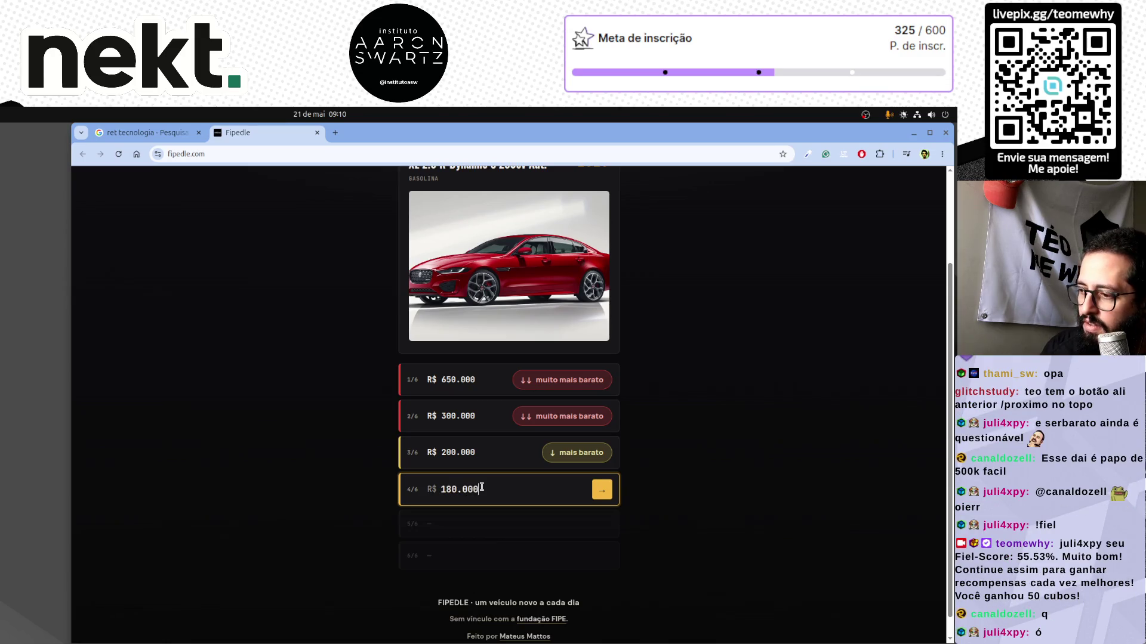
pyautogui.click(602, 490)
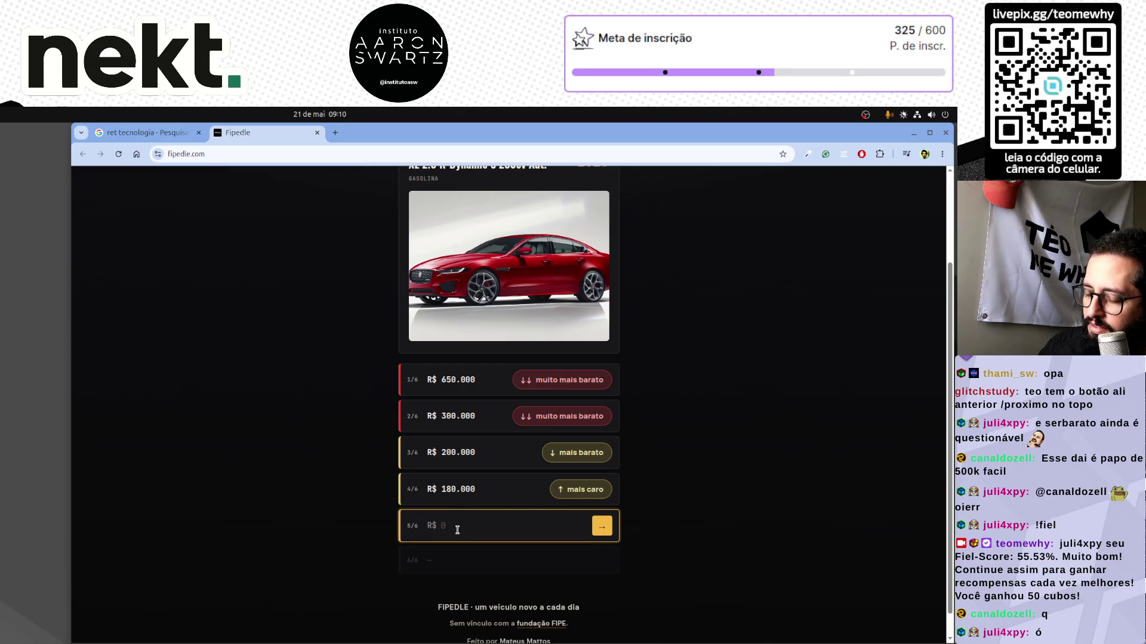
pyautogui.write('1870000')
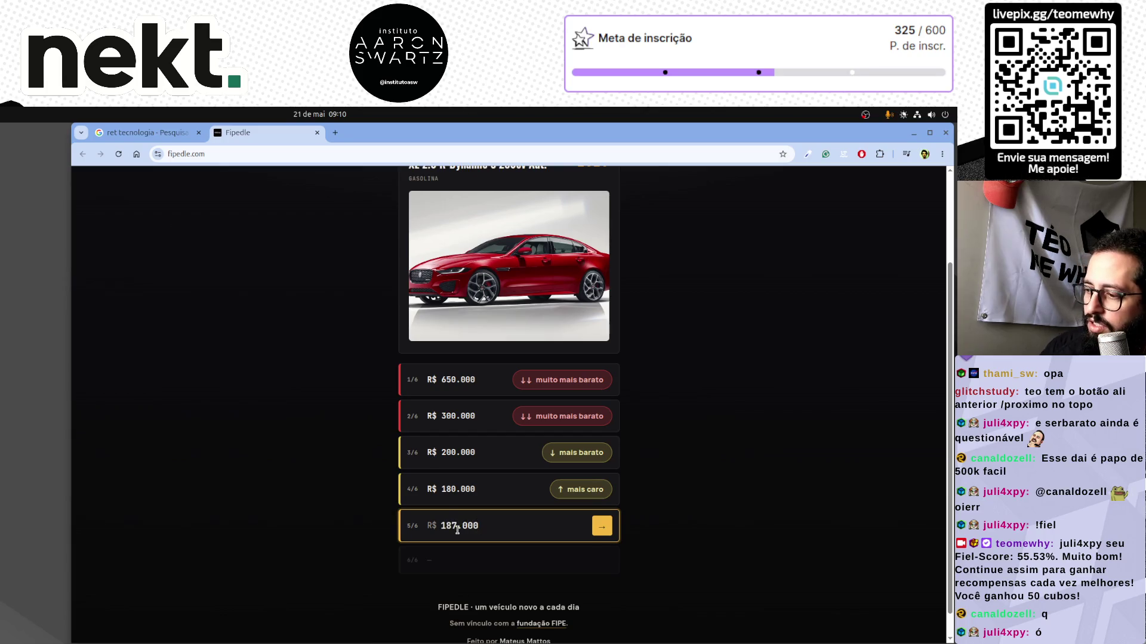
pyautogui.click(602, 527)
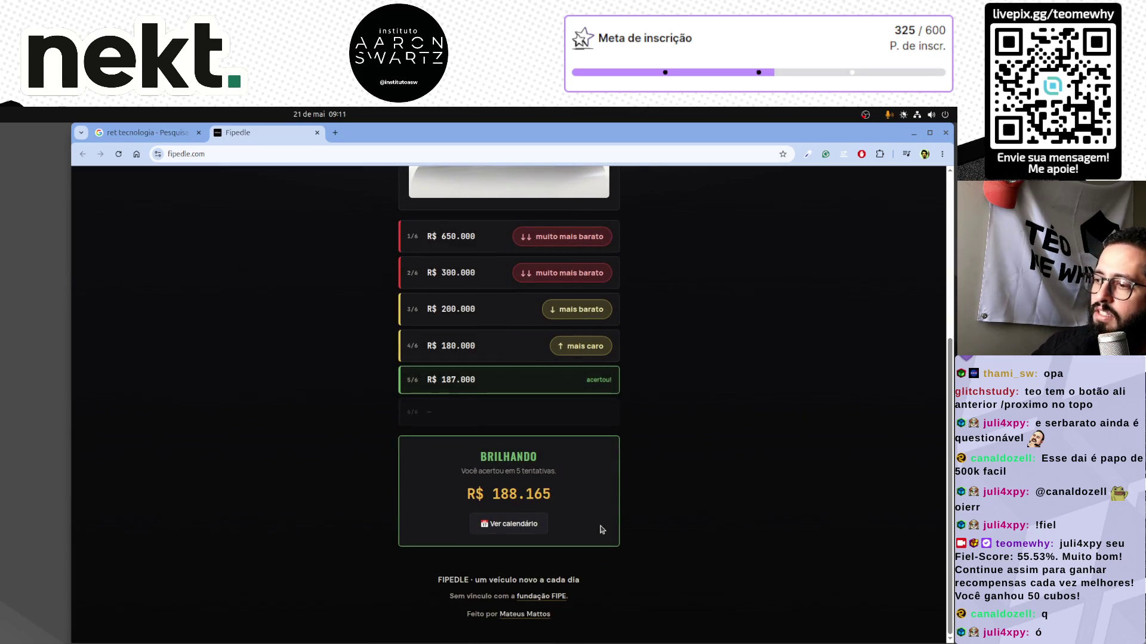
pyautogui.scroll(5, 642, 513)
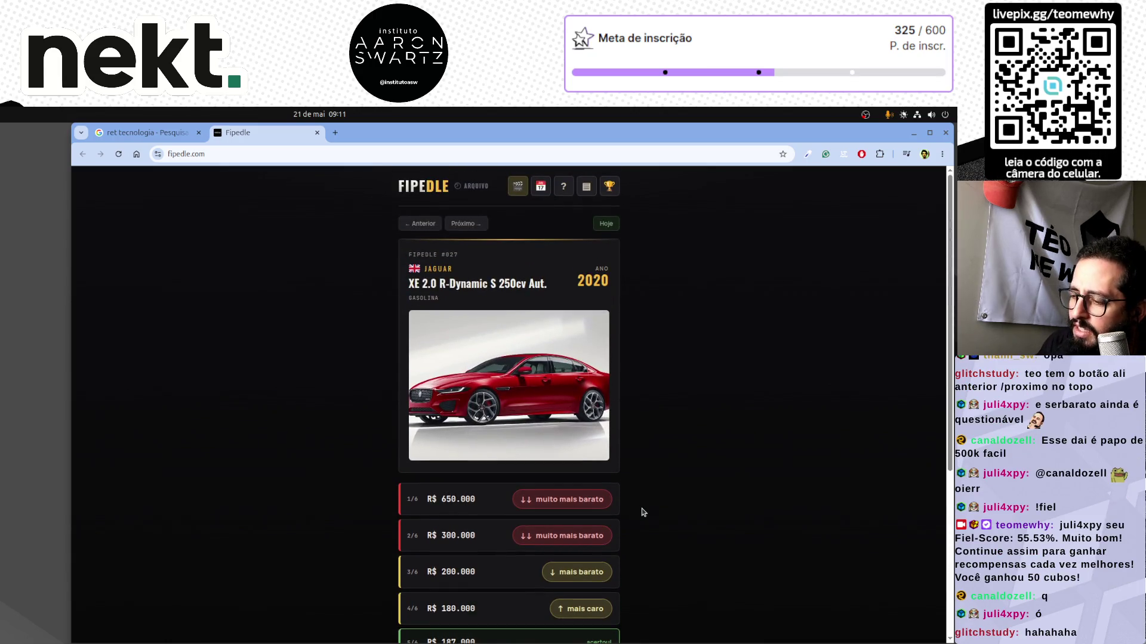
pyautogui.scroll(-2, 642, 512)
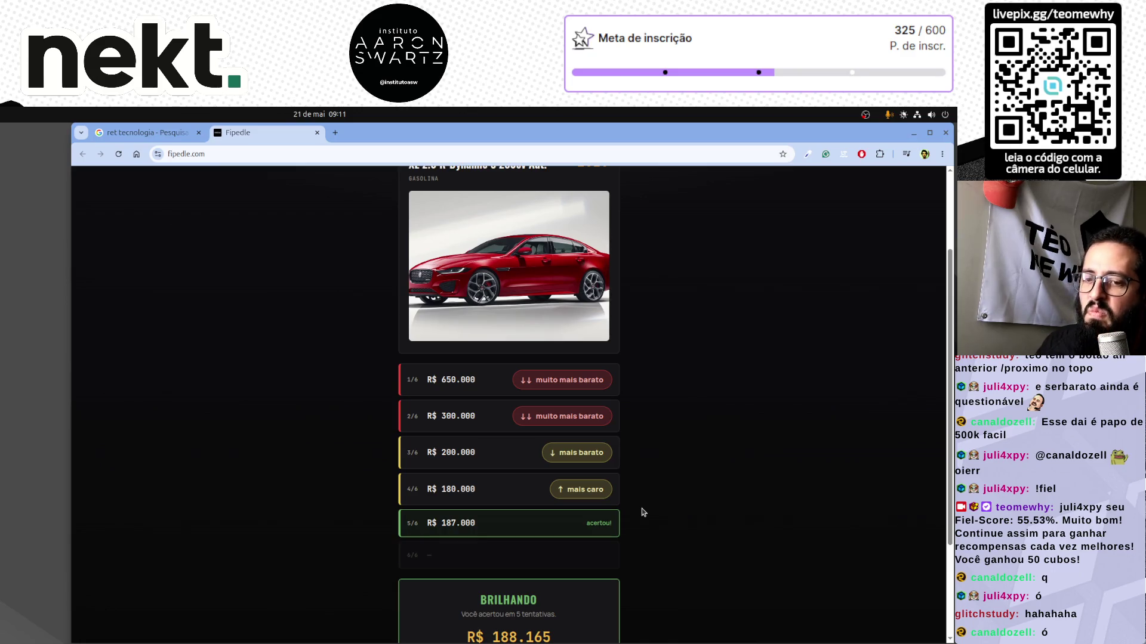
pyautogui.scroll(2, 639, 512)
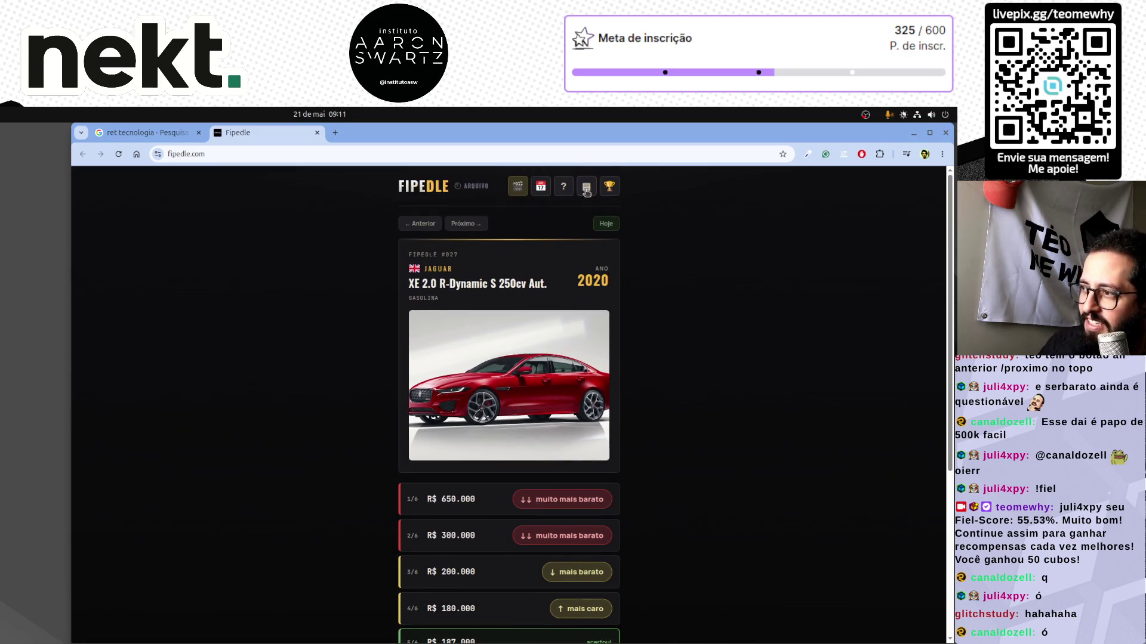
pyautogui.click(541, 187)
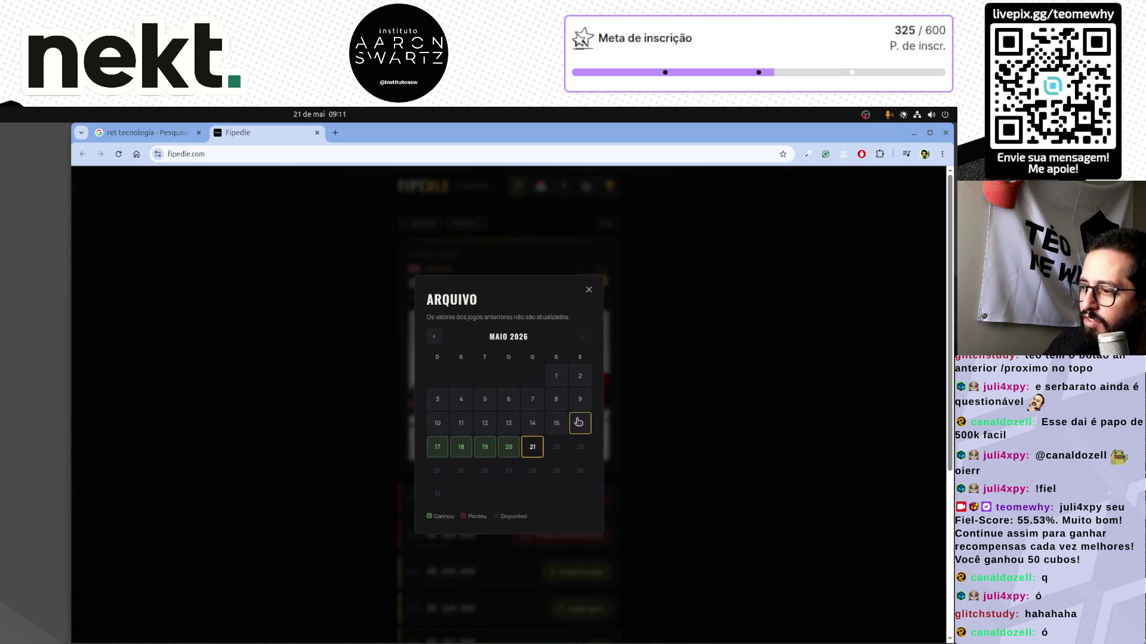
# Step: Load the 16 May Mercedes C-63 puzzle and guess R$ 110.000, 170.000 and 240.000
pyautogui.click(579, 427)
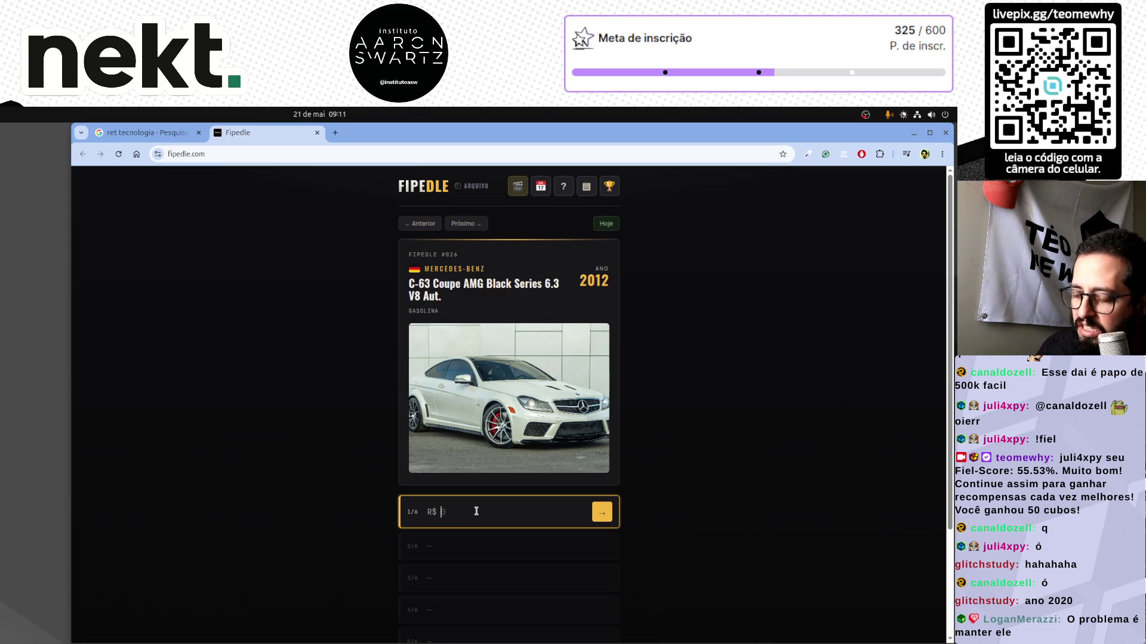
pyautogui.write('110.000')
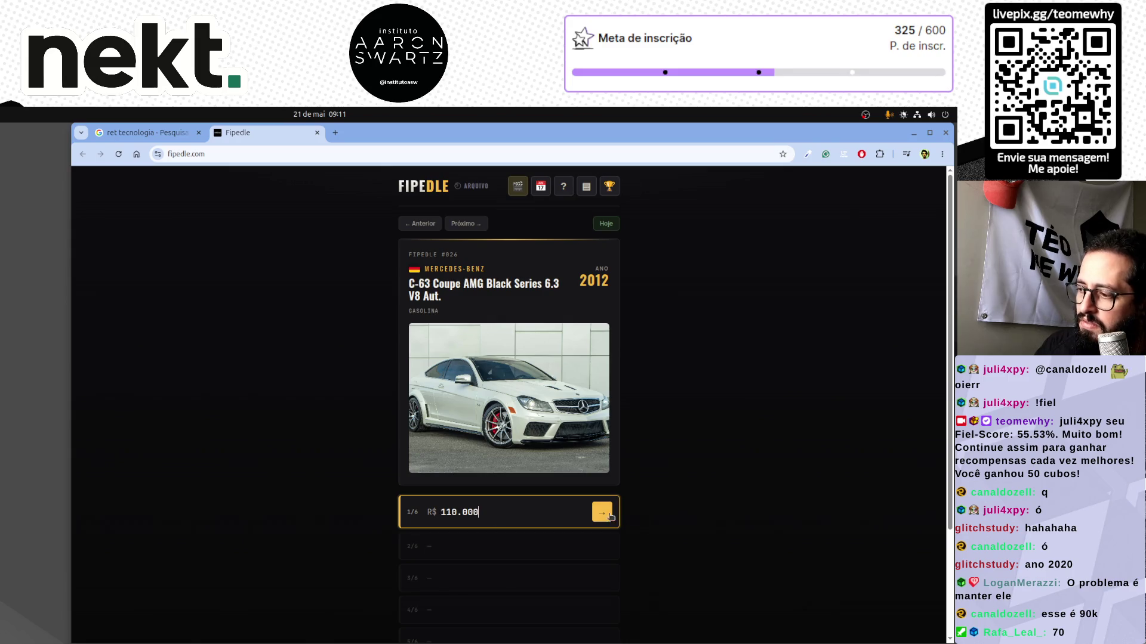
pyautogui.click(610, 517)
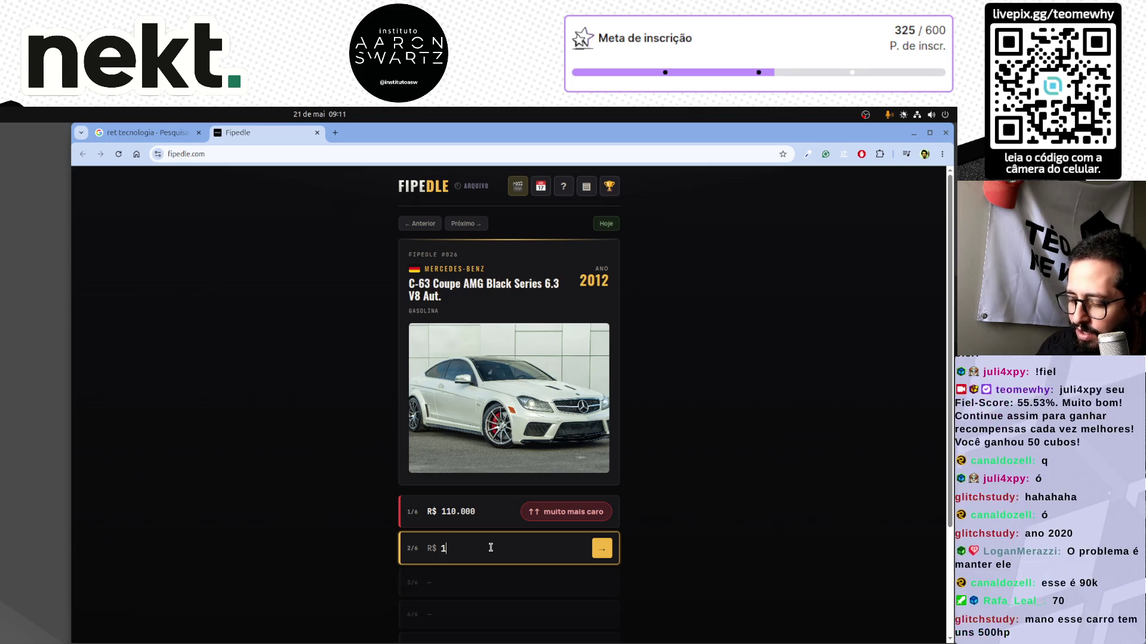
pyautogui.write('1700000')
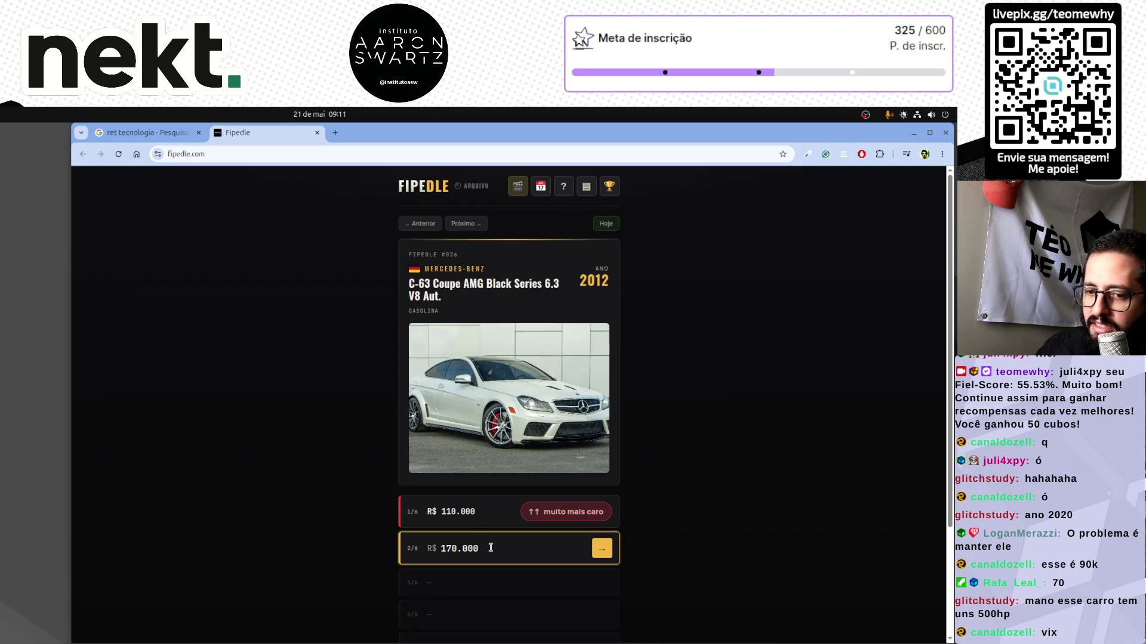
pyautogui.click(601, 549)
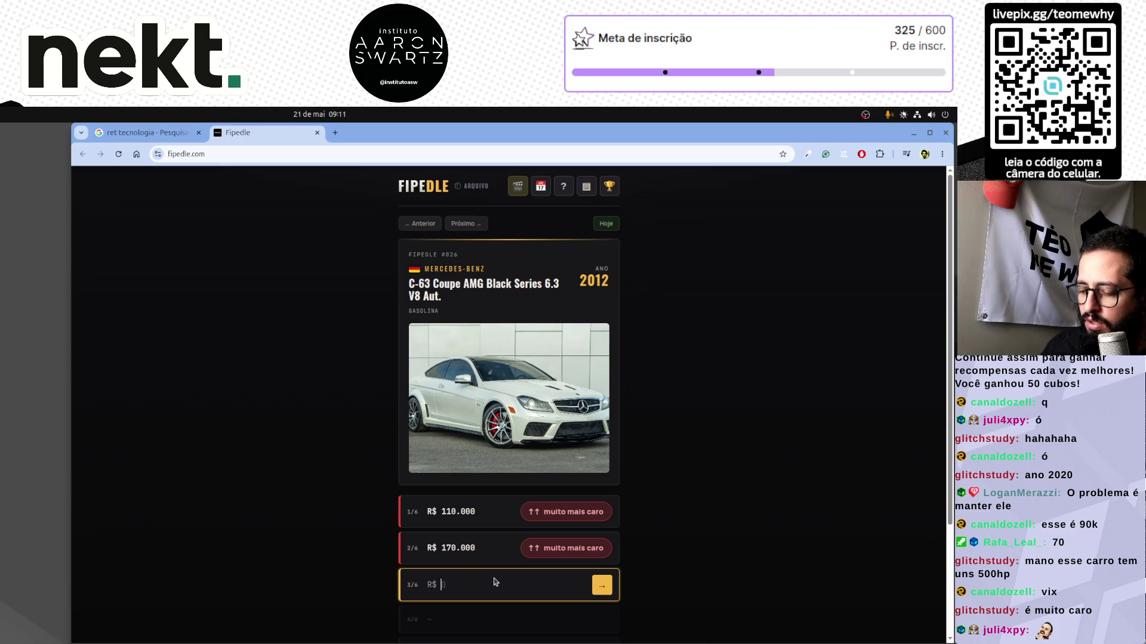
pyautogui.write('2400000')
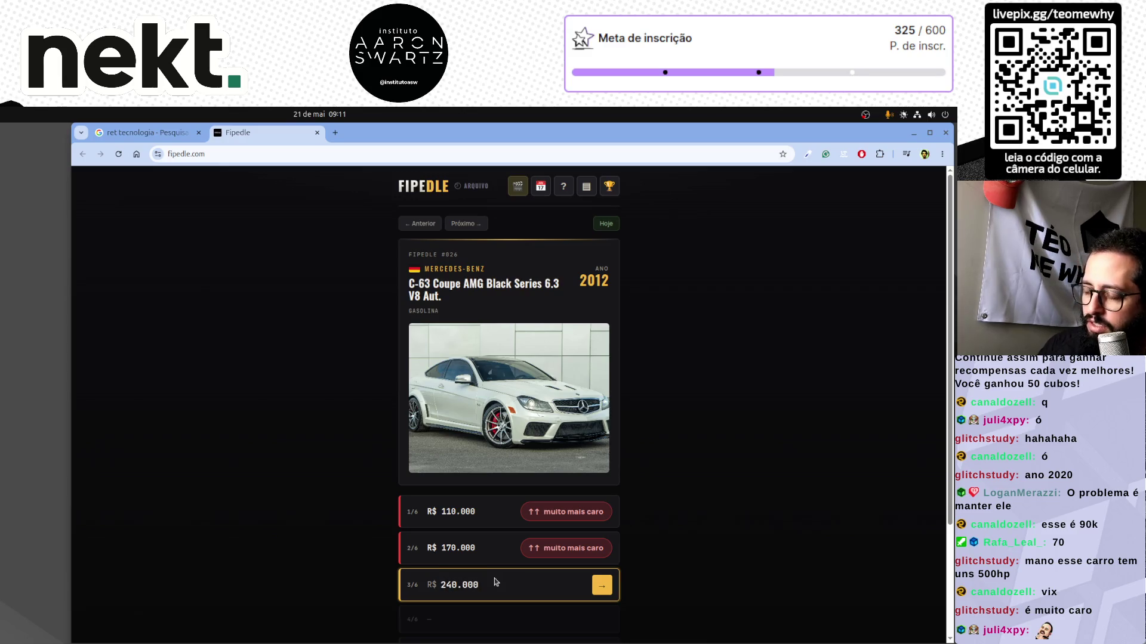
pyautogui.click(602, 585)
# Step: Make the final guesses R$ 310.000, 325.000 and 345.000, then reopen the archive calendar
pyautogui.scroll(-3, 696, 568)
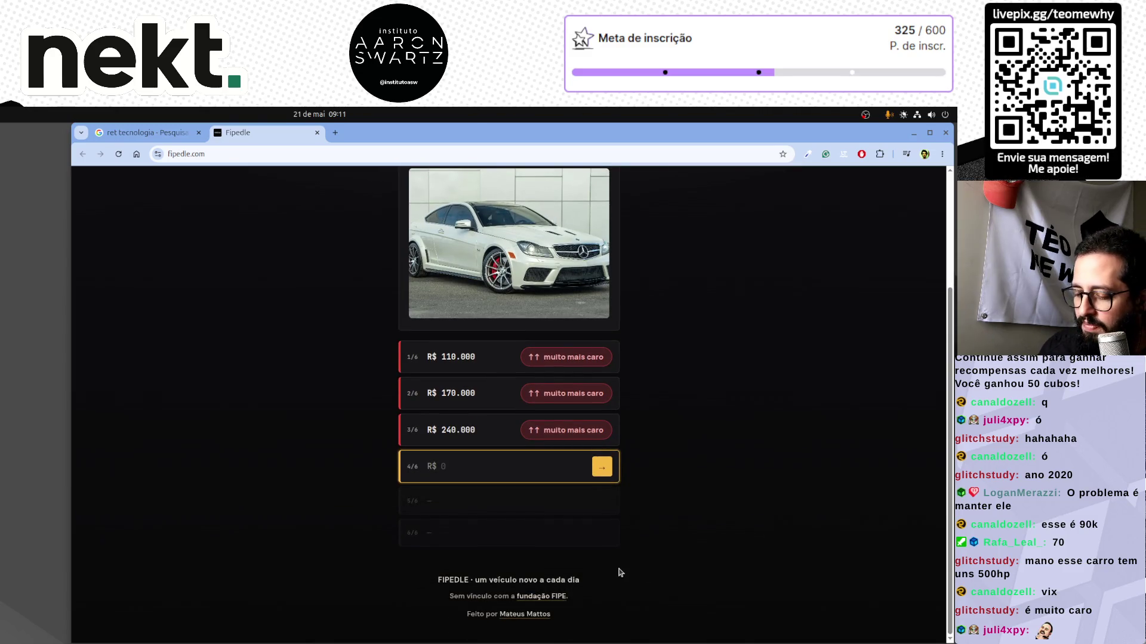
pyautogui.write('3100000')
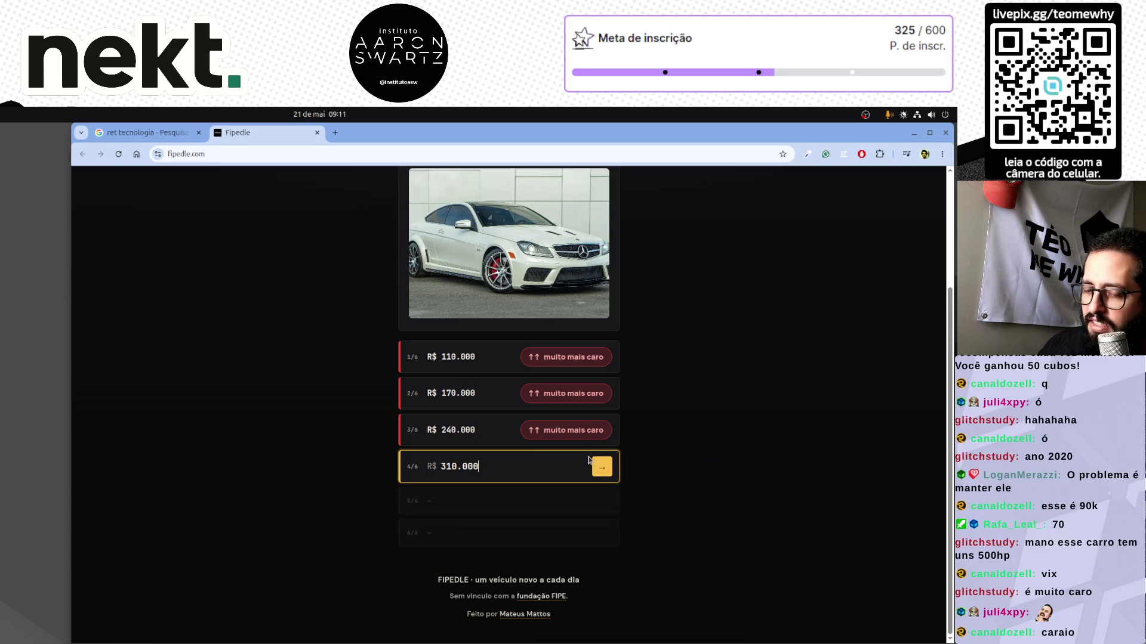
pyautogui.click(603, 470)
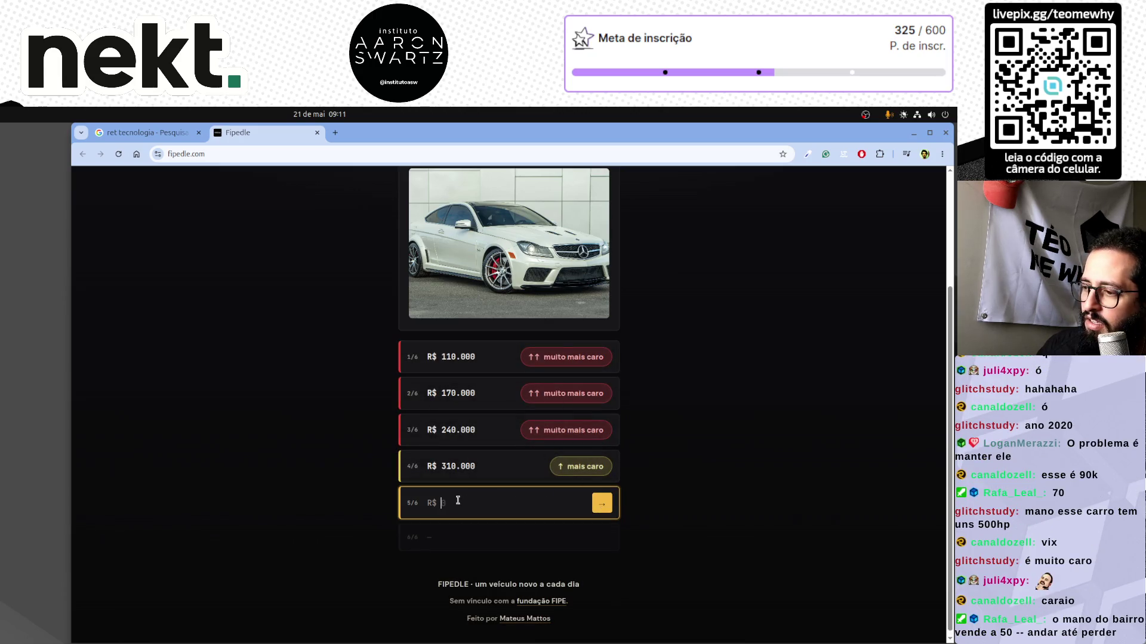
pyautogui.write('250000')
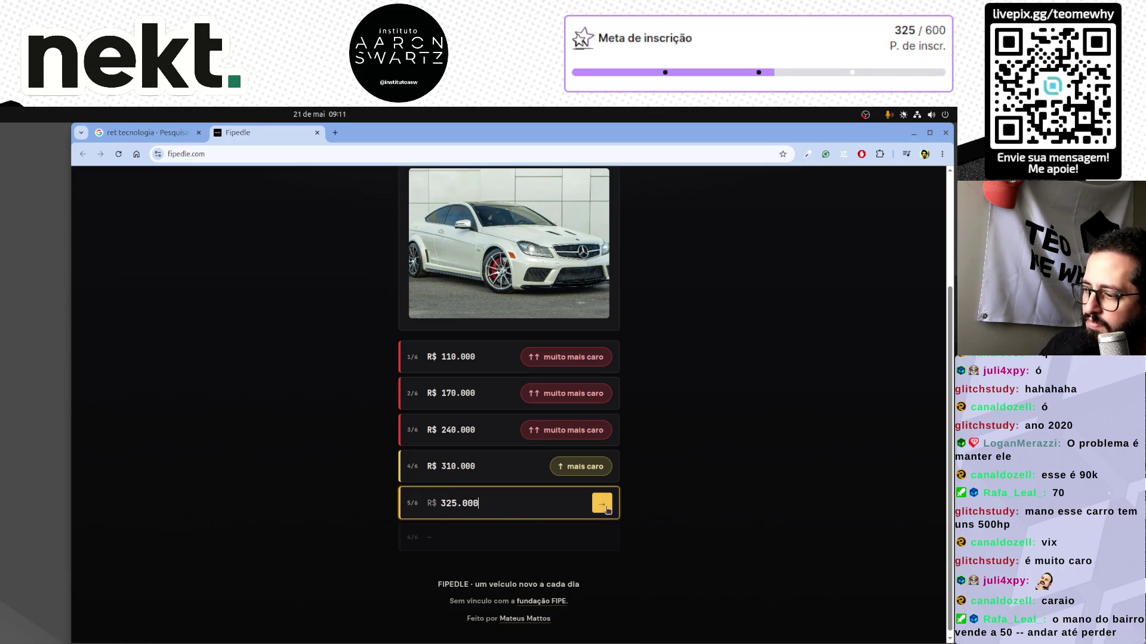
pyautogui.click(606, 510)
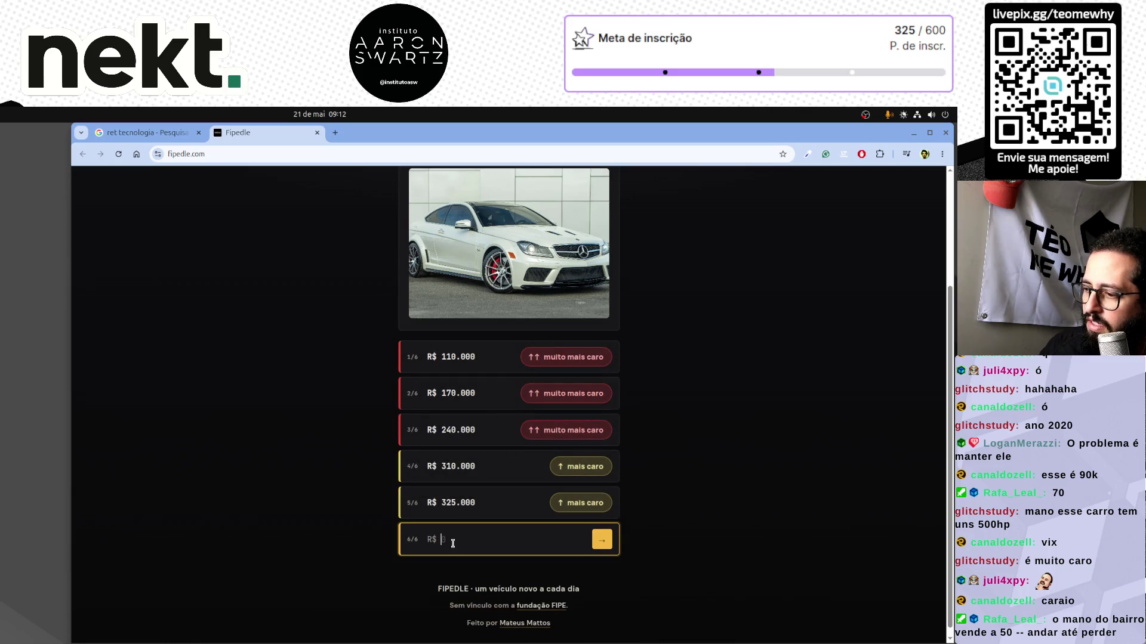
pyautogui.write('3')
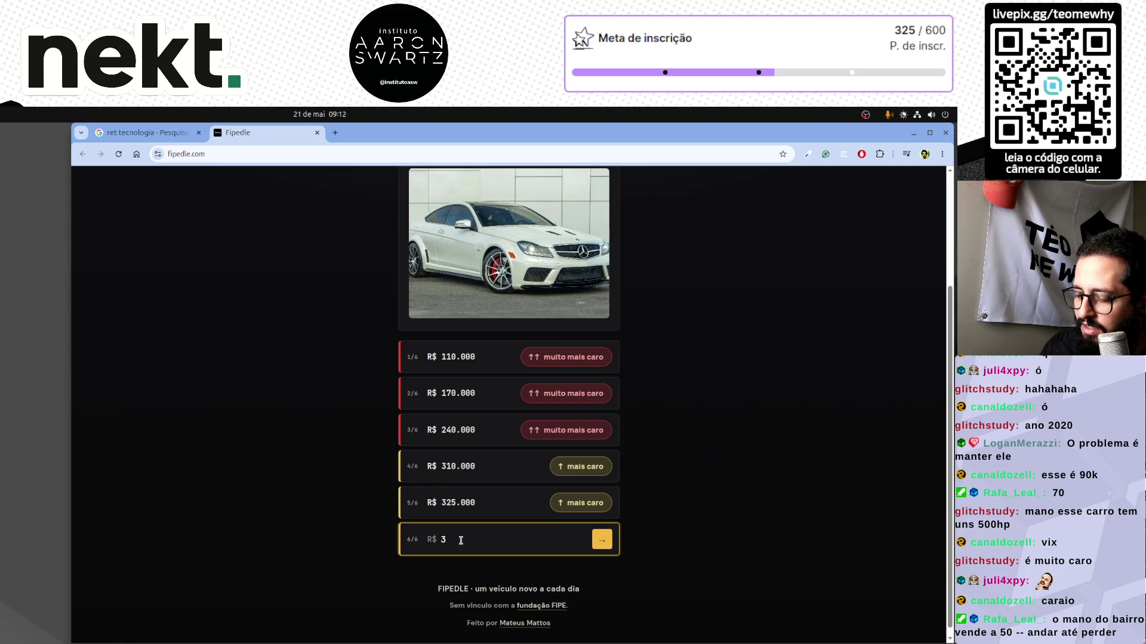
pyautogui.write('45.000')
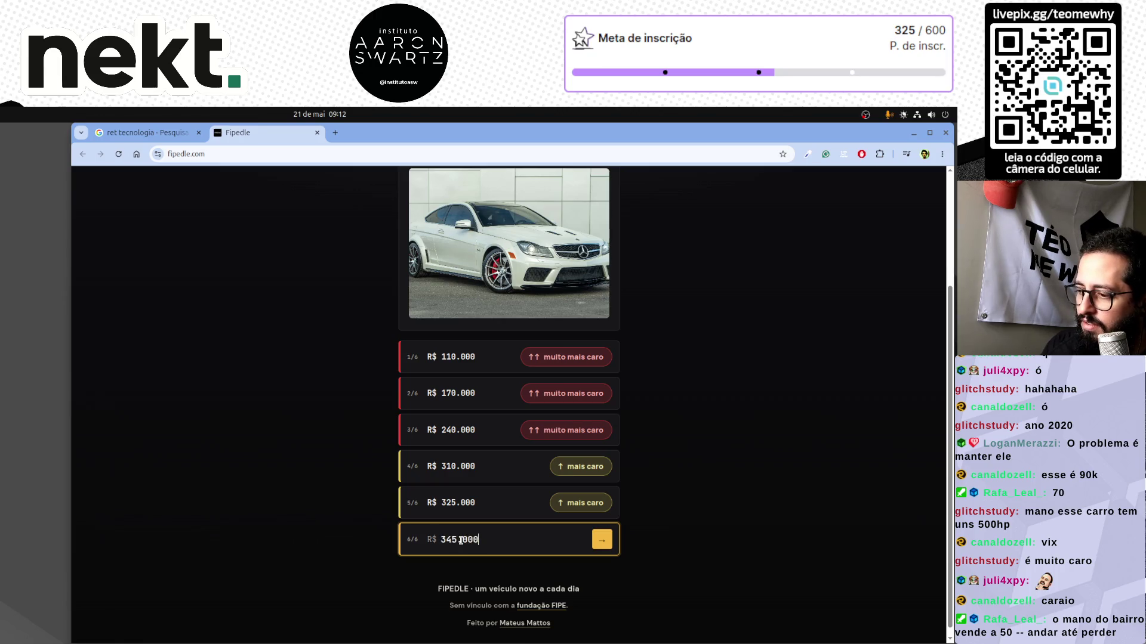
pyautogui.click(602, 543)
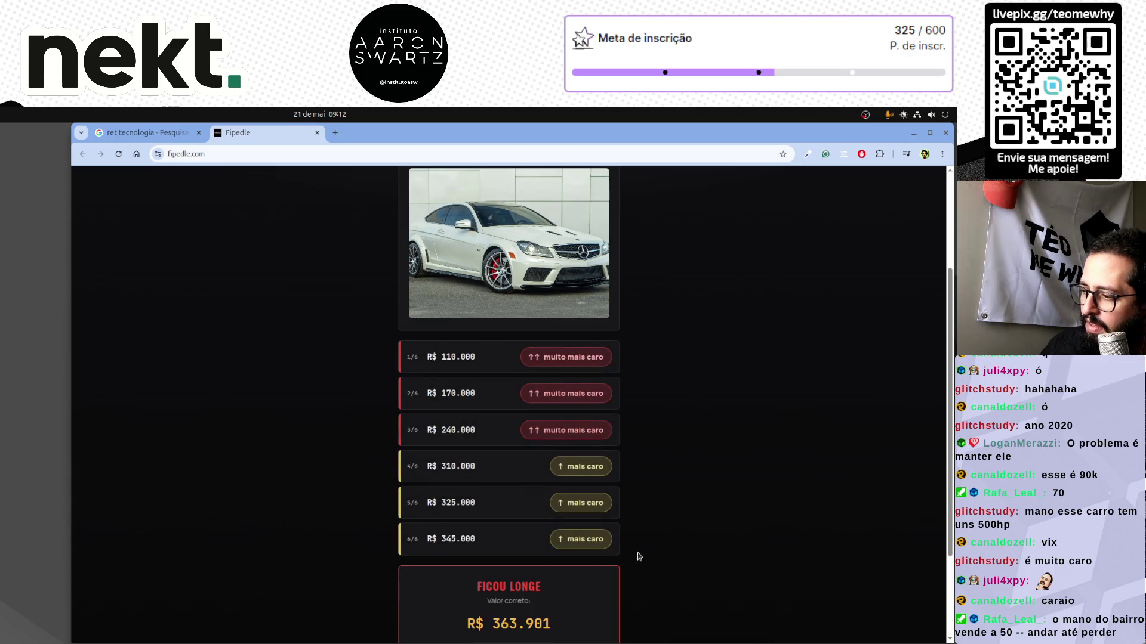
pyautogui.scroll(-3, 660, 553)
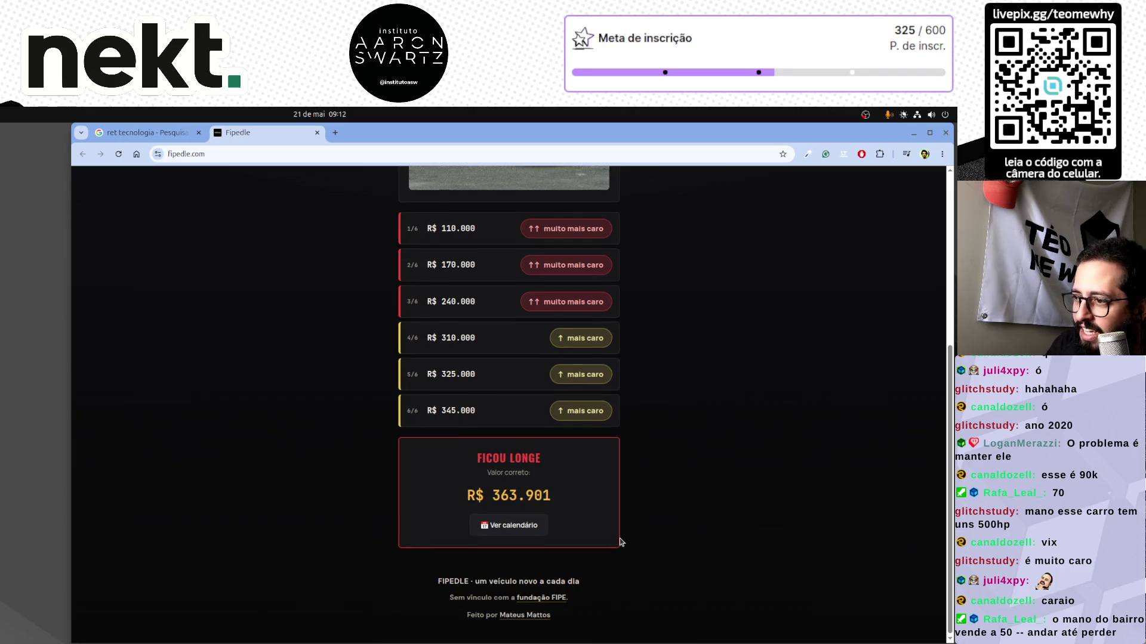
pyautogui.scroll(2, 624, 543)
pyautogui.scroll(3, 626, 540)
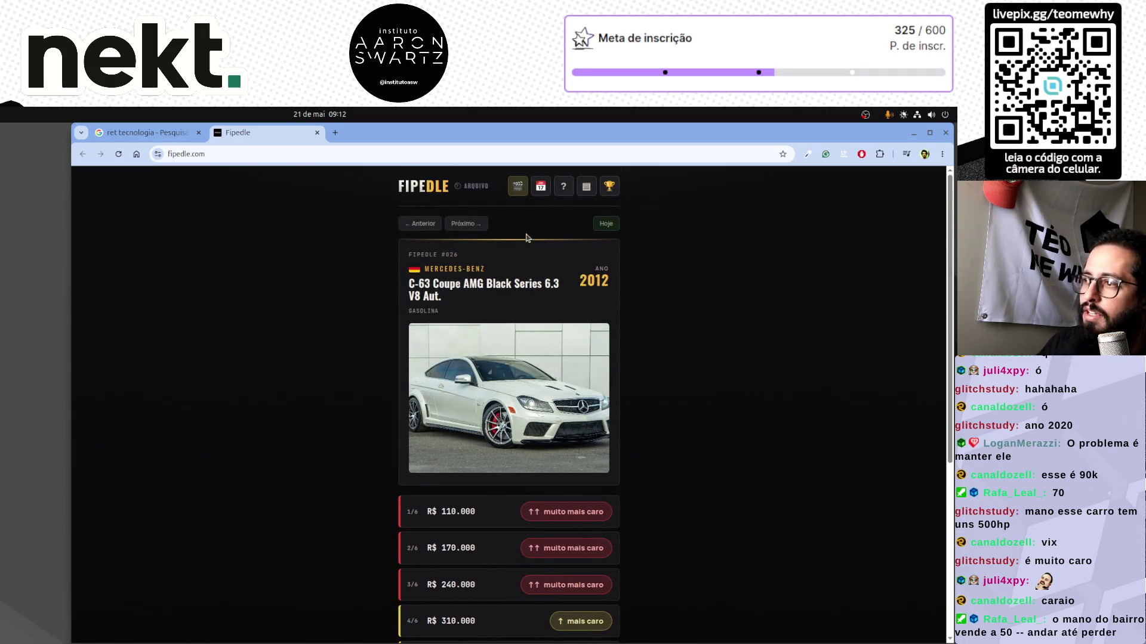
pyautogui.scroll(-2, 627, 407)
pyautogui.scroll(3, 469, 533)
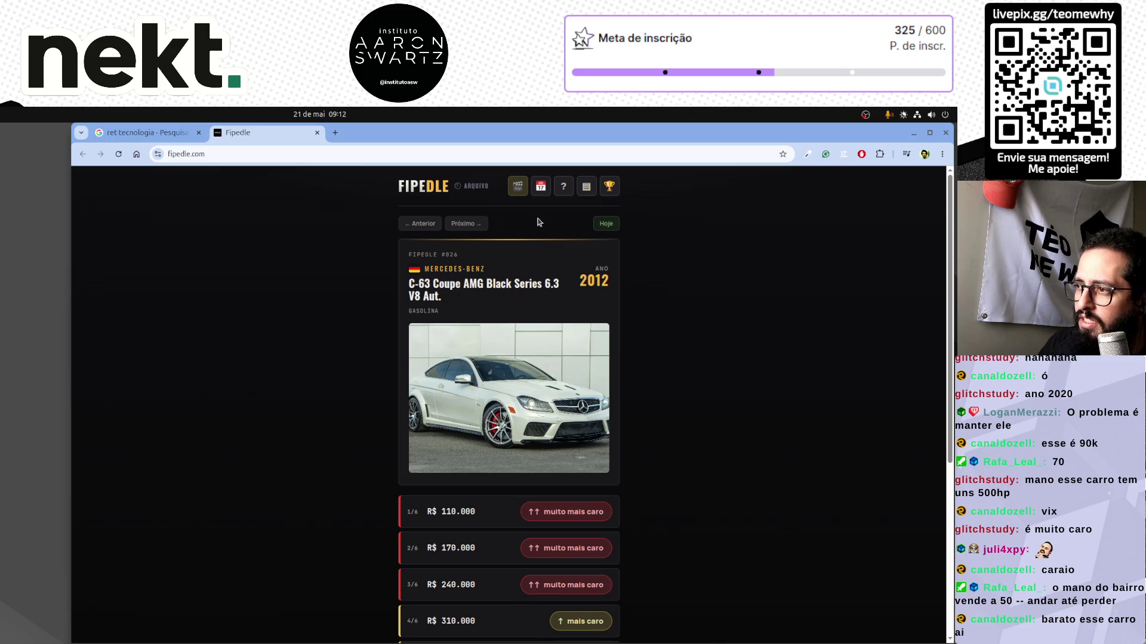
pyautogui.click(540, 189)
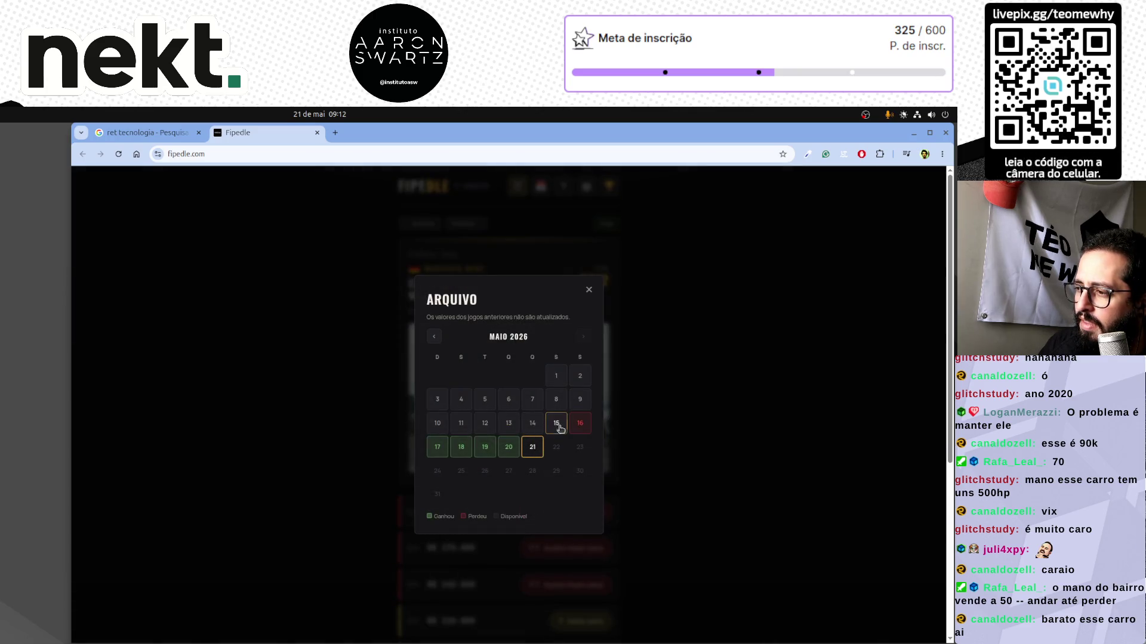
# Step: Load the 15 May archive puzzle, the 1990 Chevrolet Opala, and solve it with a R$ 25.000 guess
pyautogui.click(558, 426)
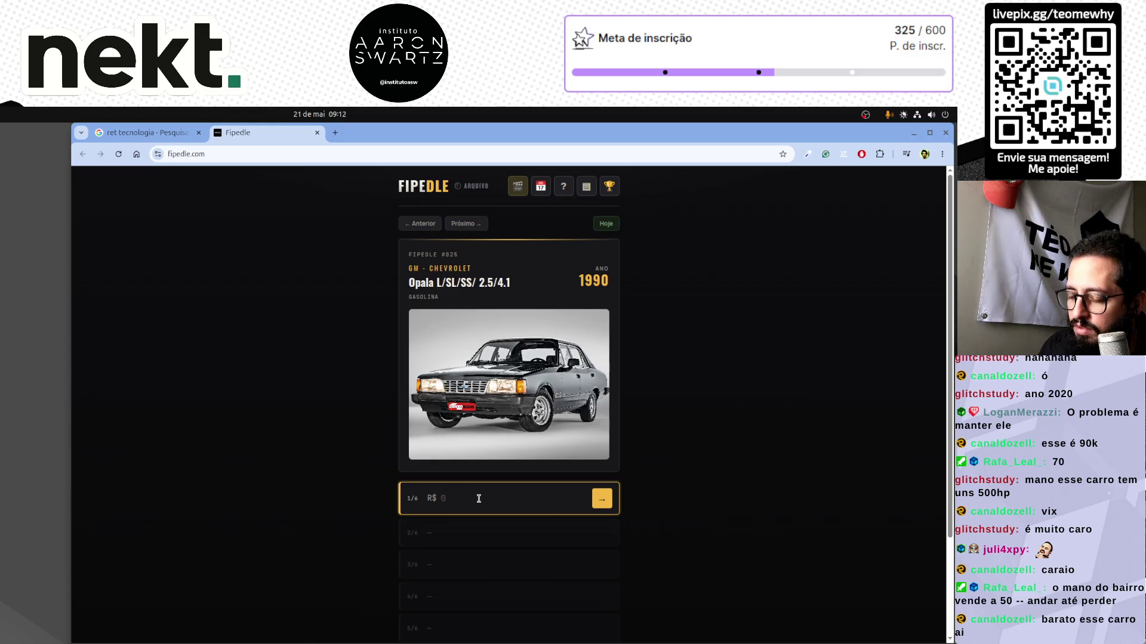
pyautogui.write('2500000')
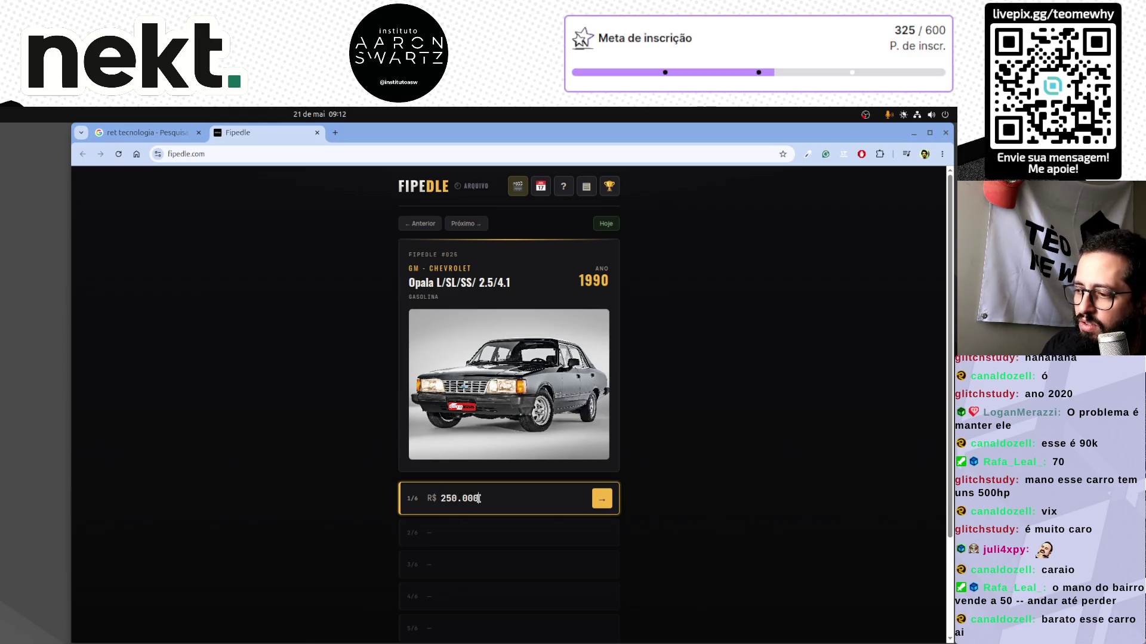
pyautogui.press('BackSpace')
pyautogui.click(603, 503)
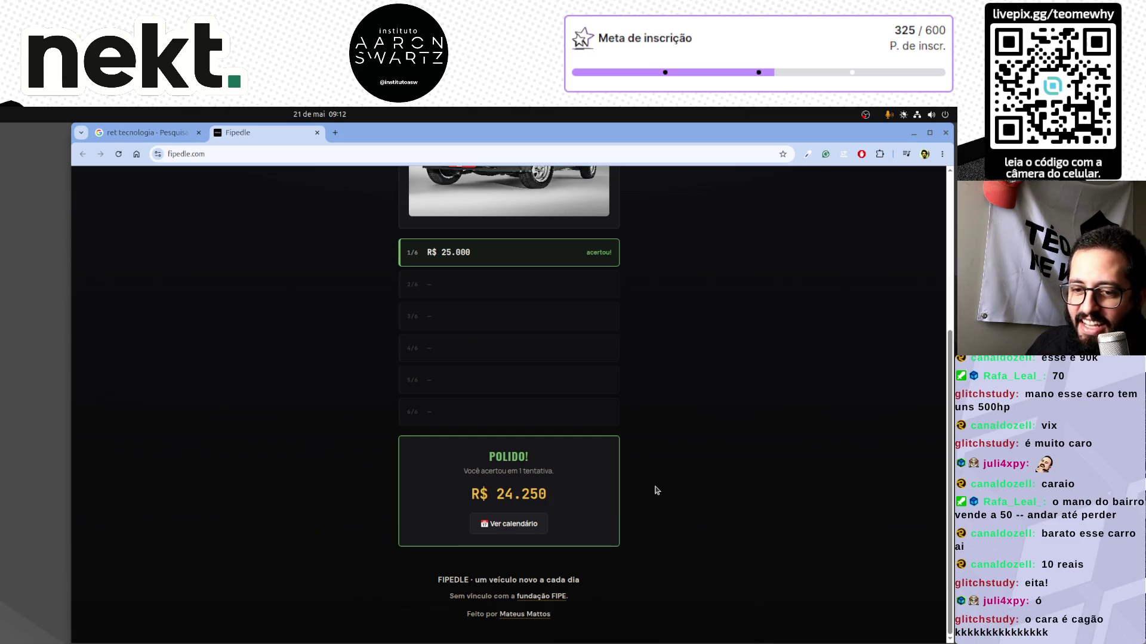
# Step: Check the Estatísticas summary, close it, and bring the archive calendar back up
pyautogui.scroll(2, 685, 487)
pyautogui.scroll(5, 685, 487)
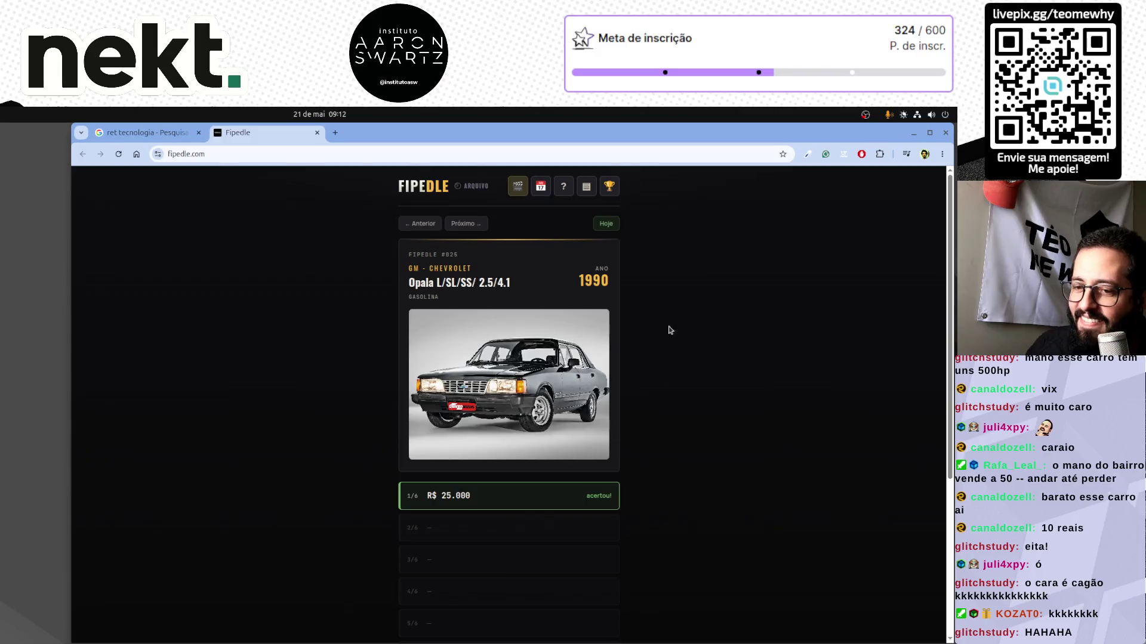
pyautogui.click(587, 190)
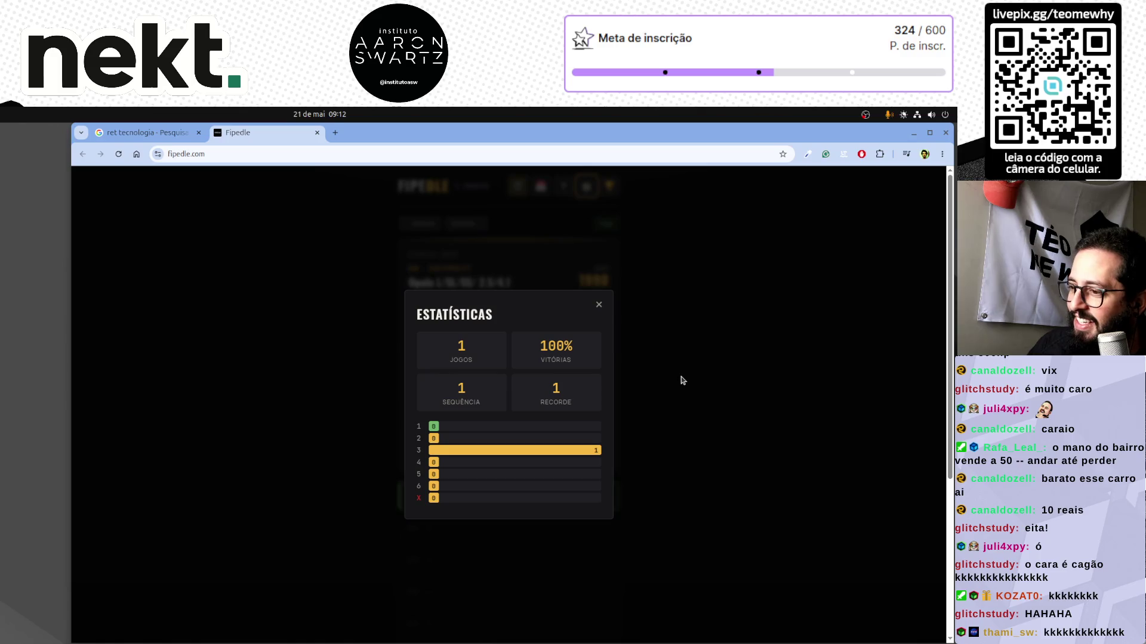
pyautogui.click(723, 340)
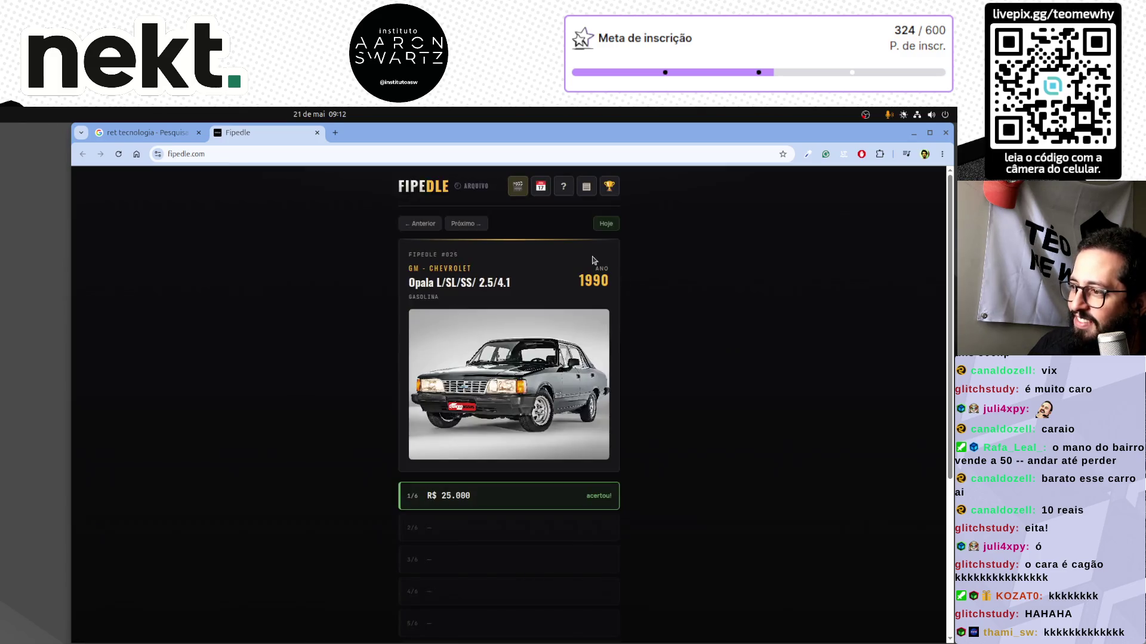
pyautogui.click(542, 187)
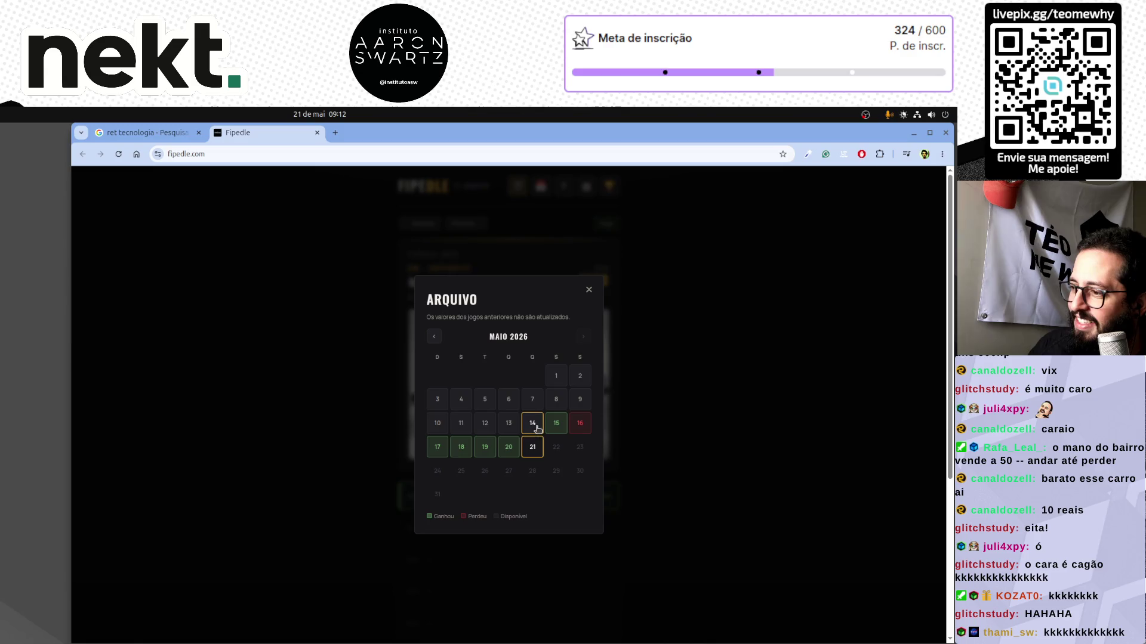
# Step: Load puzzle #024, the 2012 Audi S5, guess R$ 110.000 then R$ 210.000, and reopen the archive
pyautogui.click(531, 445)
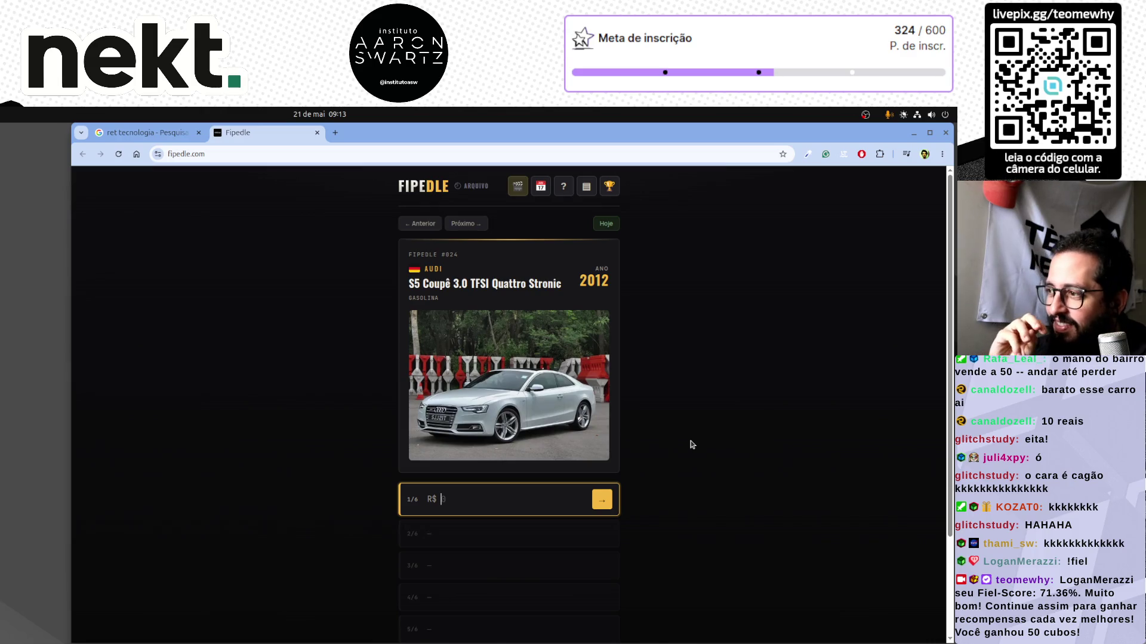
pyautogui.write('10')
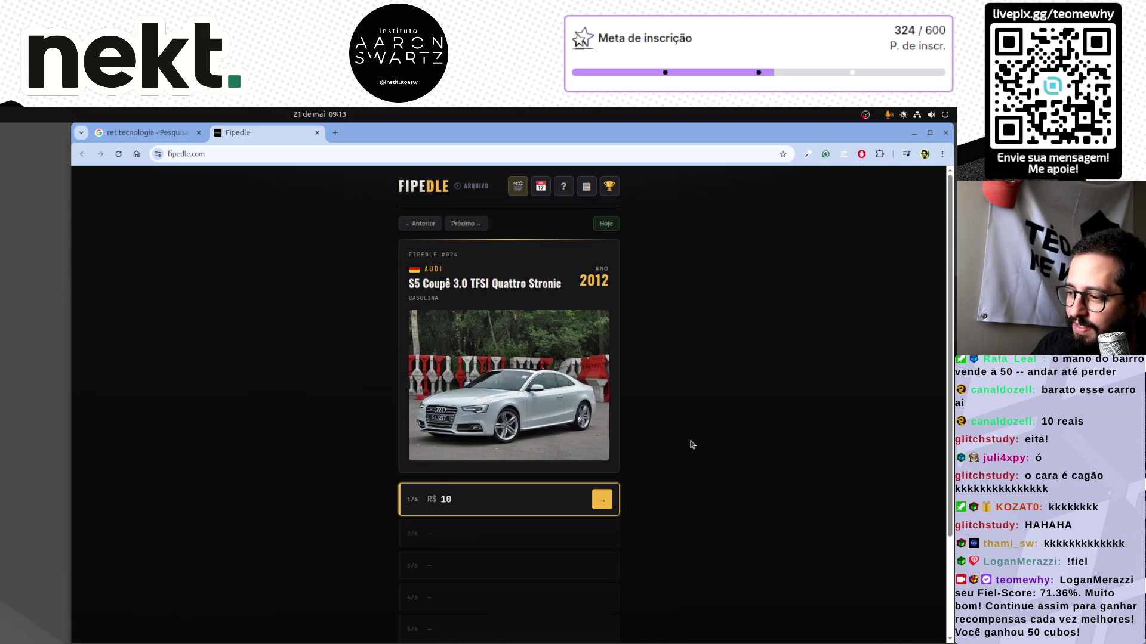
pyautogui.write('0000')
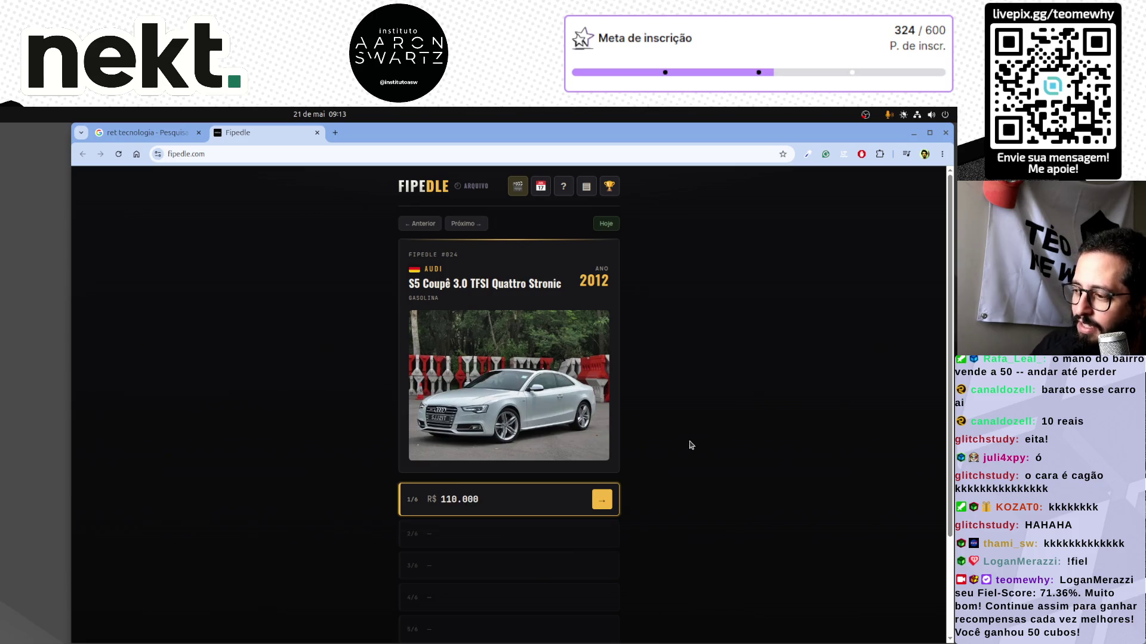
pyautogui.click(603, 500)
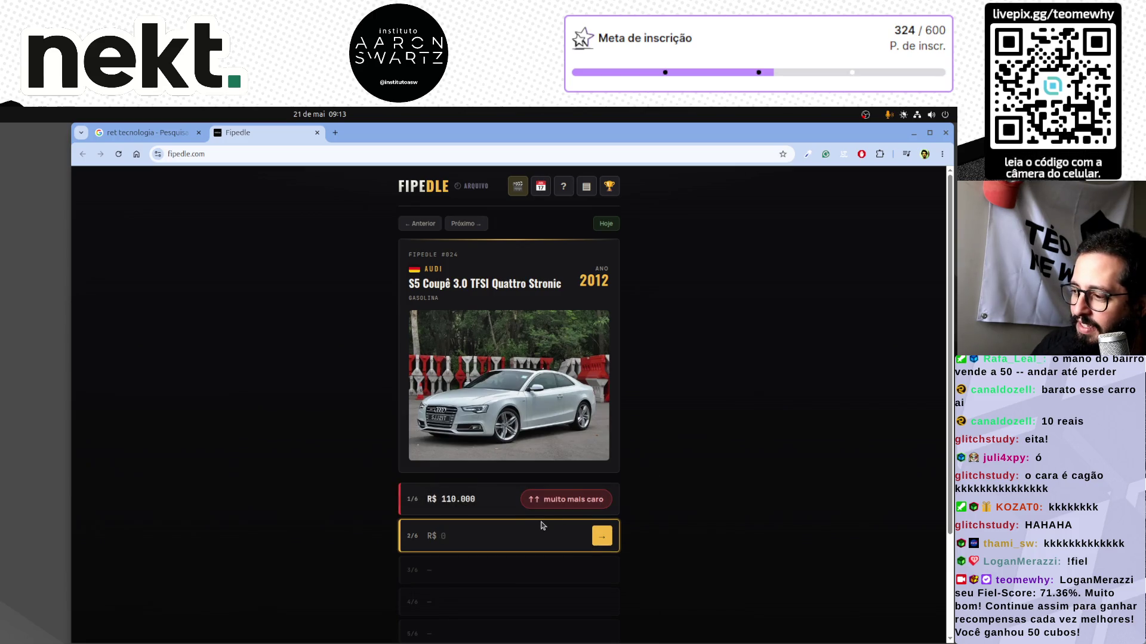
pyautogui.write('100000')
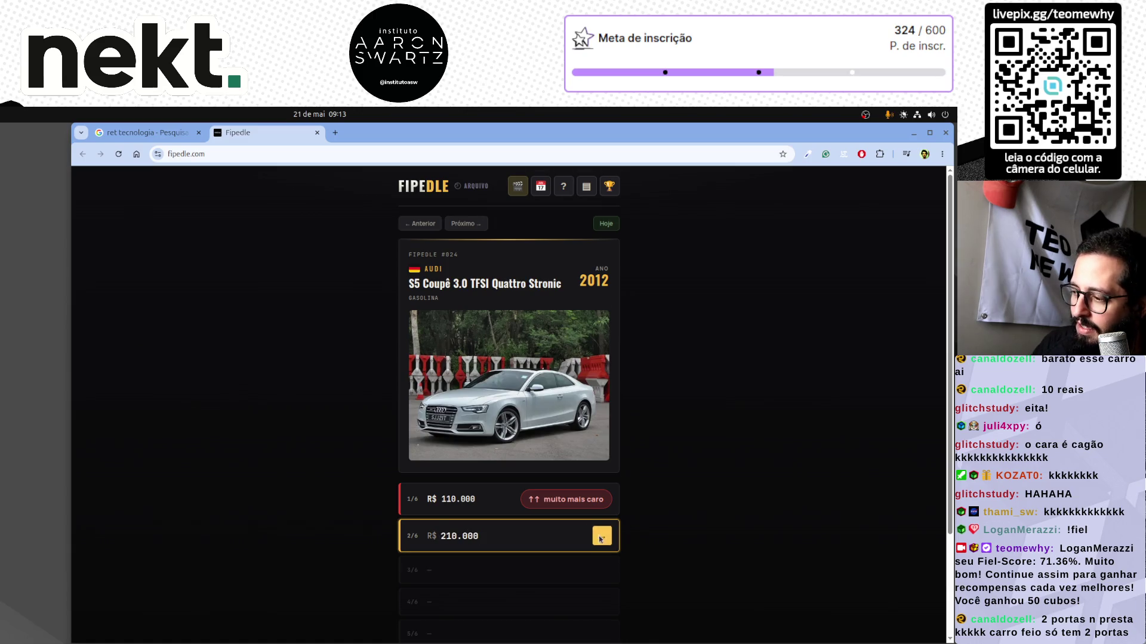
pyautogui.click(600, 538)
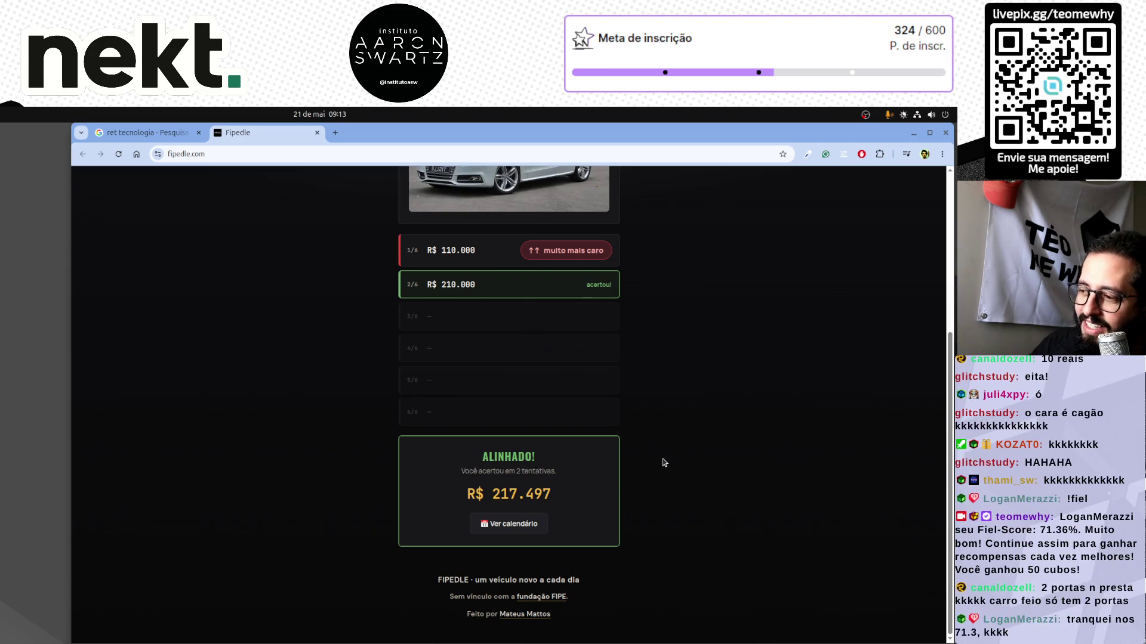
pyautogui.scroll(3, 664, 462)
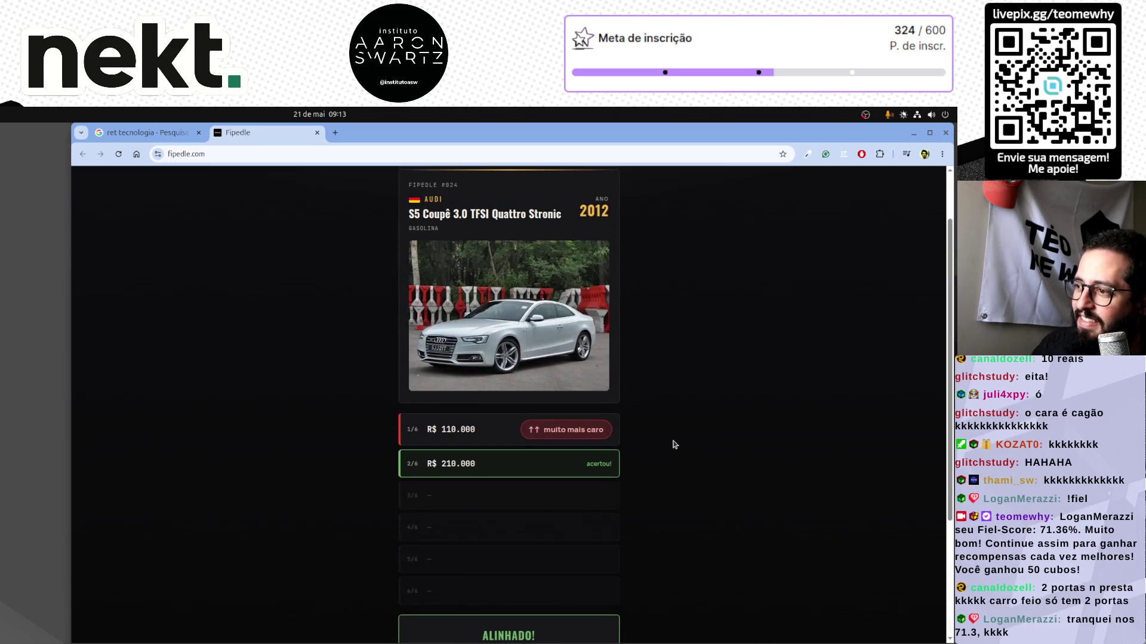
pyautogui.scroll(2, 672, 446)
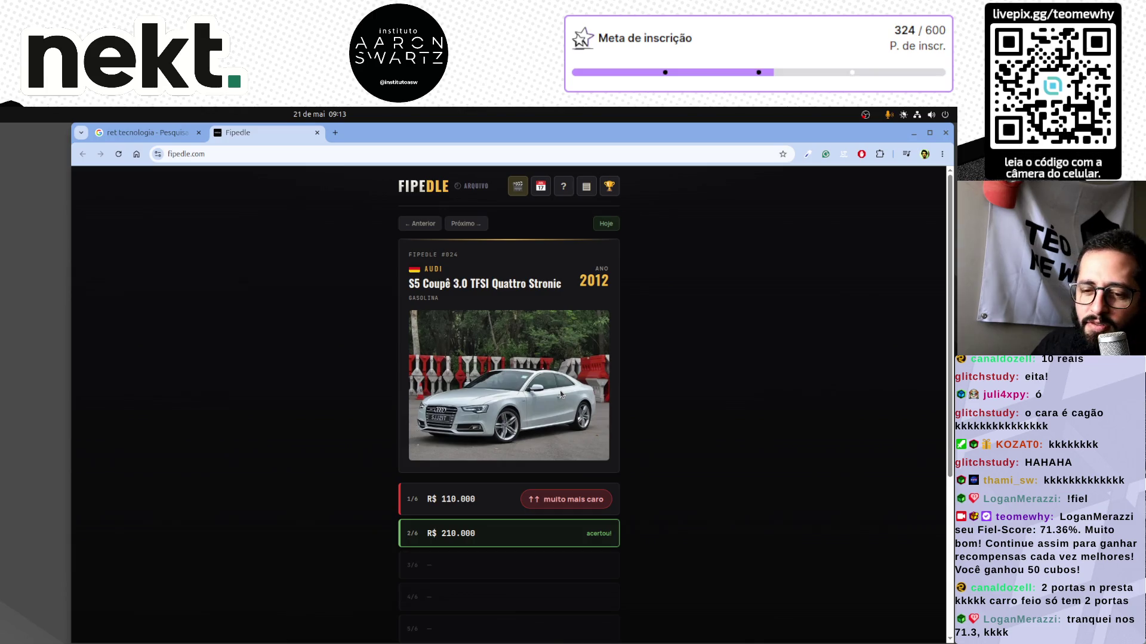
pyautogui.click(540, 189)
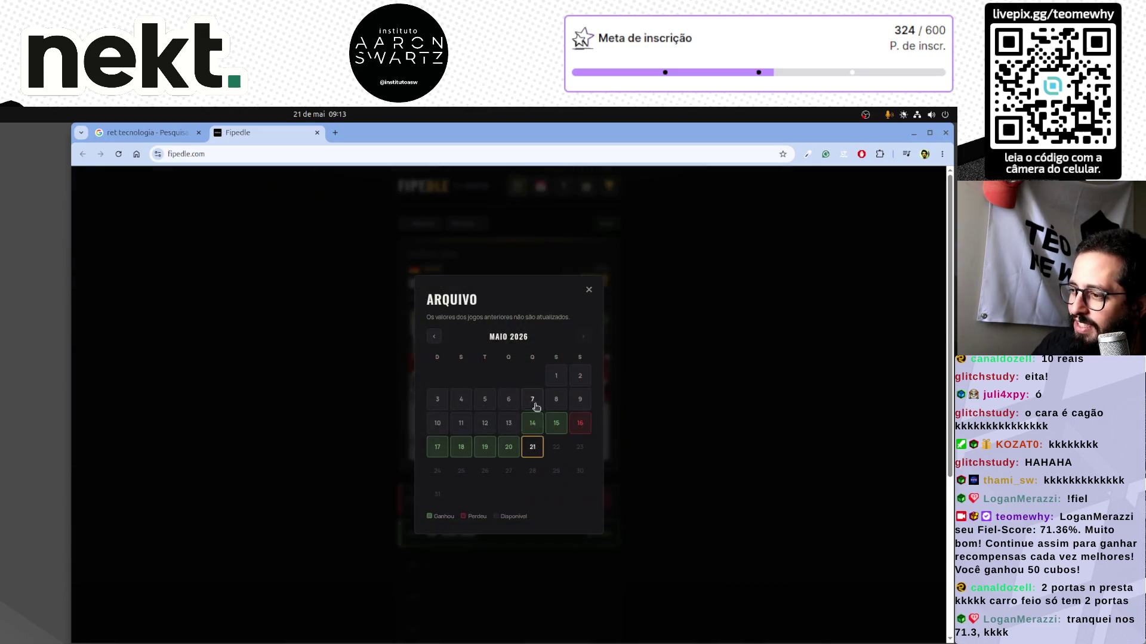
# Step: Load archive puzzle #023, the 2005 Land Rover Freelander, and guess R$ 90.000 then R$ 70.000
pyautogui.click(509, 428)
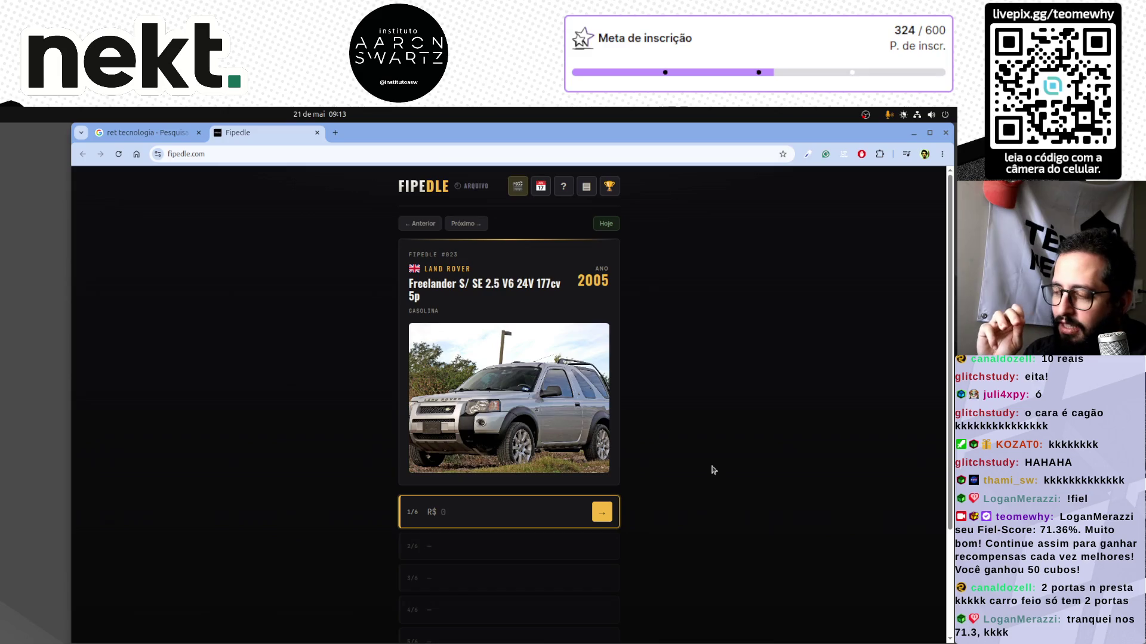
pyautogui.write('900000')
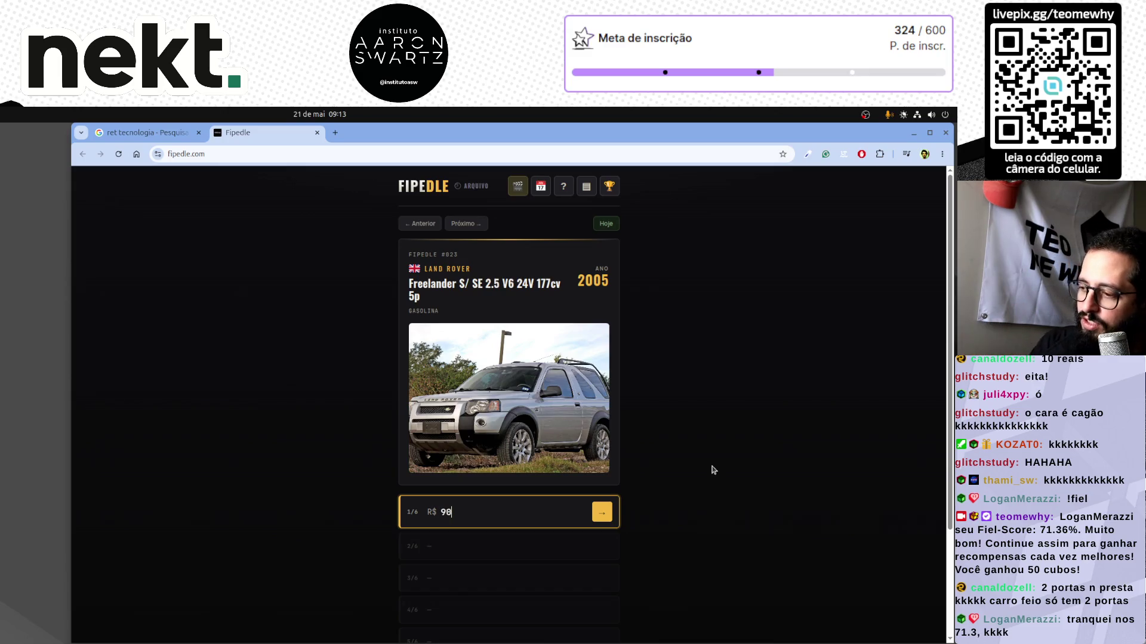
pyautogui.press('BackSpace')
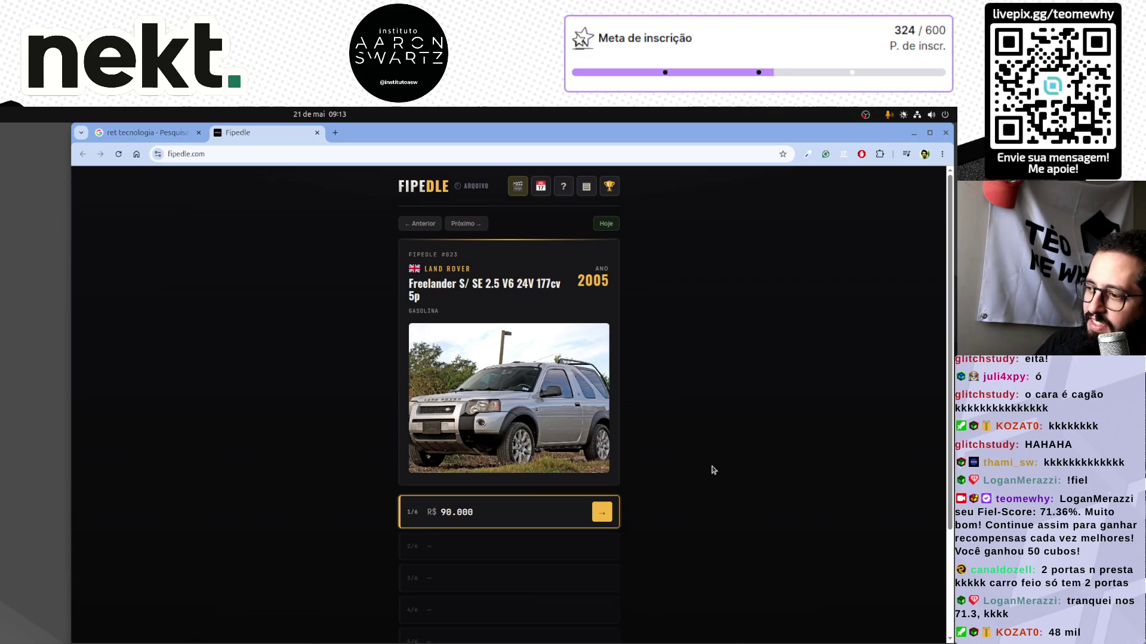
pyautogui.click(603, 515)
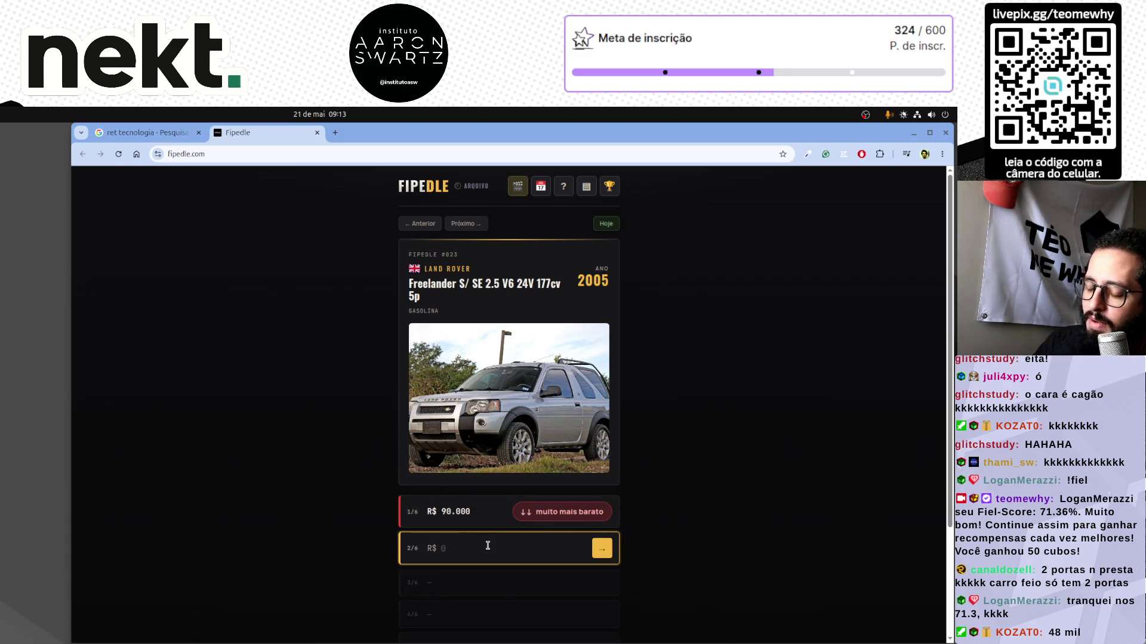
pyautogui.write('700000')
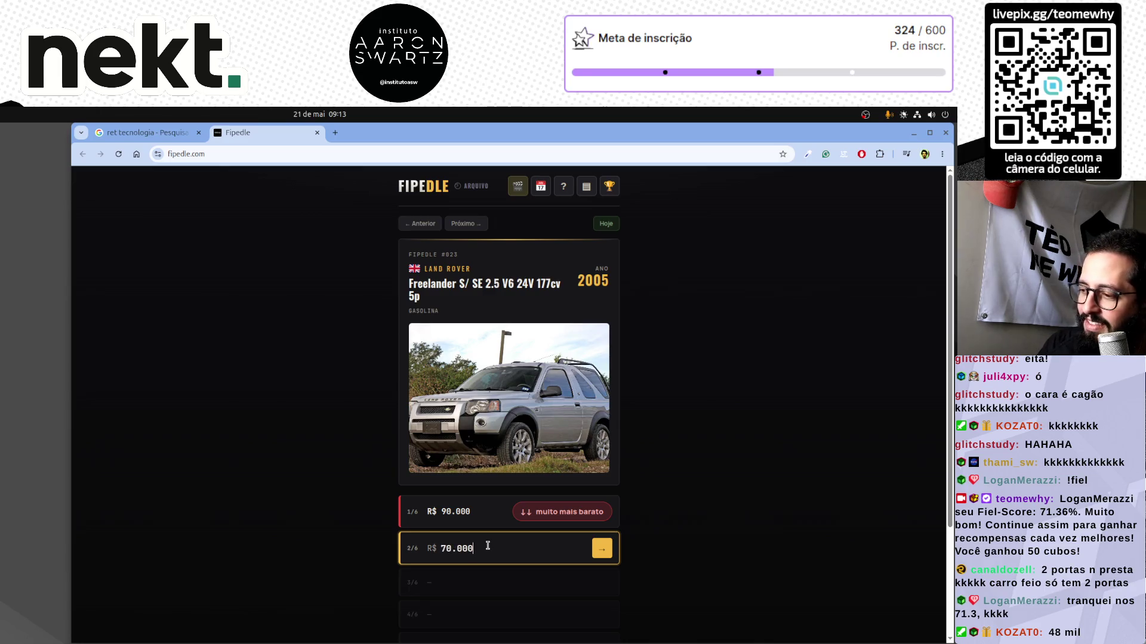
pyautogui.click(603, 549)
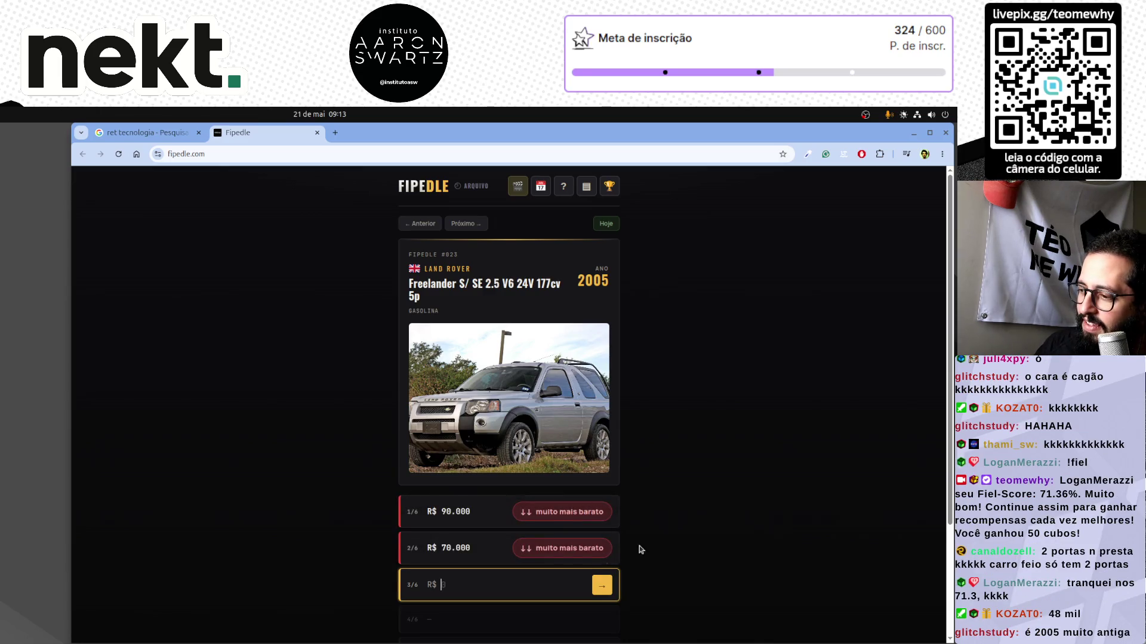
# Step: Guess R$ 50.000, R$ 35.000 and finally R$ 30.000 to solve the Freelander
pyautogui.scroll(-2, 656, 547)
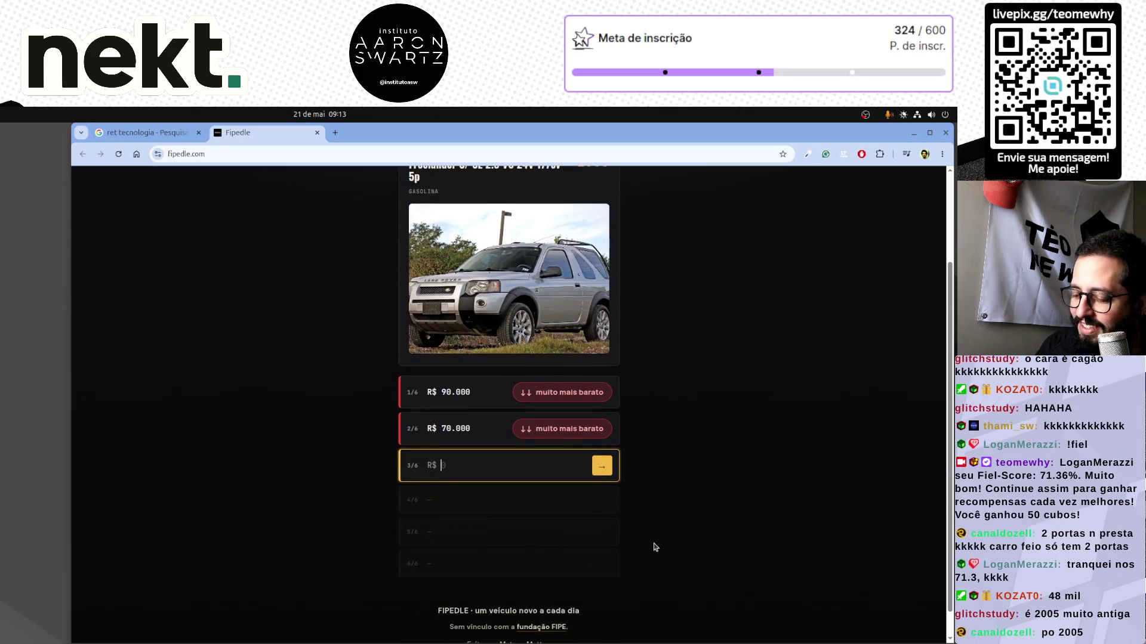
pyautogui.write('500000')
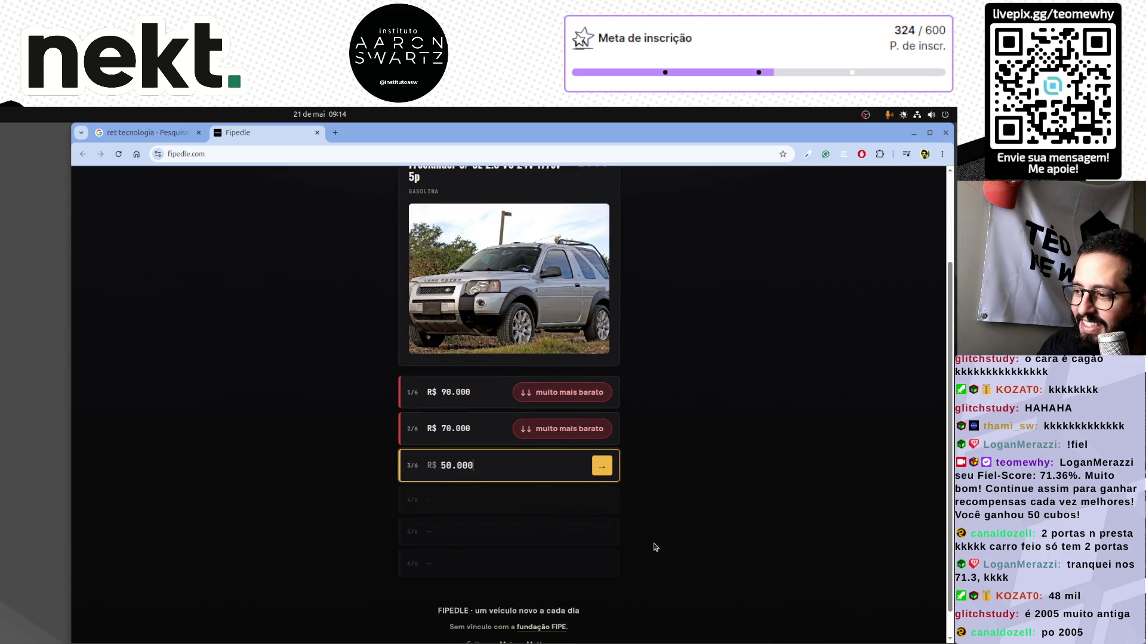
pyautogui.click(603, 468)
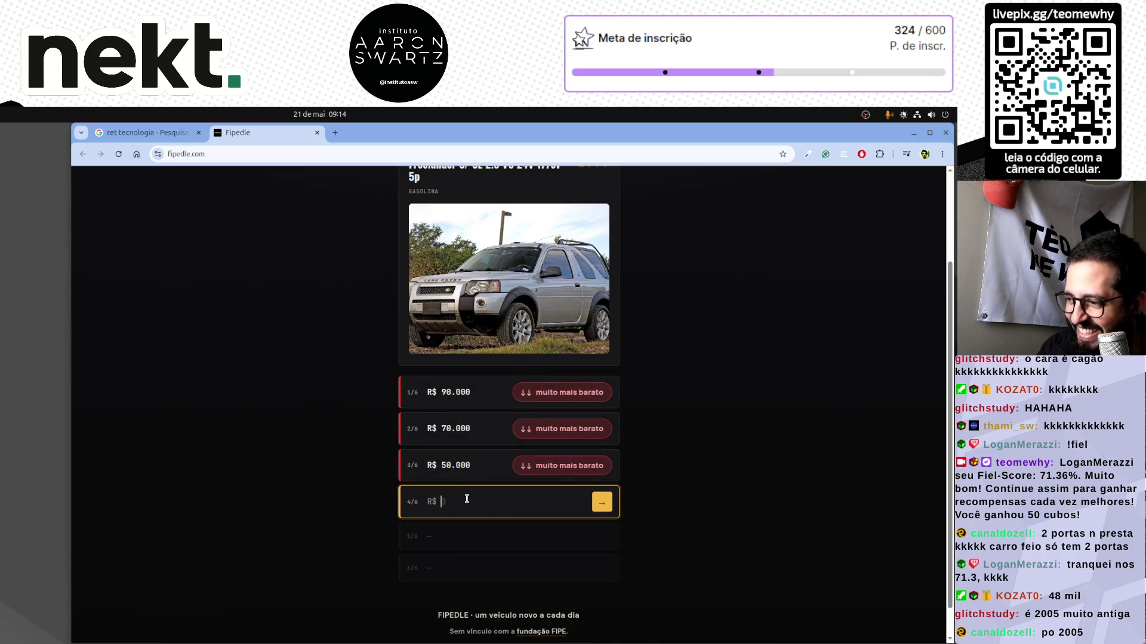
pyautogui.write('5000')
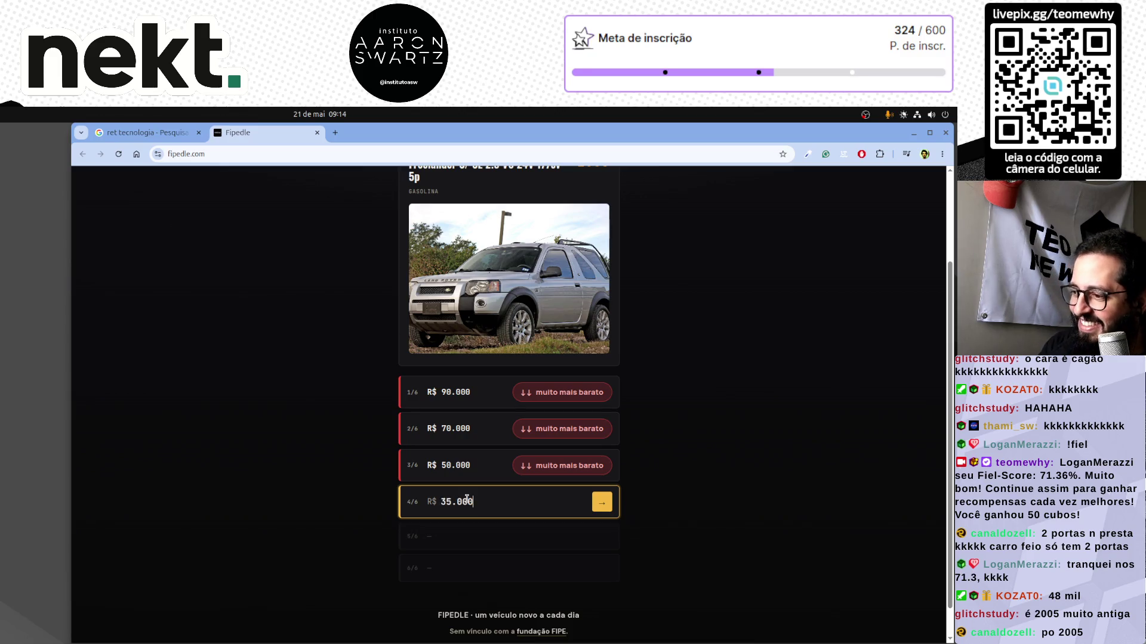
pyautogui.click(602, 503)
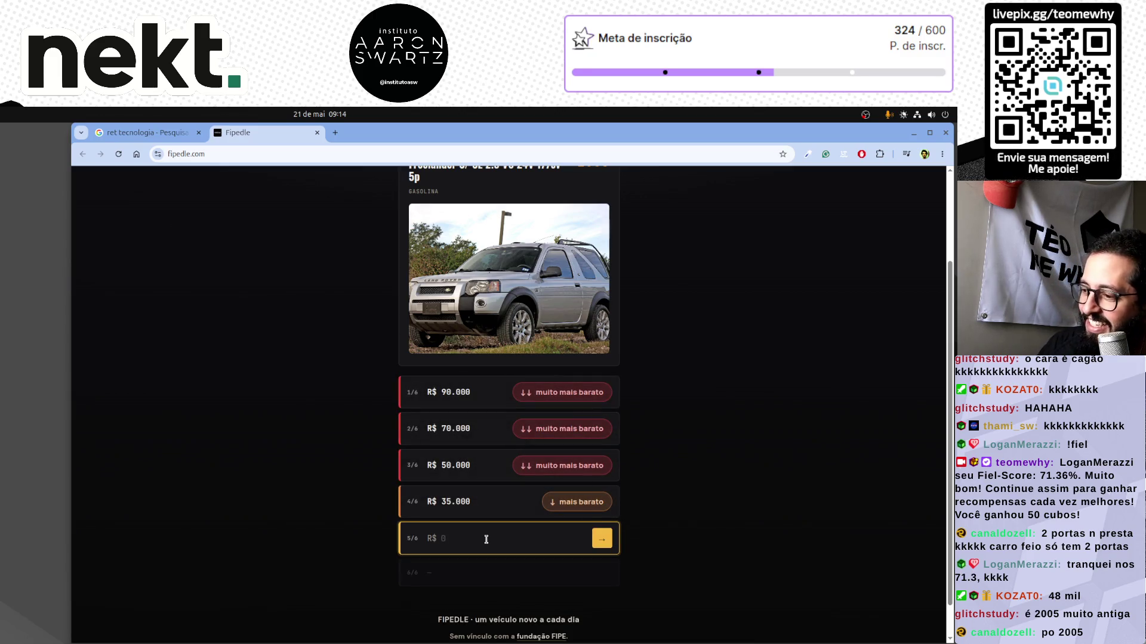
pyautogui.write('30000')
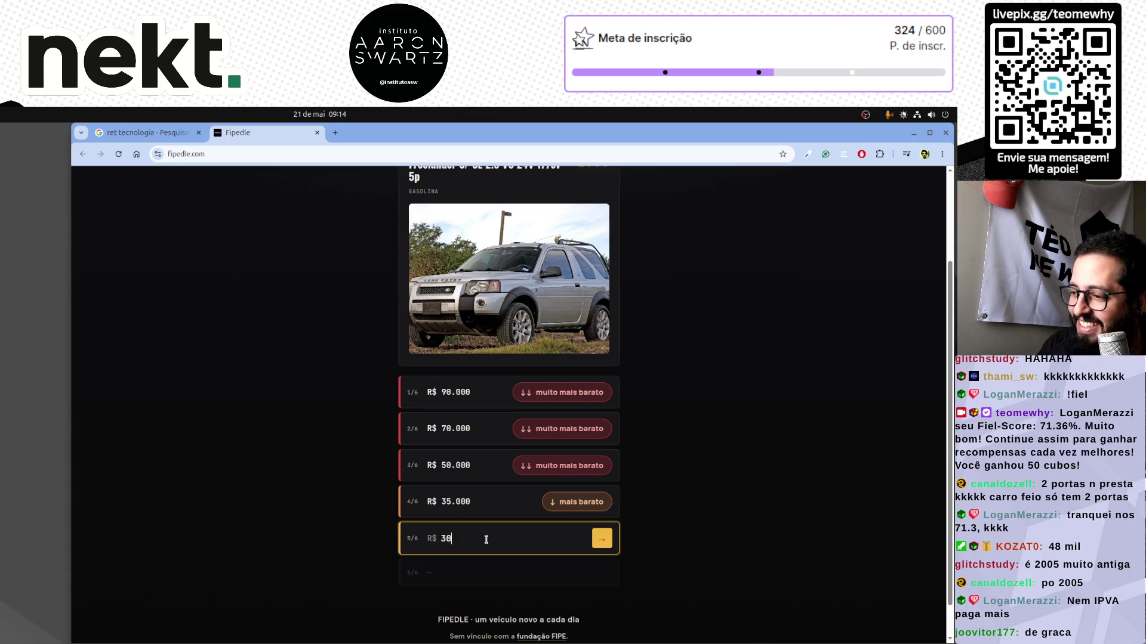
pyautogui.click(604, 540)
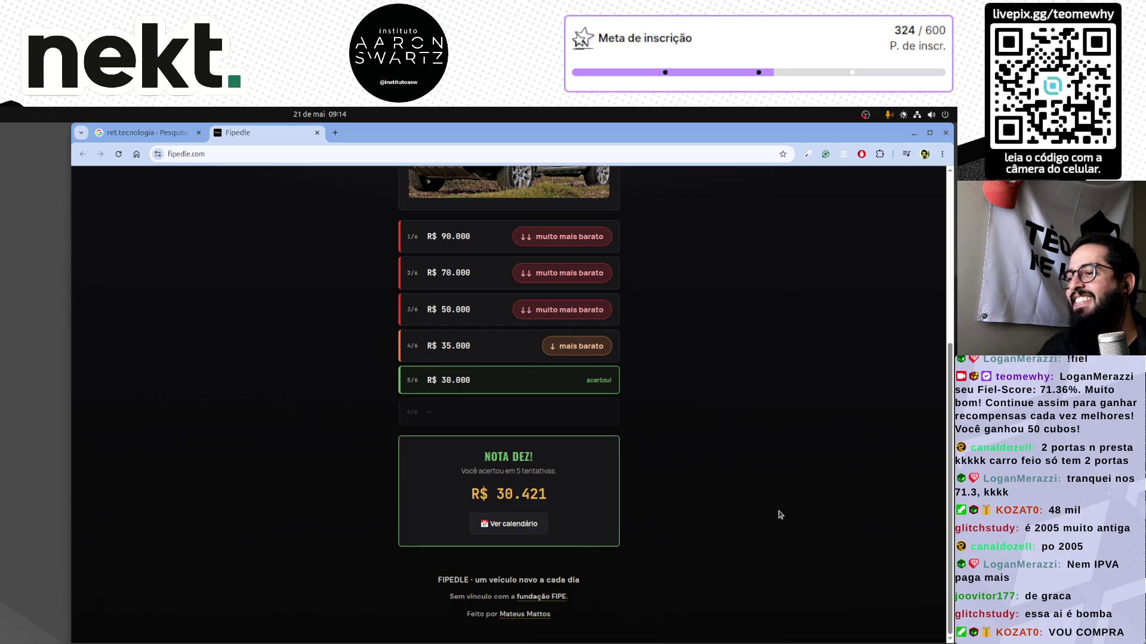
pyautogui.scroll(5, 780, 515)
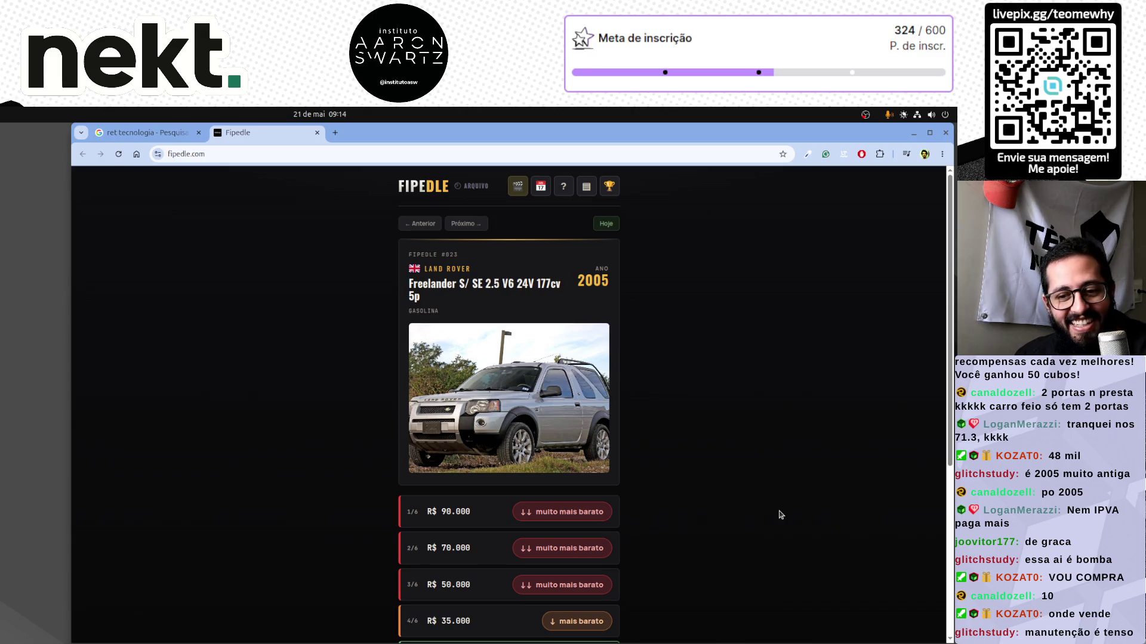
# Step: Load archive puzzle #022, the 2020 Mitsubishi Pajero, and guess R$ 100.000 then R$ 170.000
pyautogui.click(541, 187)
pyautogui.click(491, 424)
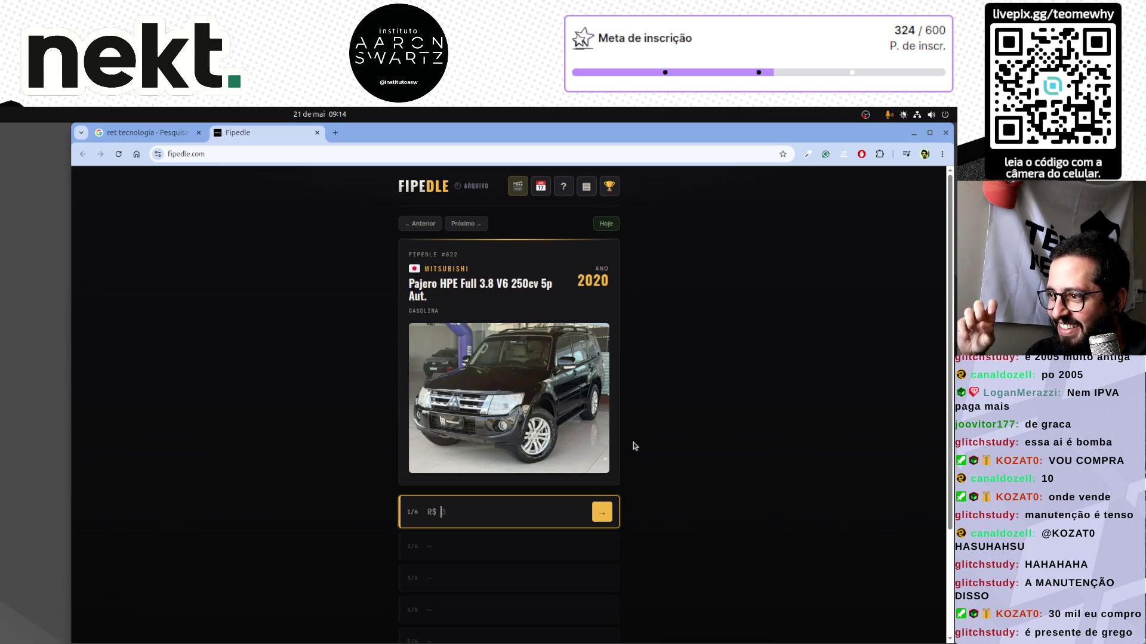
pyautogui.write('1000000')
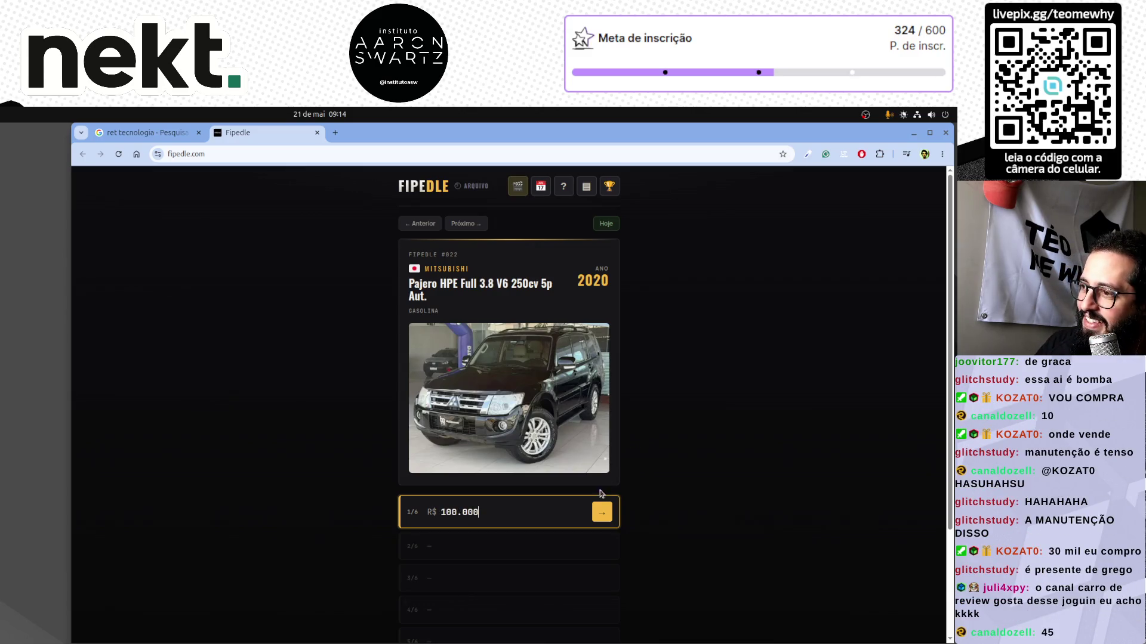
pyautogui.click(601, 512)
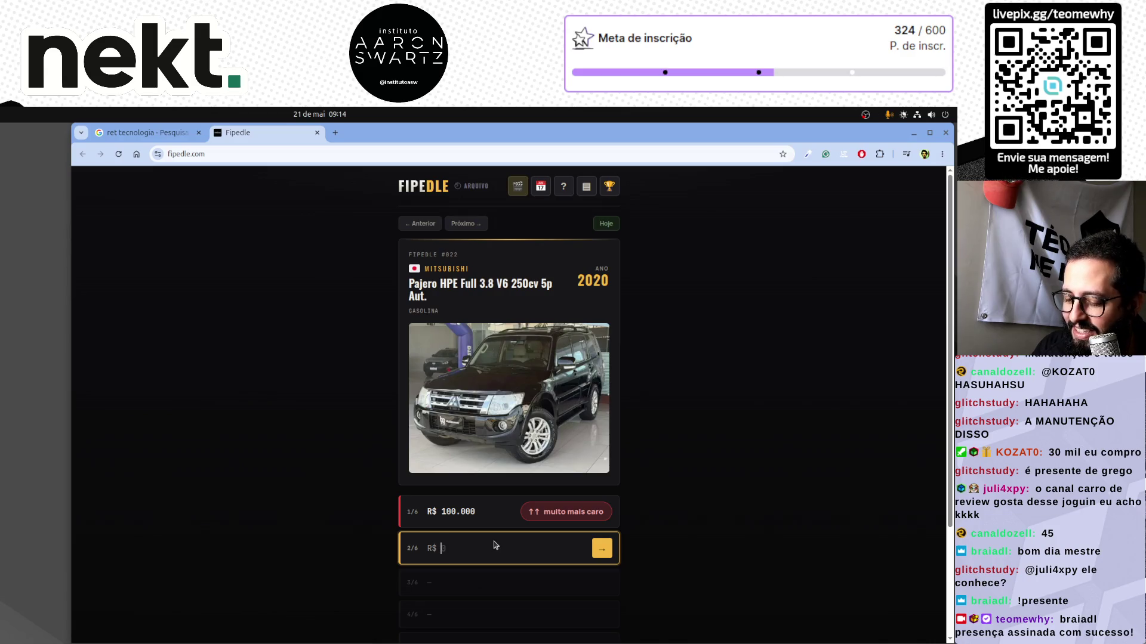
pyautogui.write('1700000')
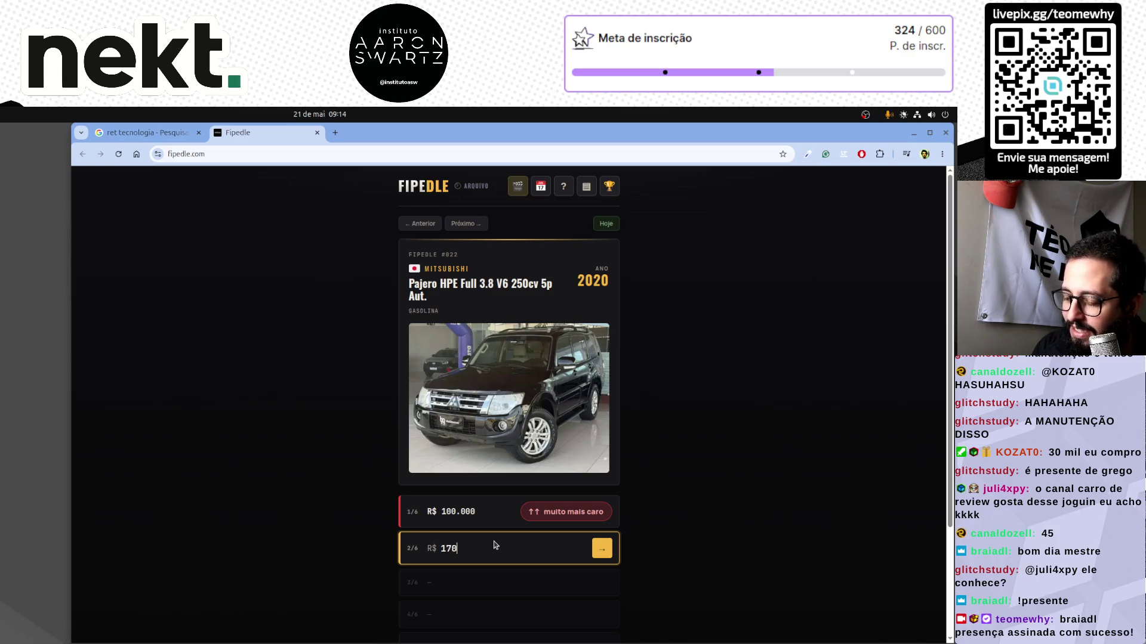
pyautogui.click(594, 548)
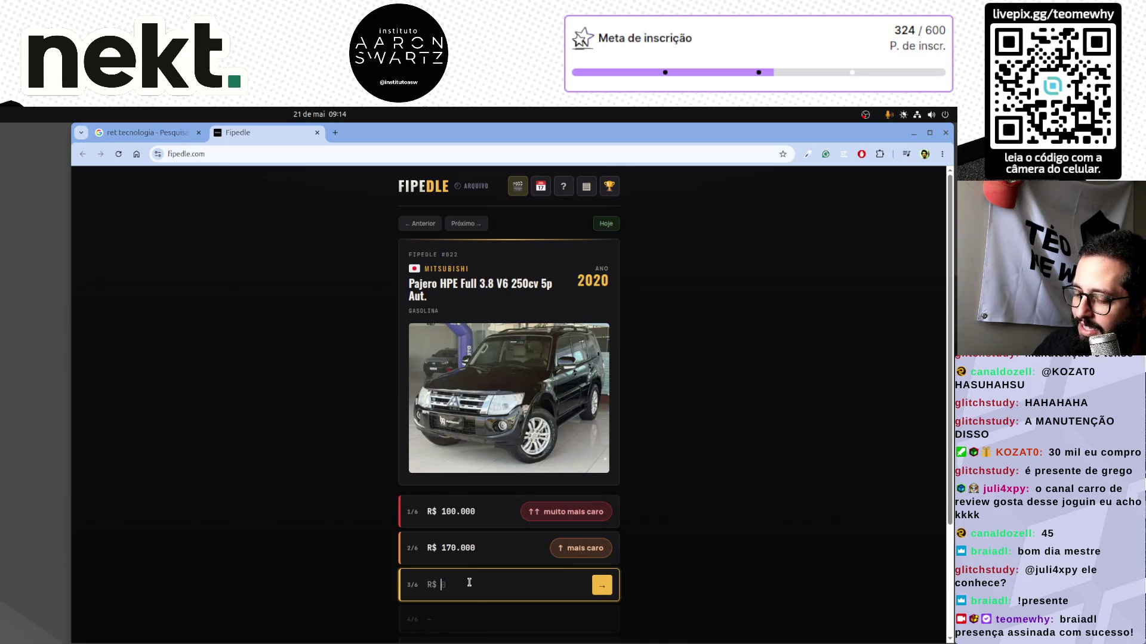
# Step: Guess R$ 178.000 and then R$ 182.000 on the Pajero
pyautogui.write('000')
pyautogui.click(601, 585)
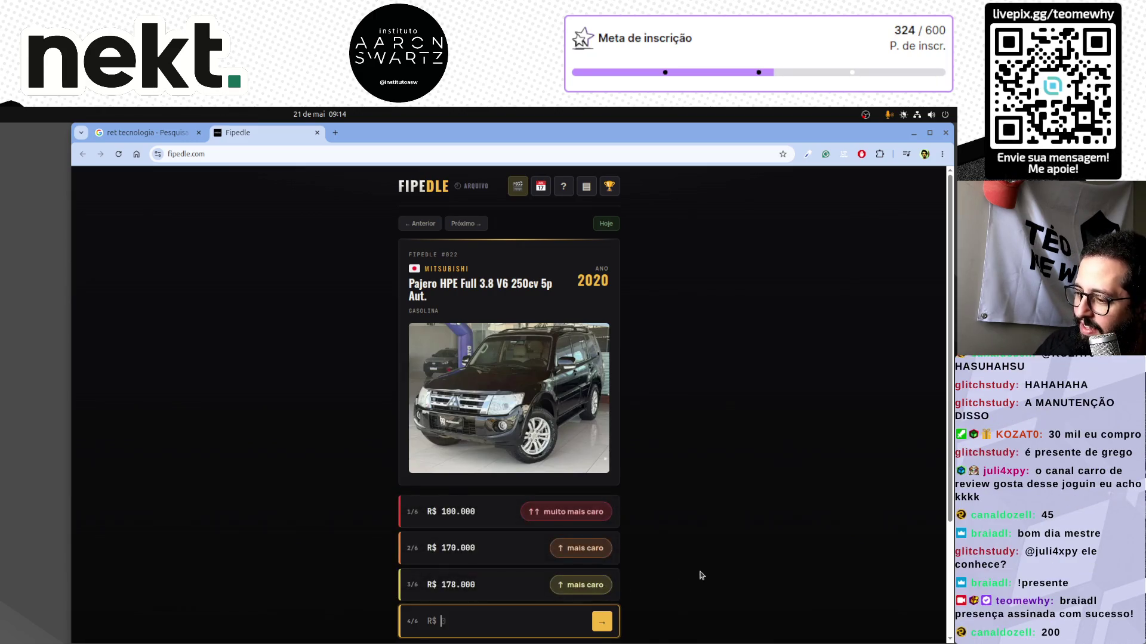
pyautogui.scroll(-2, 701, 575)
pyautogui.write('182.000')
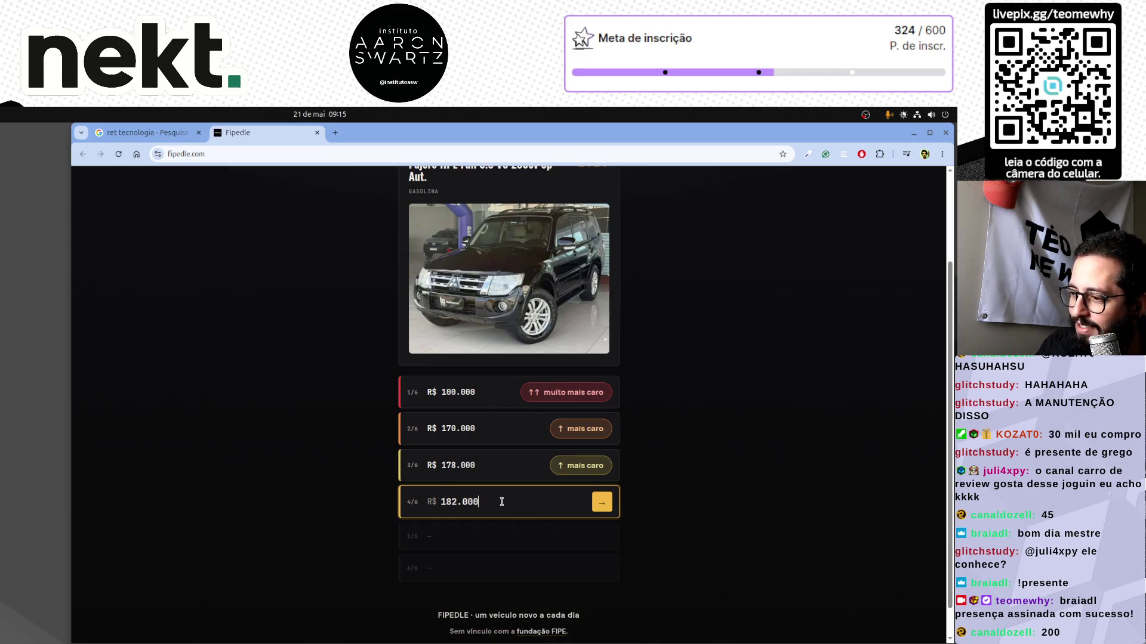
pyautogui.click(604, 505)
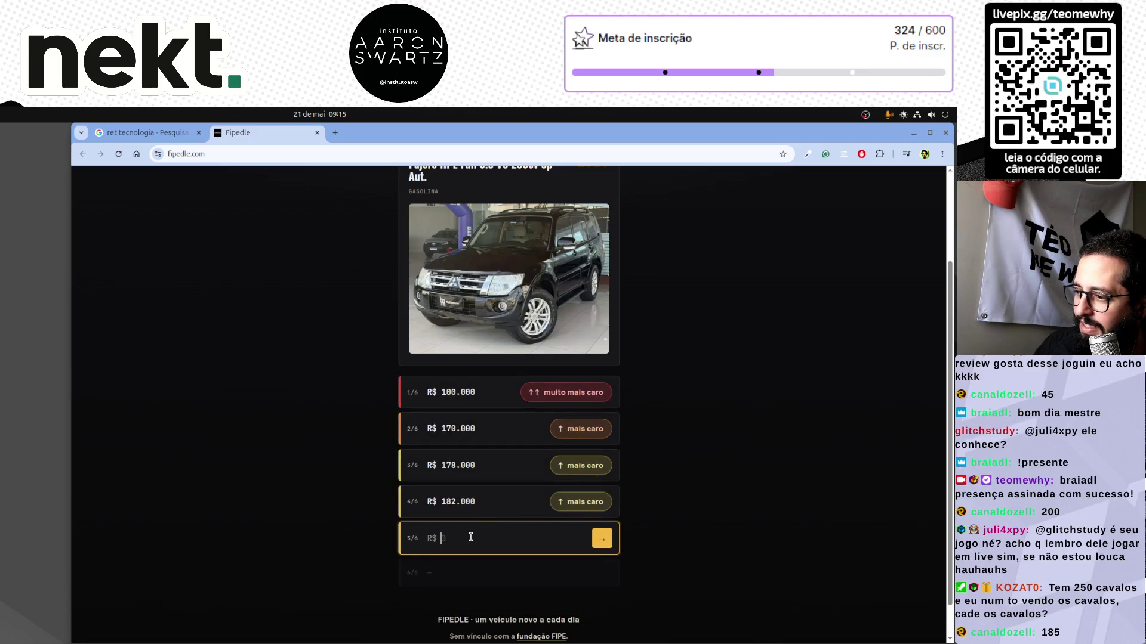
# Step: Guess R$ 187.000 and a final R$ 191.000, reaching ERROU, then load puzzle #021
pyautogui.write('850000')
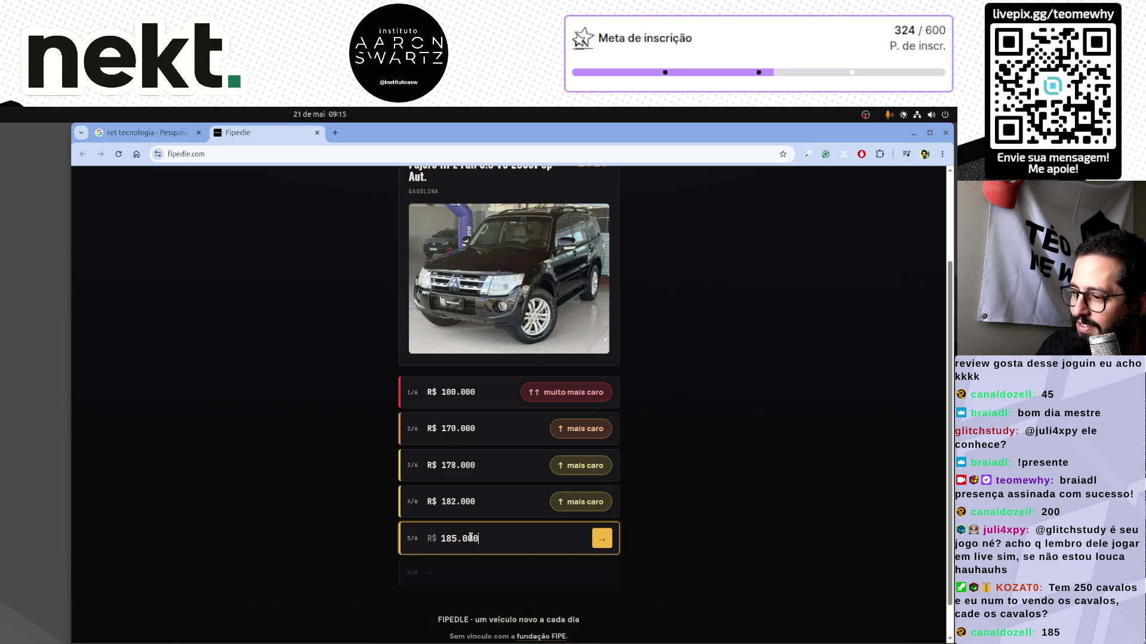
pyautogui.click(458, 539)
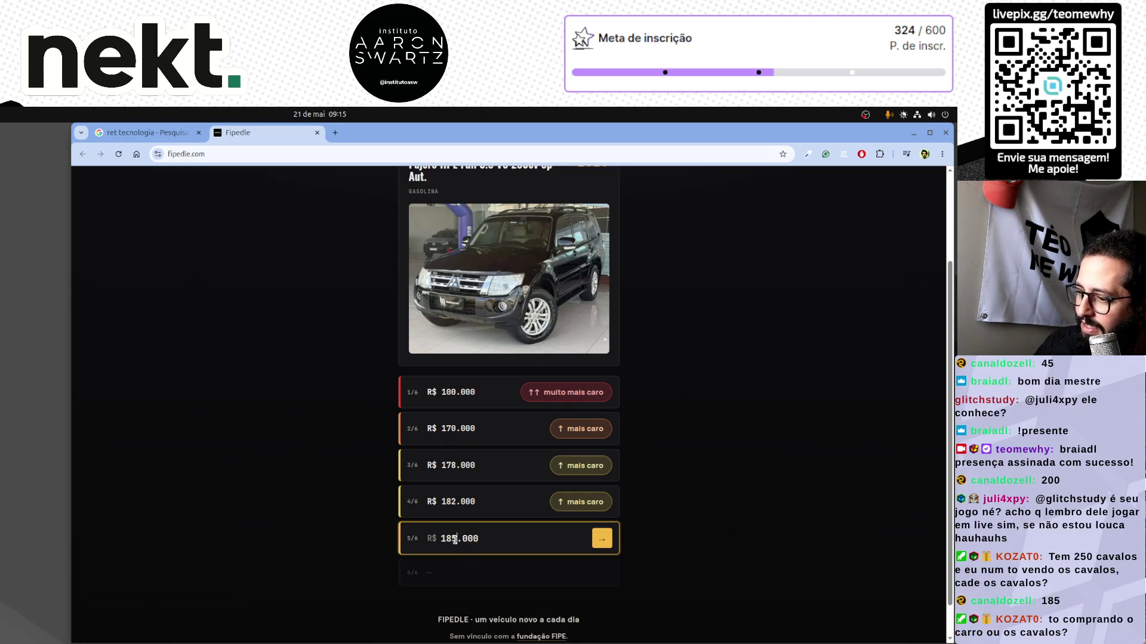
pyautogui.press('BackSpace')
pyautogui.write('7')
pyautogui.click(600, 539)
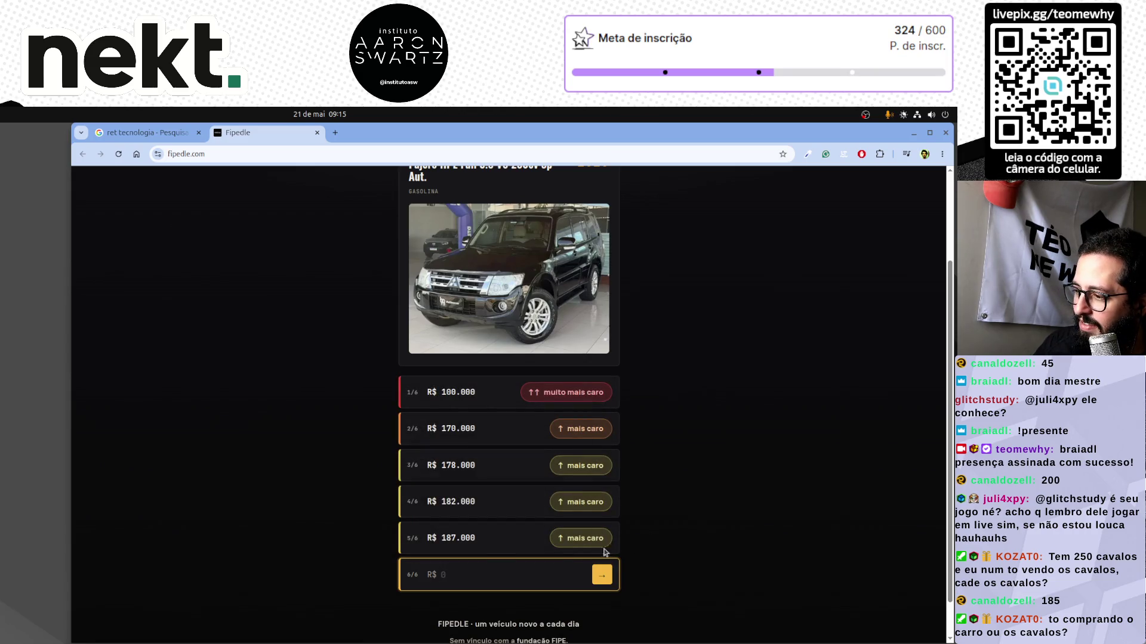
pyautogui.write('000')
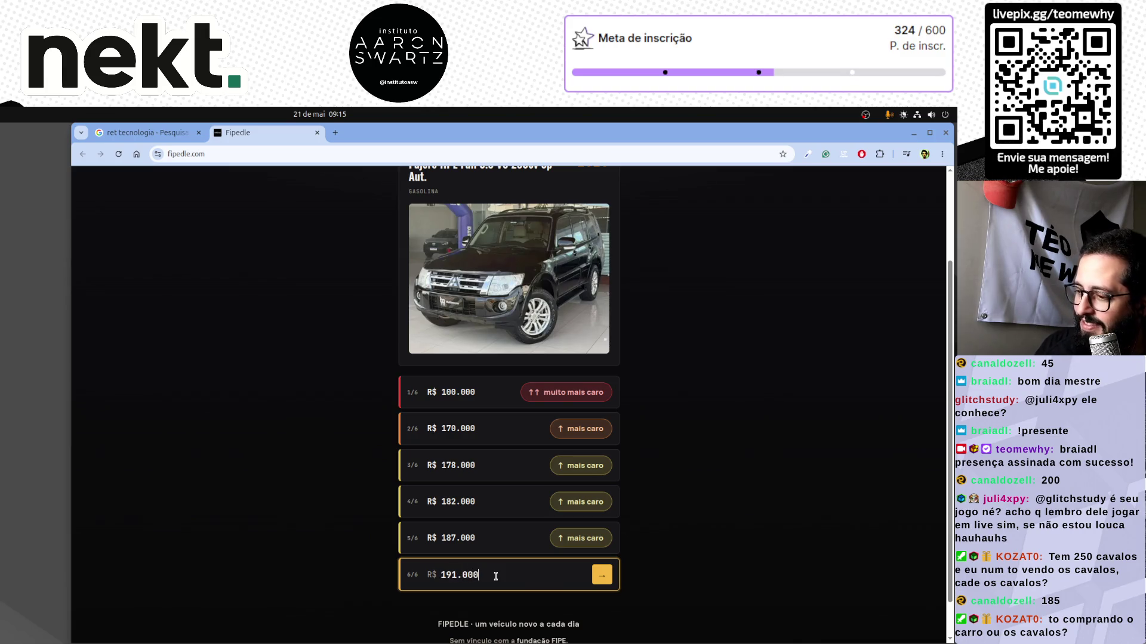
pyautogui.click(600, 576)
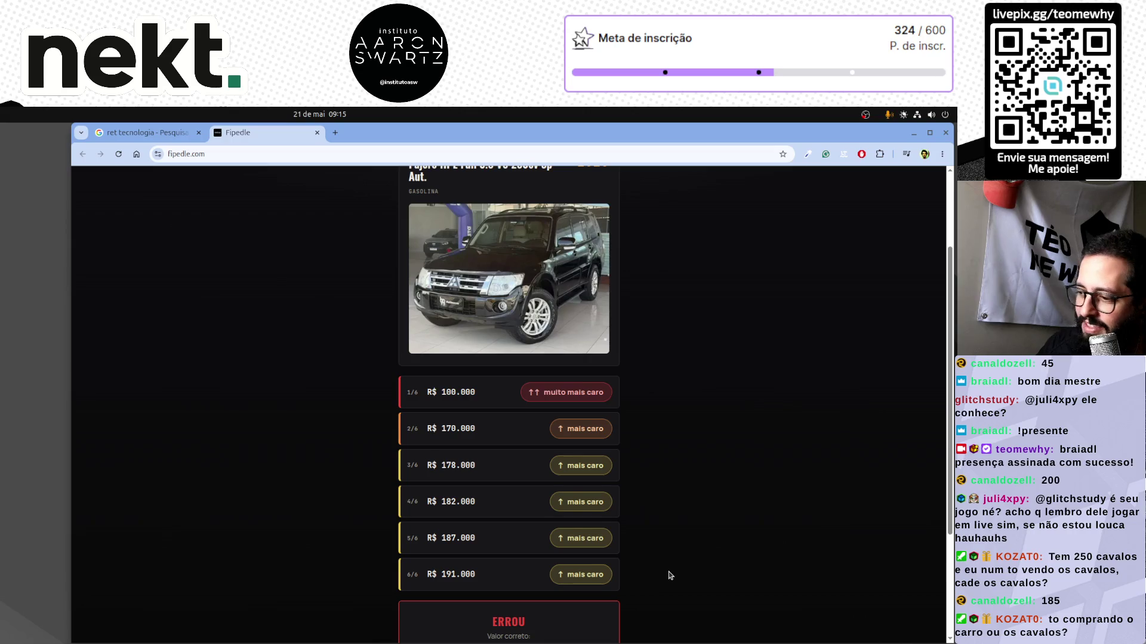
pyautogui.scroll(-3, 652, 568)
pyautogui.scroll(5, 662, 459)
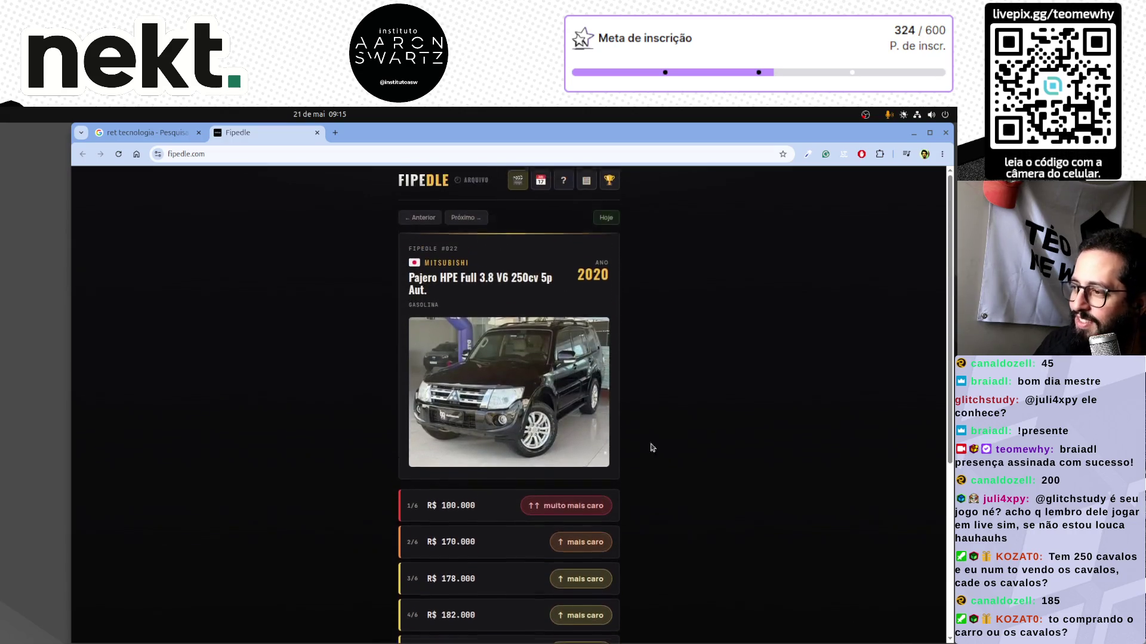
pyautogui.click(540, 187)
pyautogui.click(458, 427)
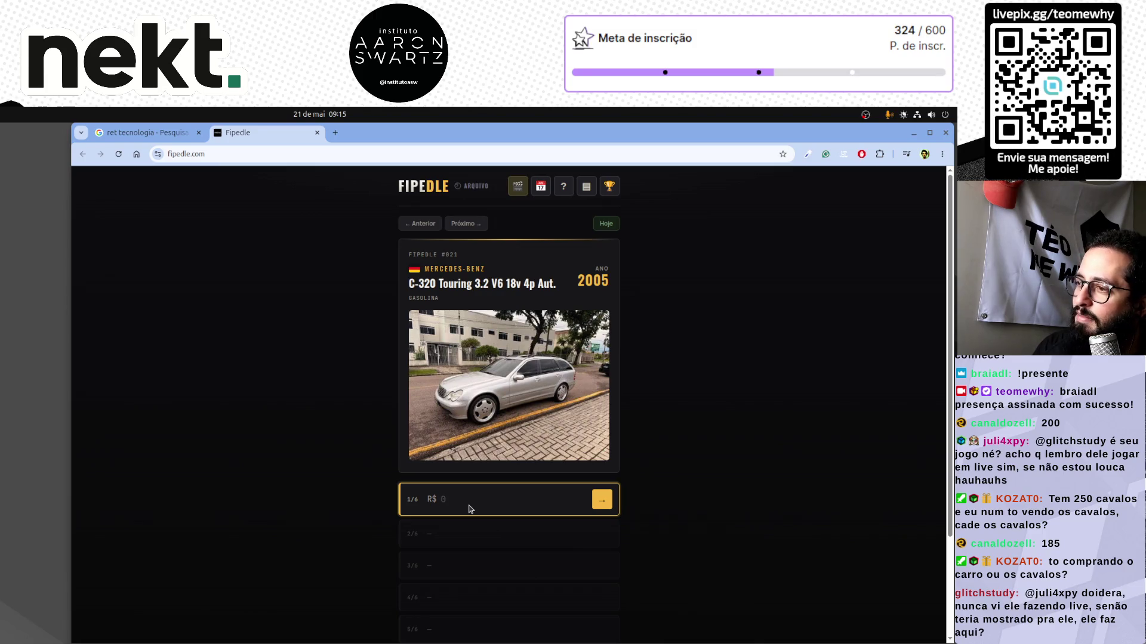
# Step: Guess R$ 130.000, R$ 30.000, then R$ 60.000 on the 2005 Mercedes C-320 puzzle
pyautogui.write('1300000')
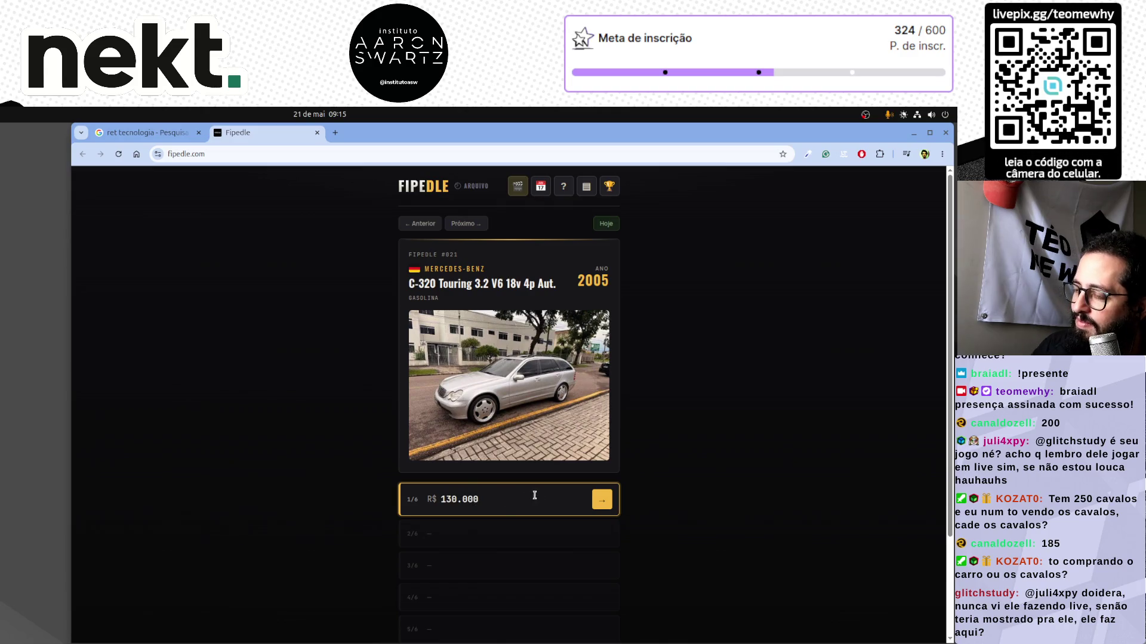
pyautogui.click(603, 503)
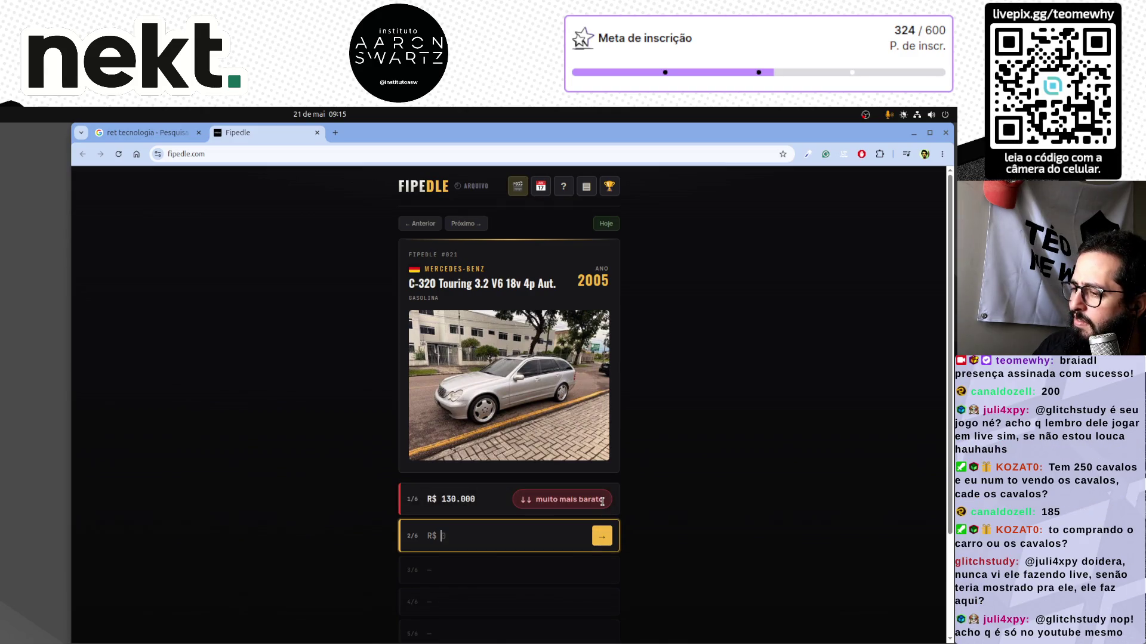
pyautogui.write('0000')
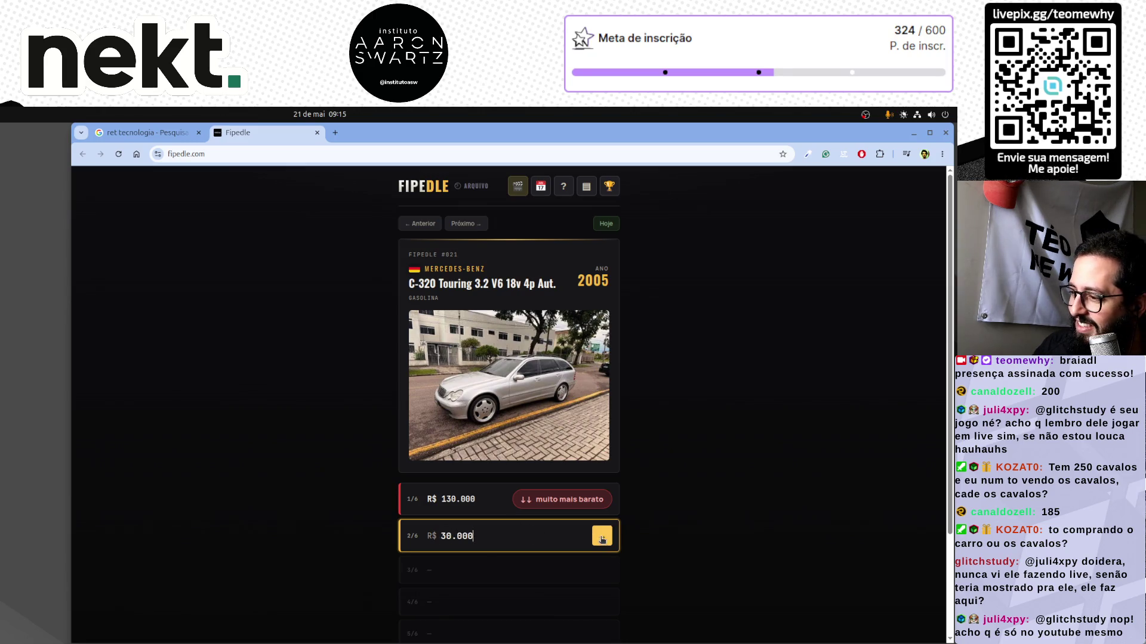
pyautogui.click(602, 539)
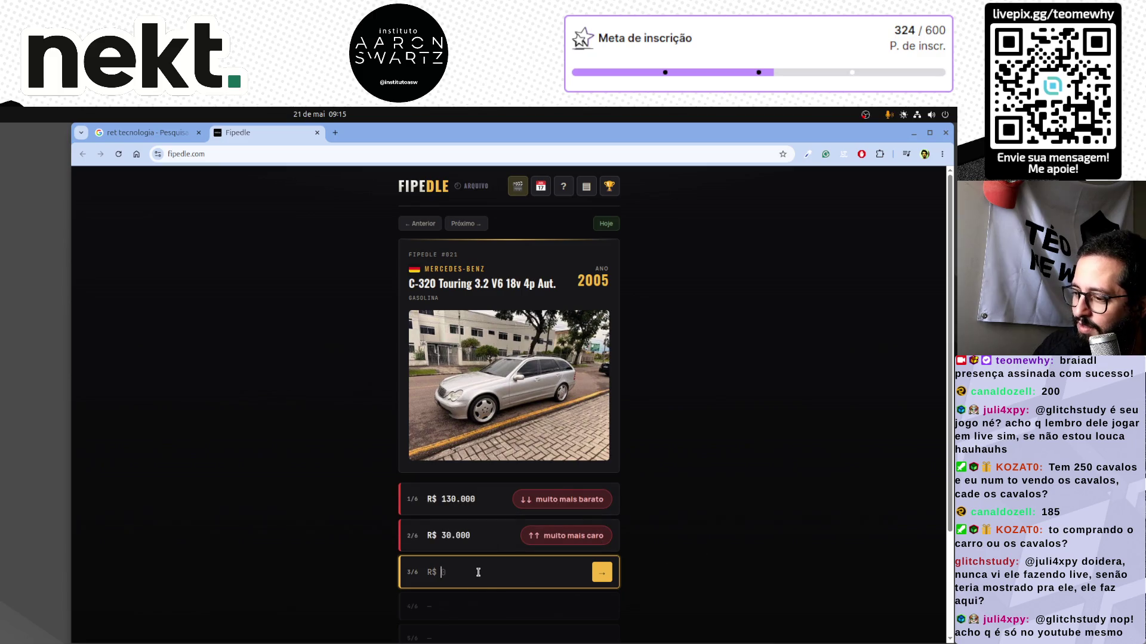
pyautogui.write('600000')
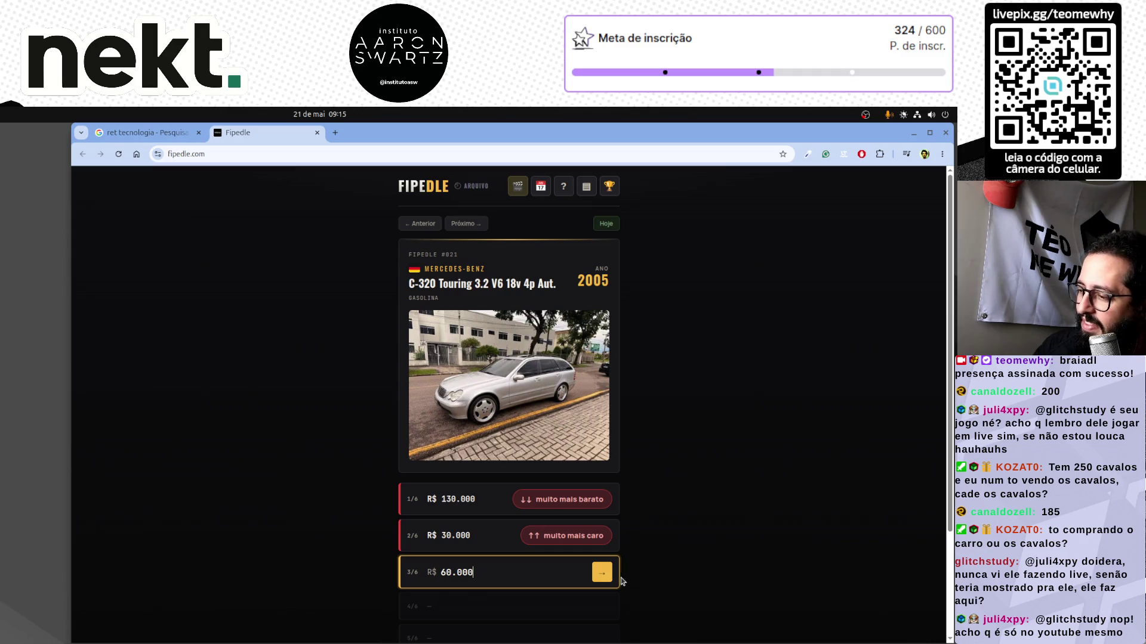
pyautogui.click(602, 574)
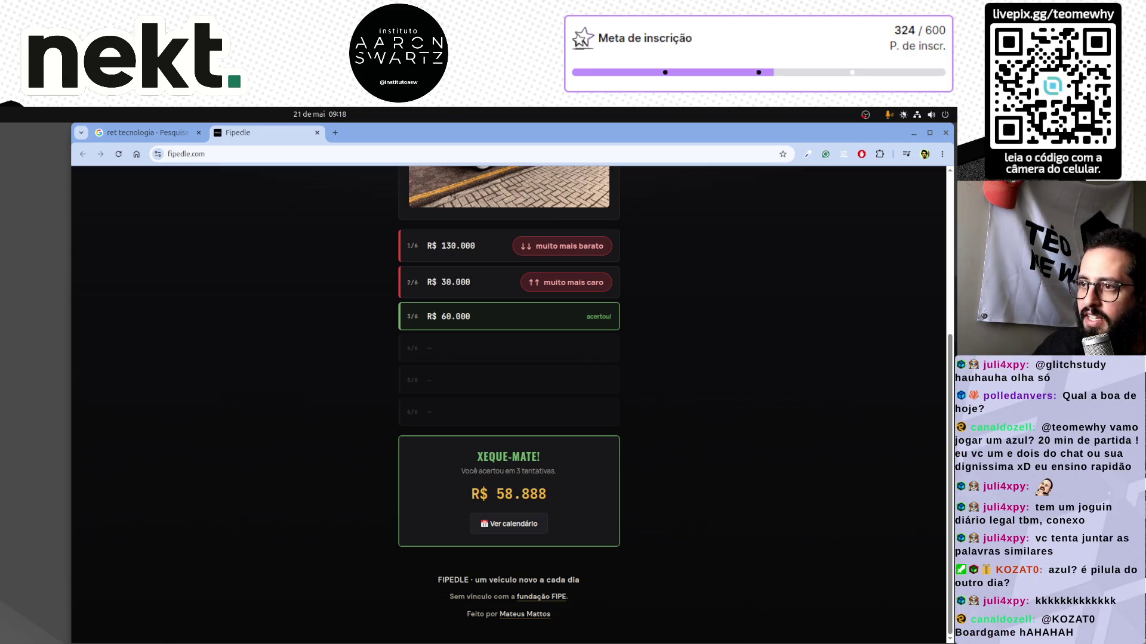
# Step: Go to cursos.teomewhy.org in a new tab, log in with Twitch, and open Seu Perfil
pyautogui.click(335, 133)
pyautogui.write('curso')
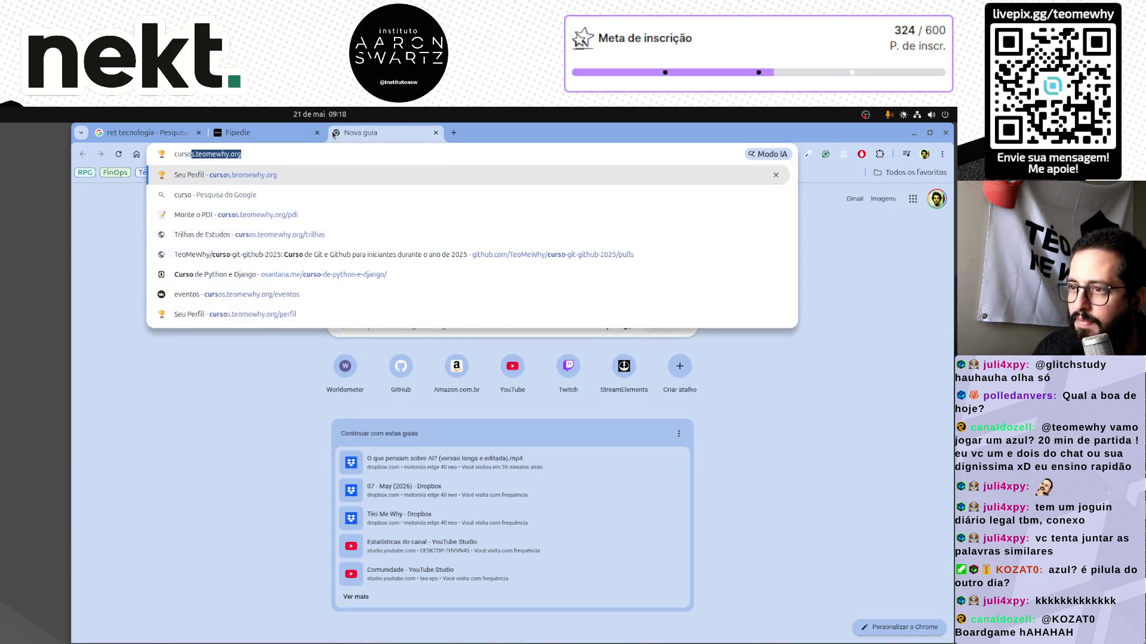
pyautogui.press('Return')
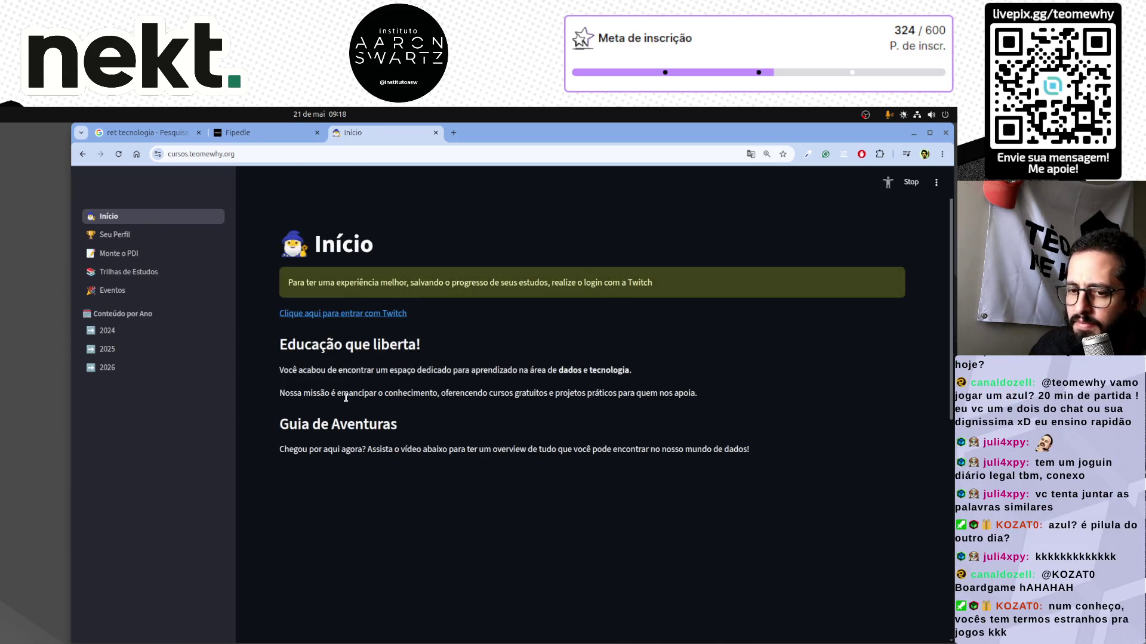
pyautogui.click(343, 319)
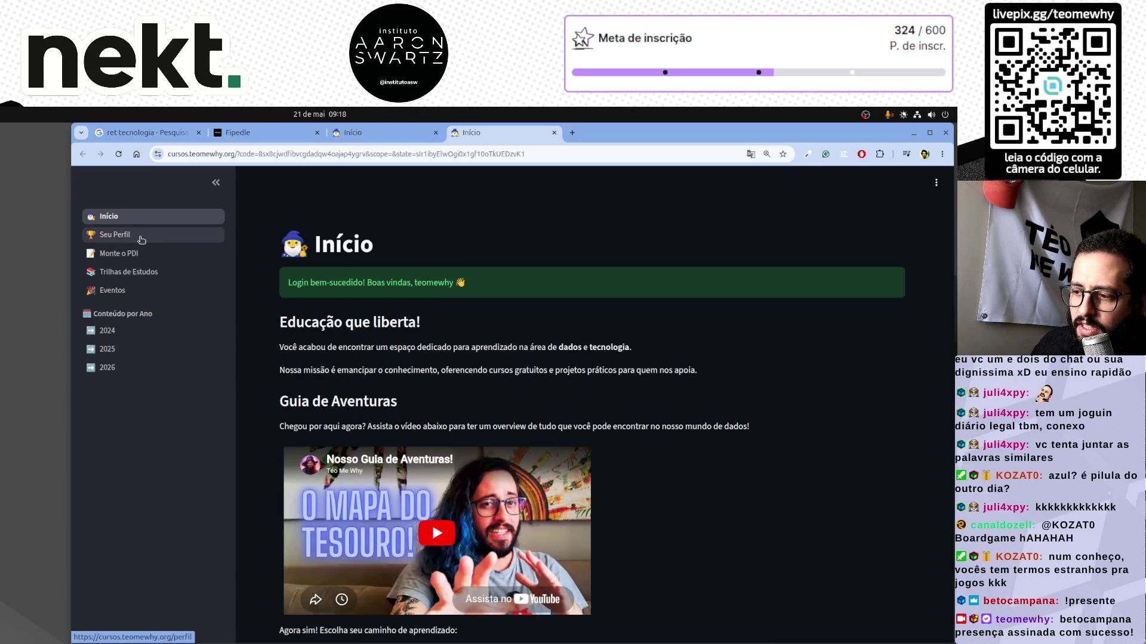
pyautogui.click(142, 240)
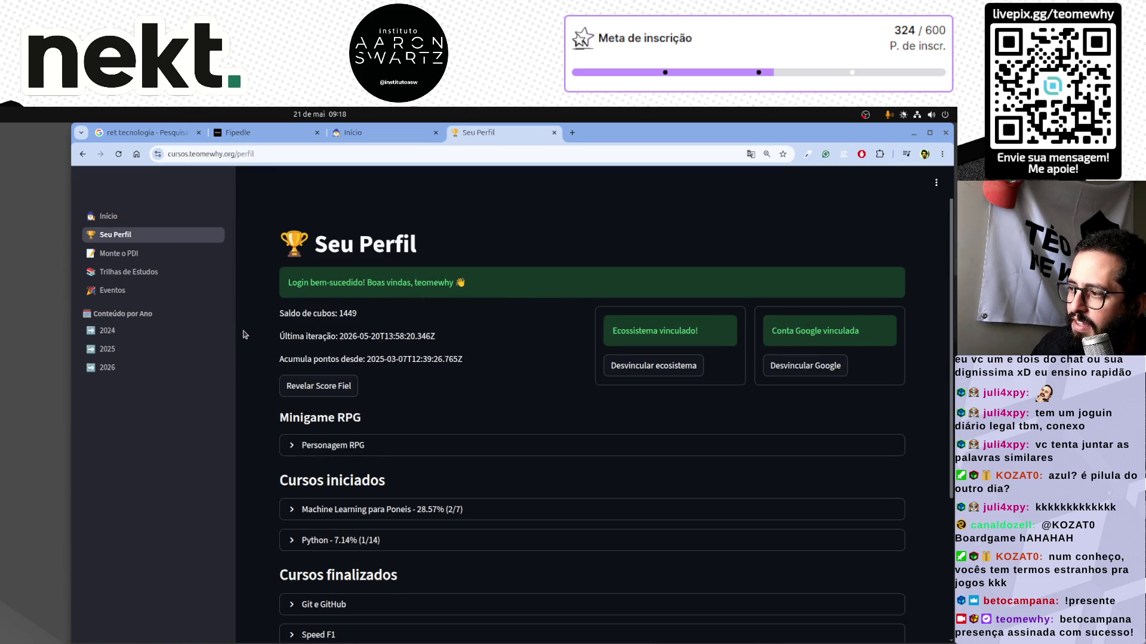
# Step: Narrow the browser window, collapse the navigation sidebar, and start a screen capture
pyautogui.moveTo(71, 361)
pyautogui.mouseDown()
pyautogui.moveTo(208, 363)
pyautogui.moveTo(190, 364)
pyautogui.mouseUp()
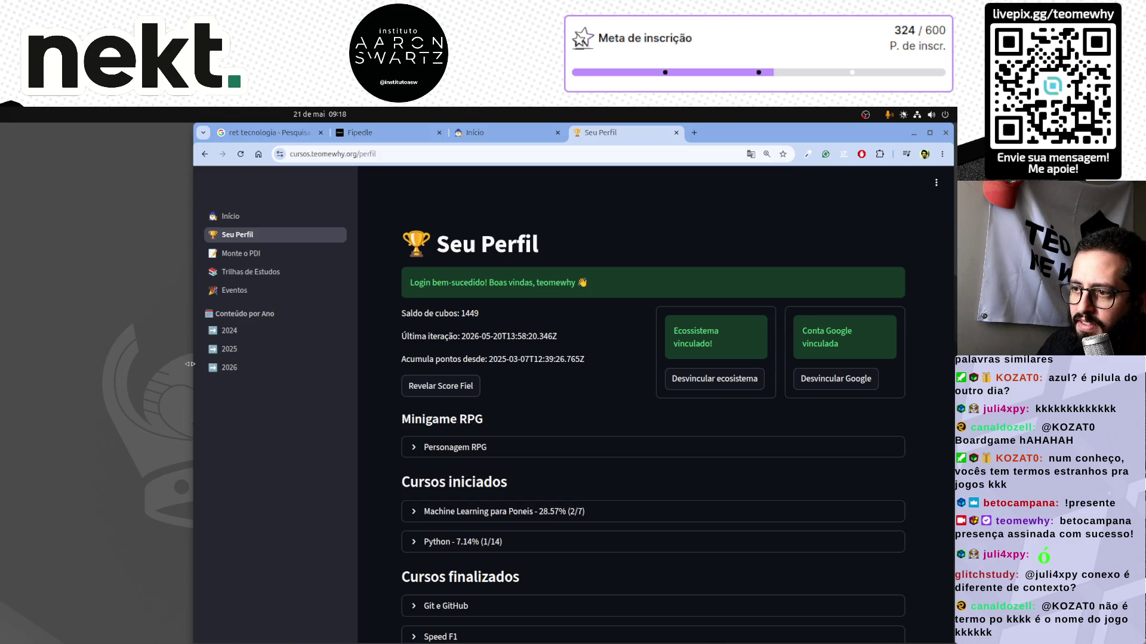
pyautogui.click(337, 182)
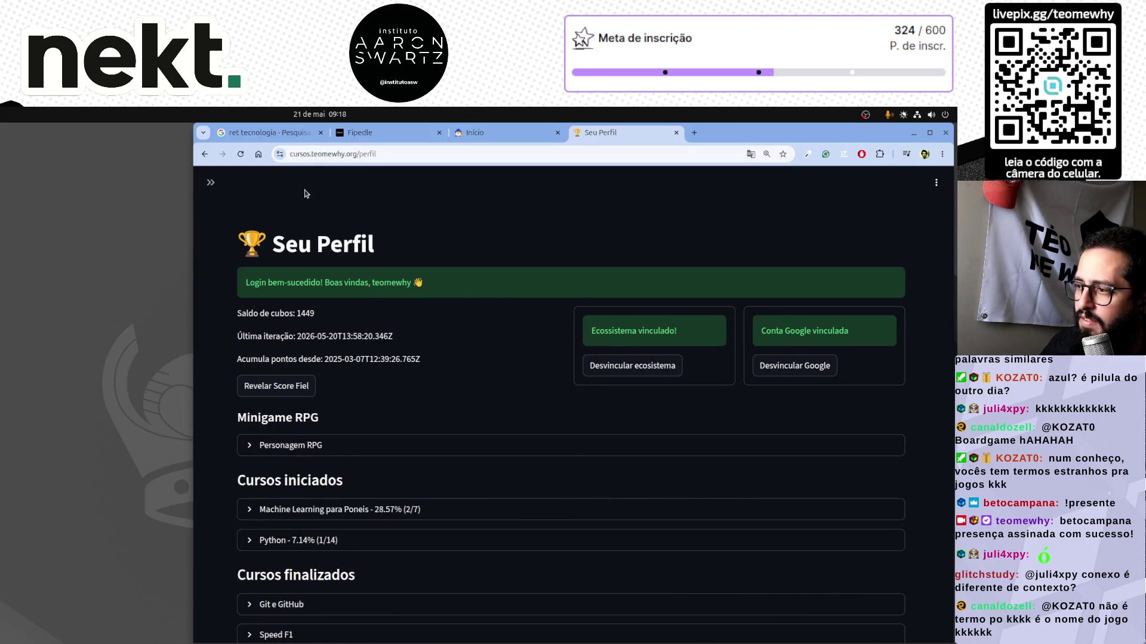
pyautogui.moveTo(195, 250); pyautogui.dragTo(463, 250)
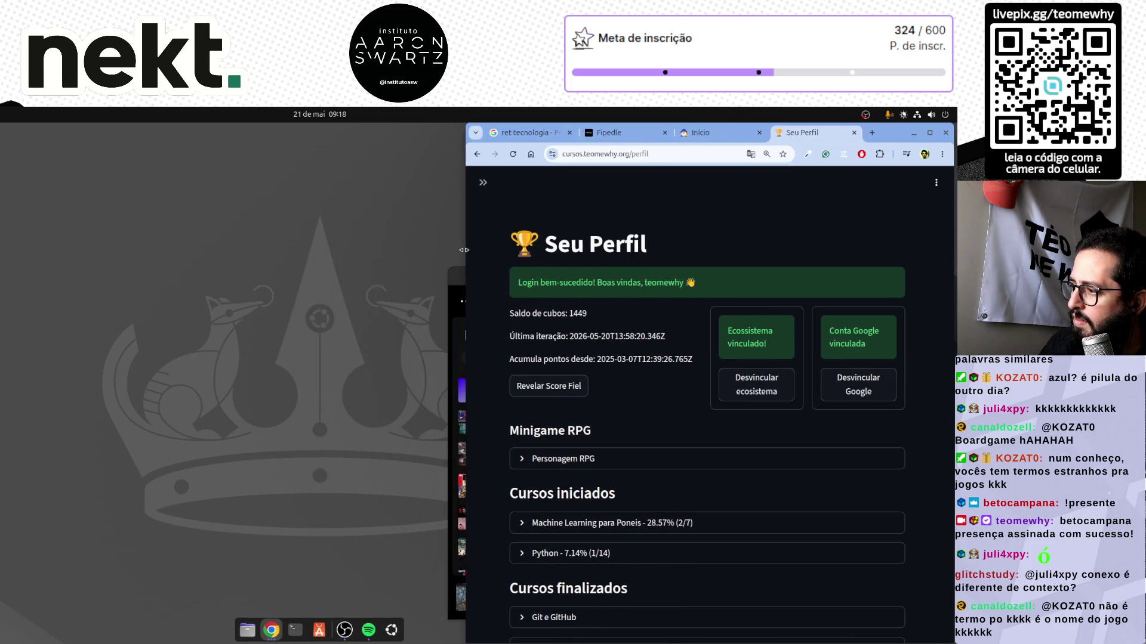
pyautogui.moveTo(464, 250); pyautogui.dragTo(472, 250)
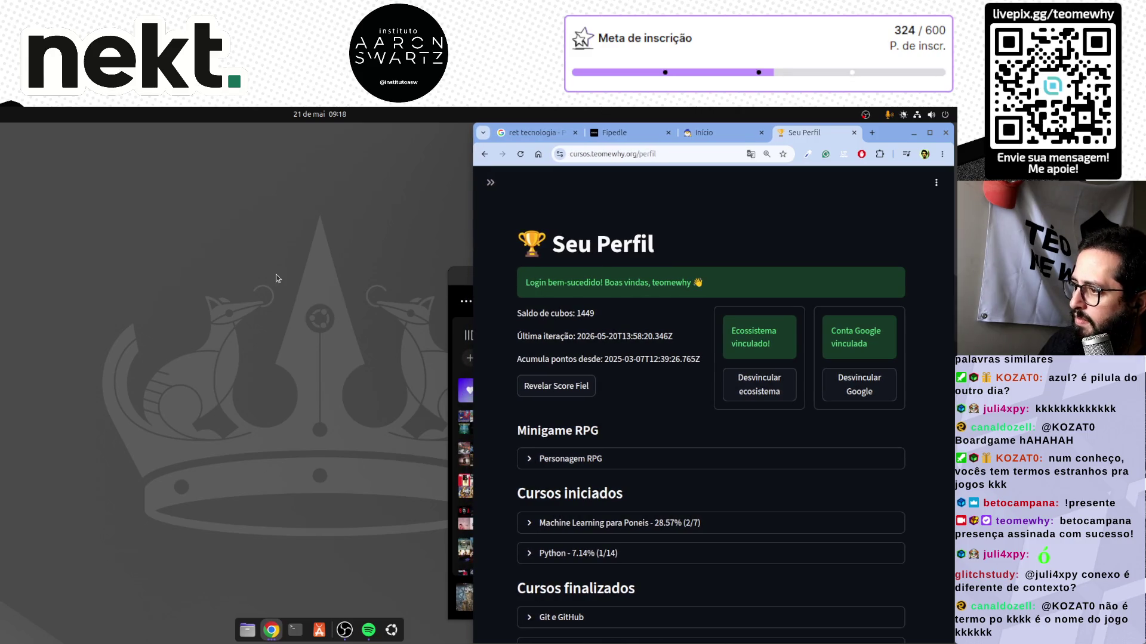
pyautogui.press('Print')
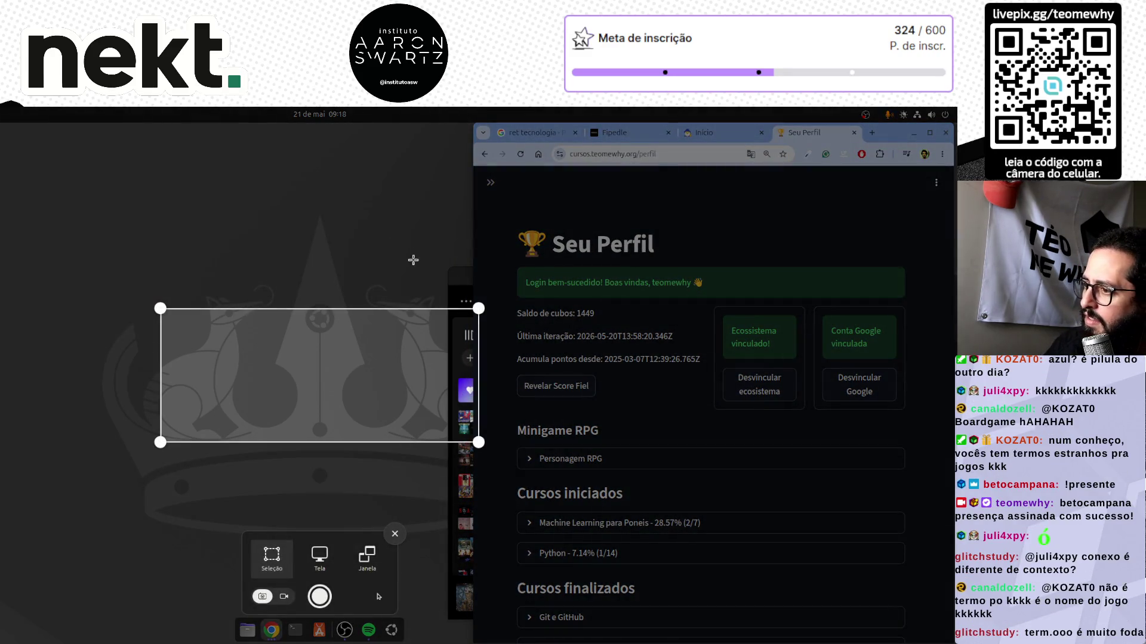
# Step: Capture a screenshot of the profile summary area
pyautogui.moveTo(474, 167)
pyautogui.mouseDown()
pyautogui.moveTo(849, 429)
pyautogui.moveTo(955, 423)
pyautogui.mouseUp()
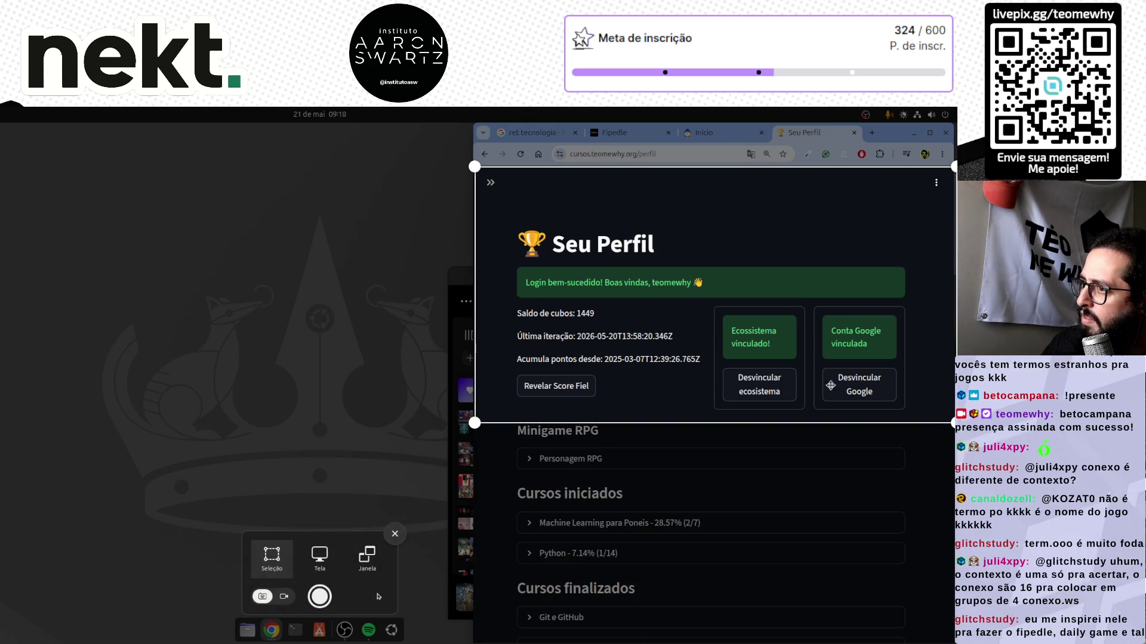
pyautogui.moveTo(668, 168); pyautogui.dragTo(669, 168)
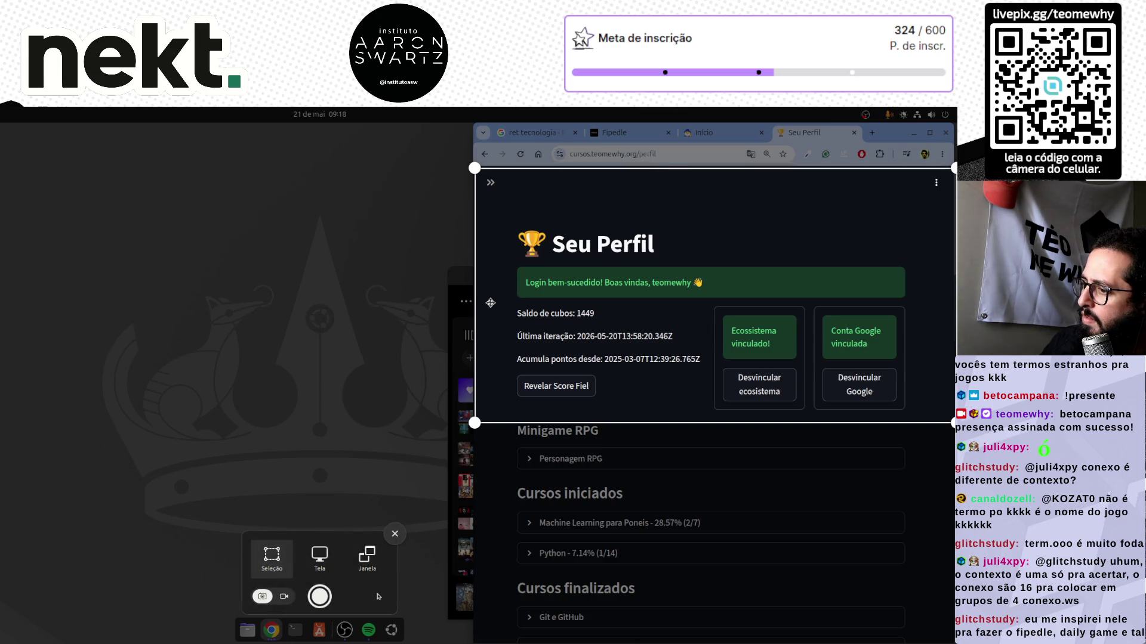
pyautogui.press('Return')
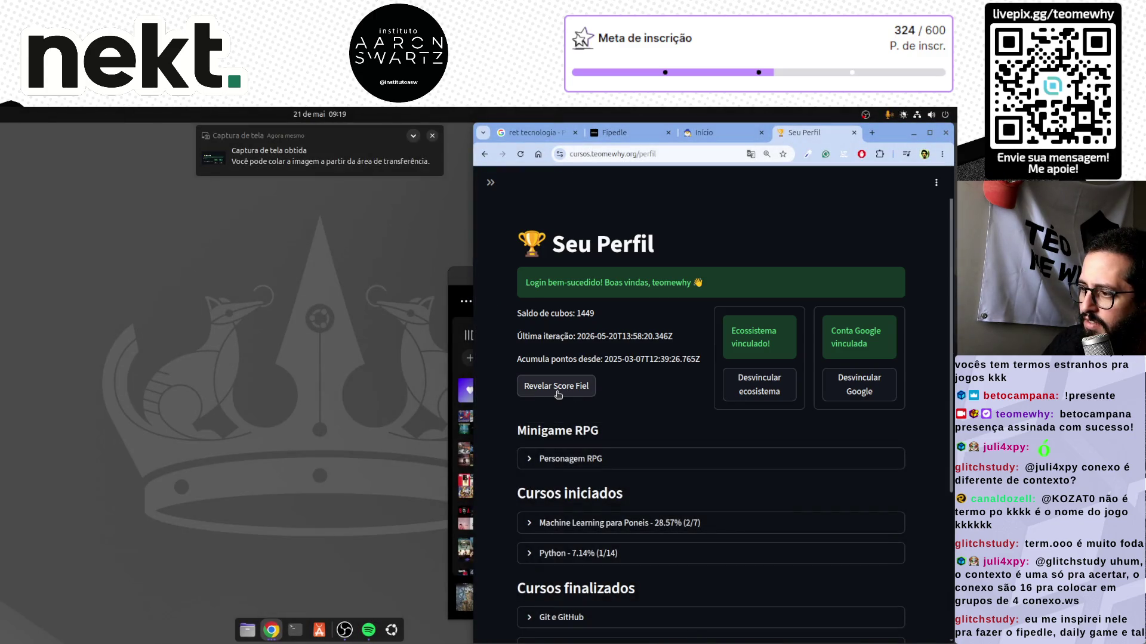
# Step: Reveal the 68.76% Fiel-Score and capture a second screenshot ending just below it
pyautogui.click(531, 377)
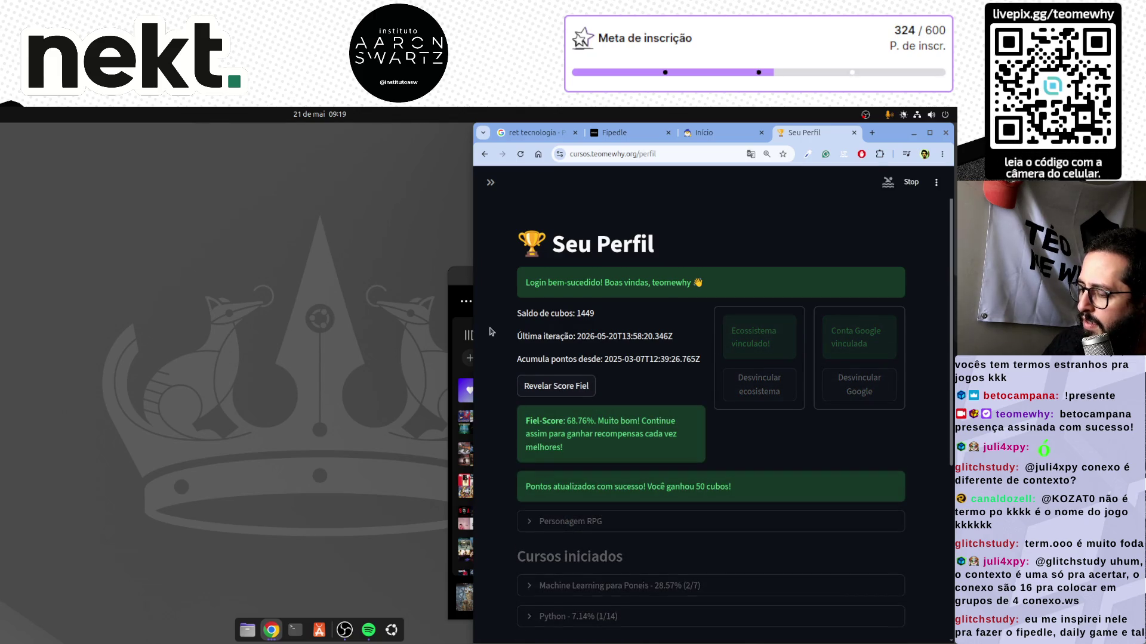
pyautogui.press('Print')
pyautogui.moveTo(753, 423); pyautogui.dragTo(755, 507)
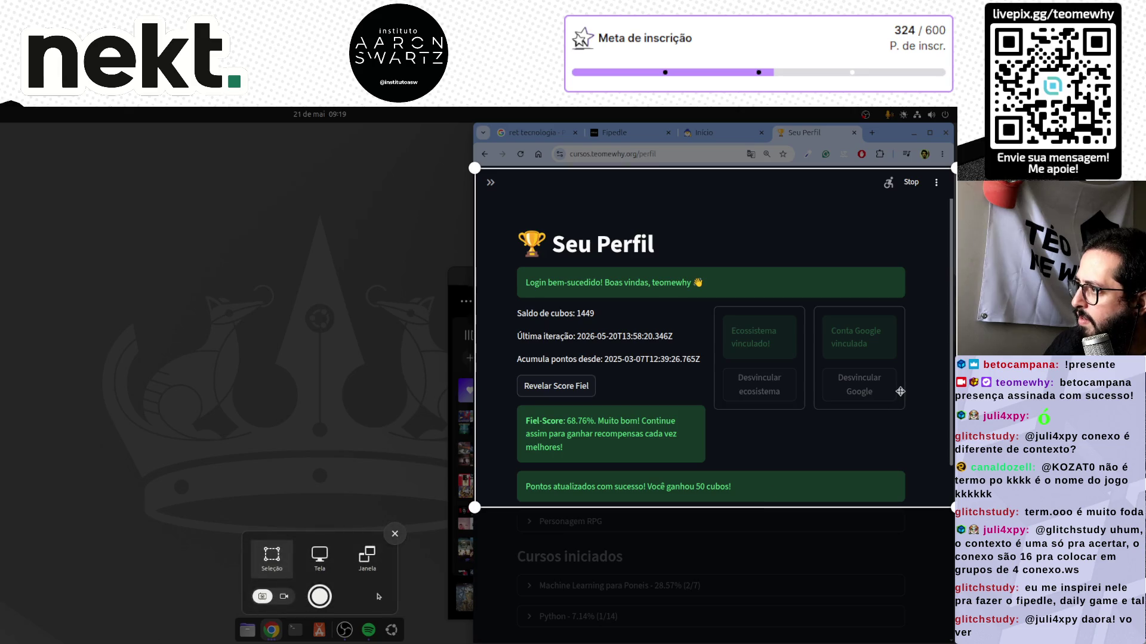
pyautogui.press('Return')
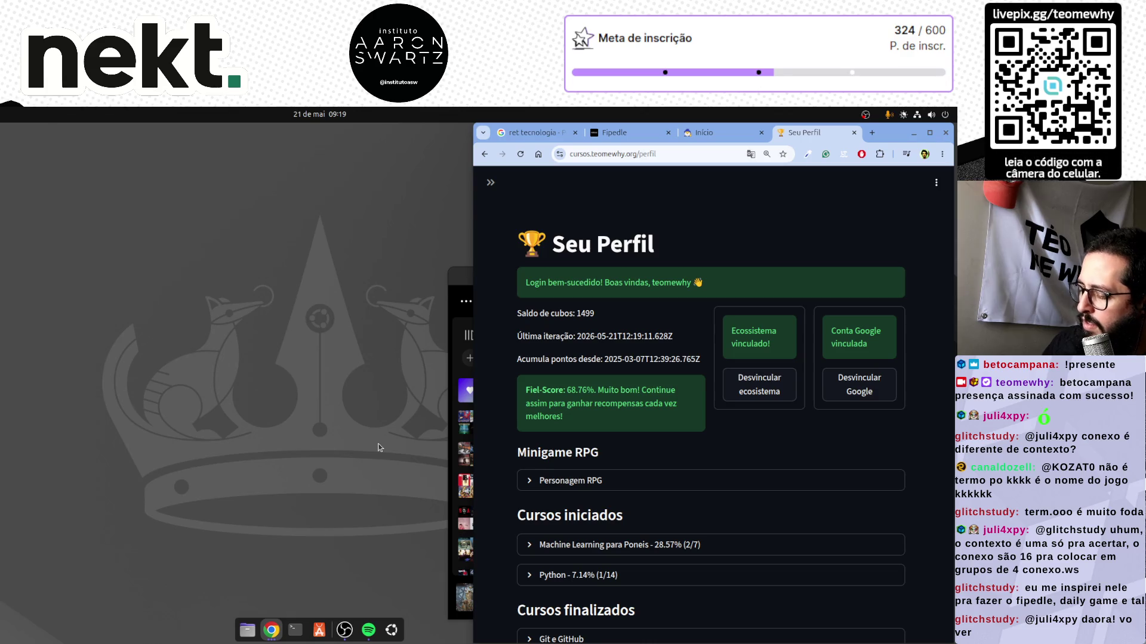
pyautogui.press('Print')
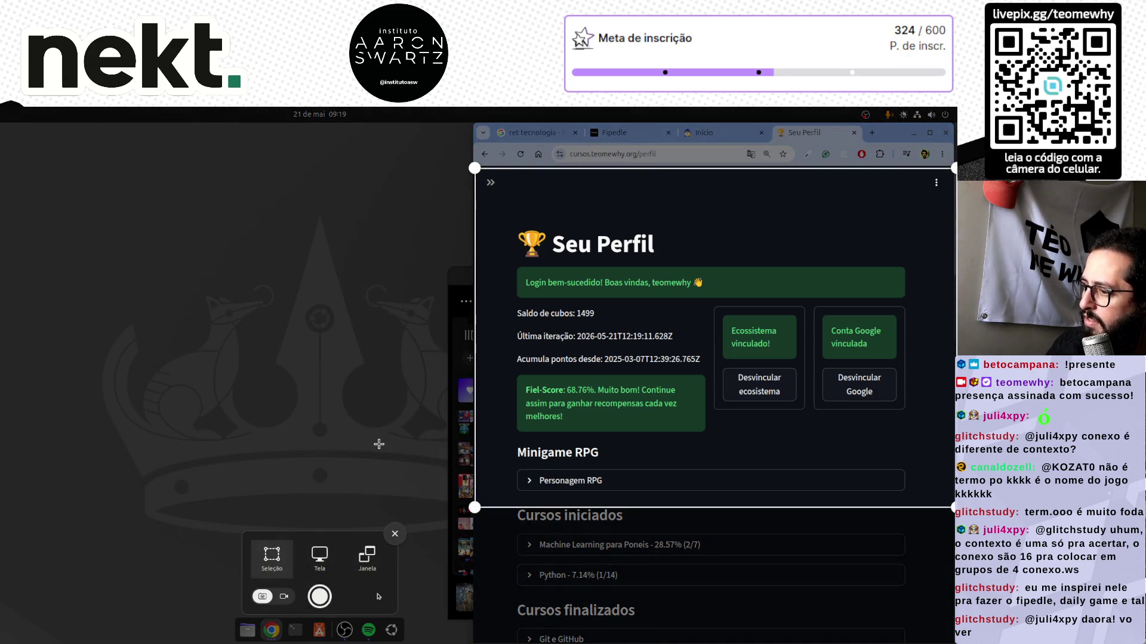
pyautogui.moveTo(845, 507); pyautogui.dragTo(847, 443)
pyautogui.press('Return')
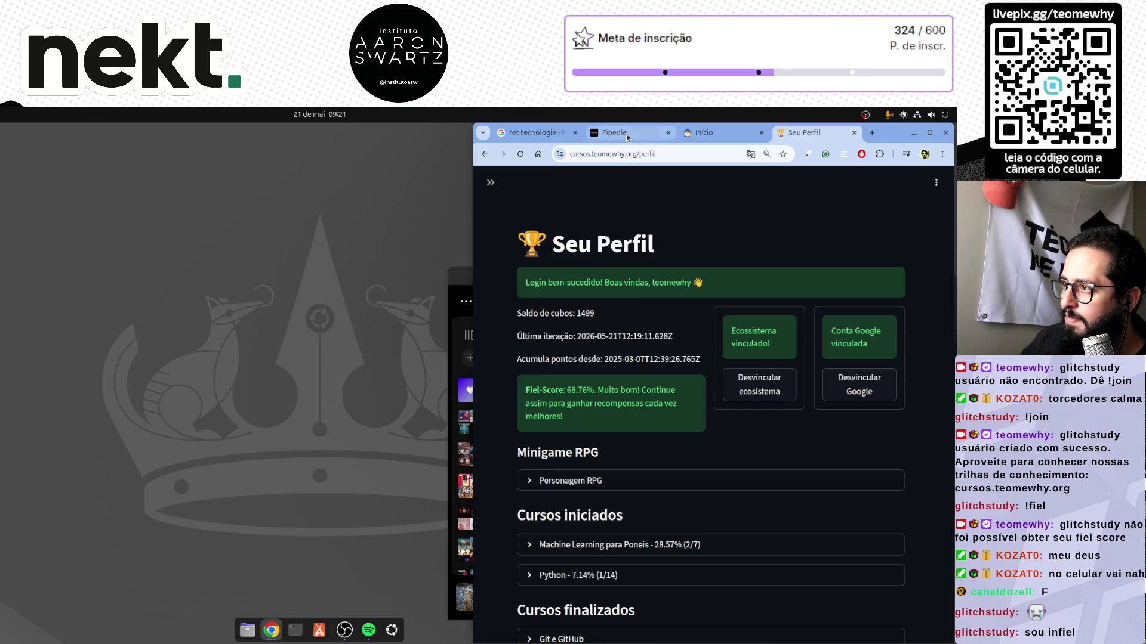
pyautogui.click(873, 133)
# Step: Open LinkedIn and start a photo post with the two recent profile screenshots attached
pyautogui.click(715, 155)
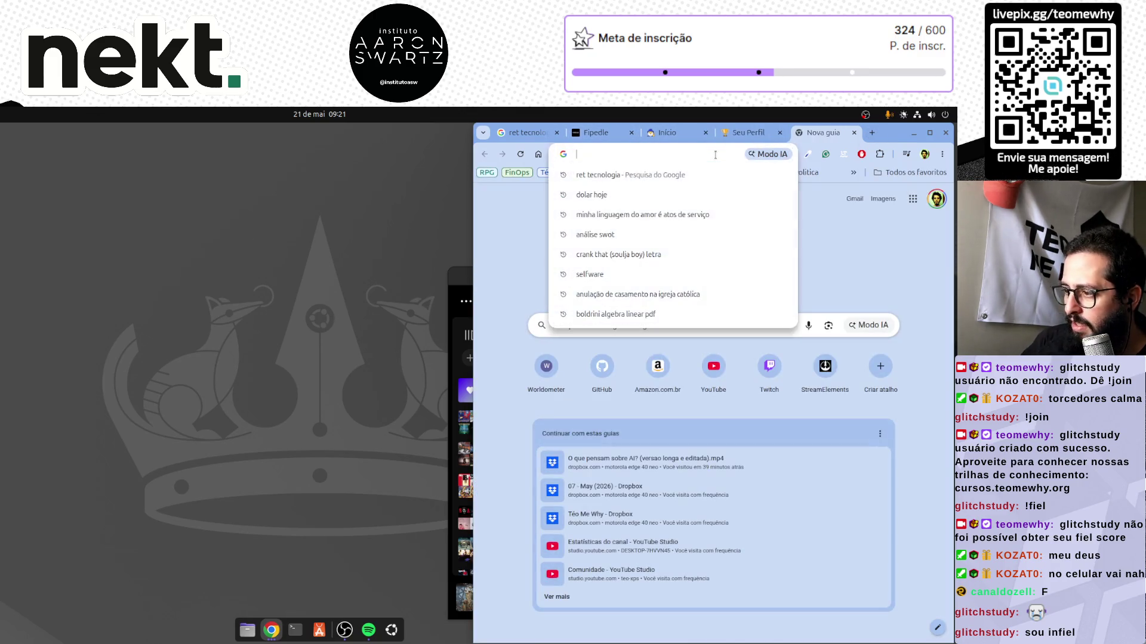
pyautogui.write('linkedin.com')
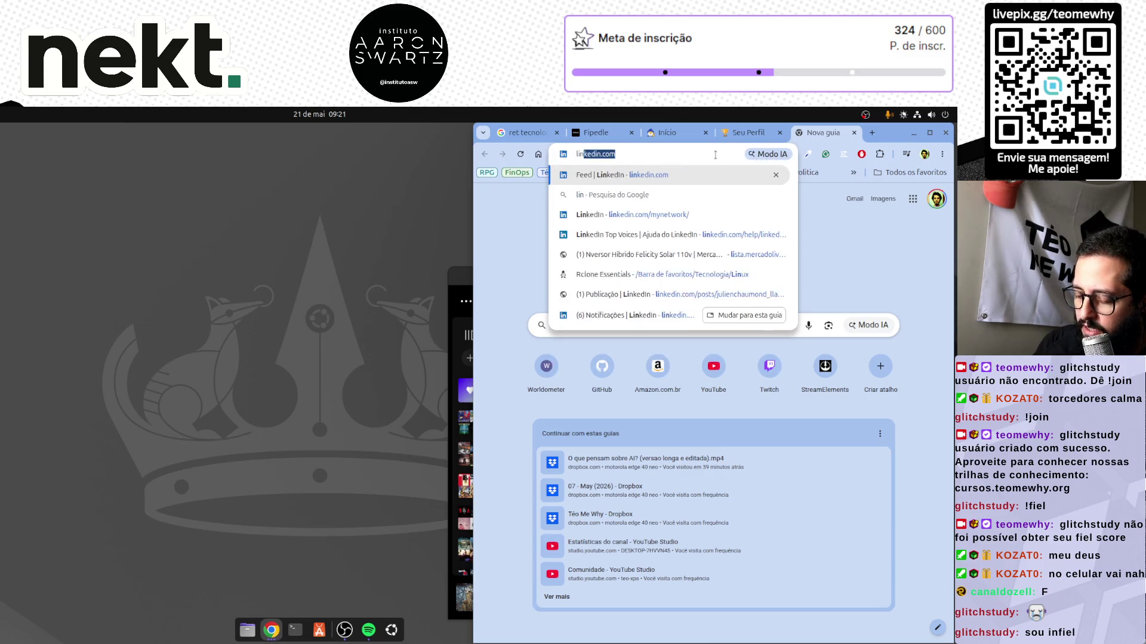
pyautogui.press('Return')
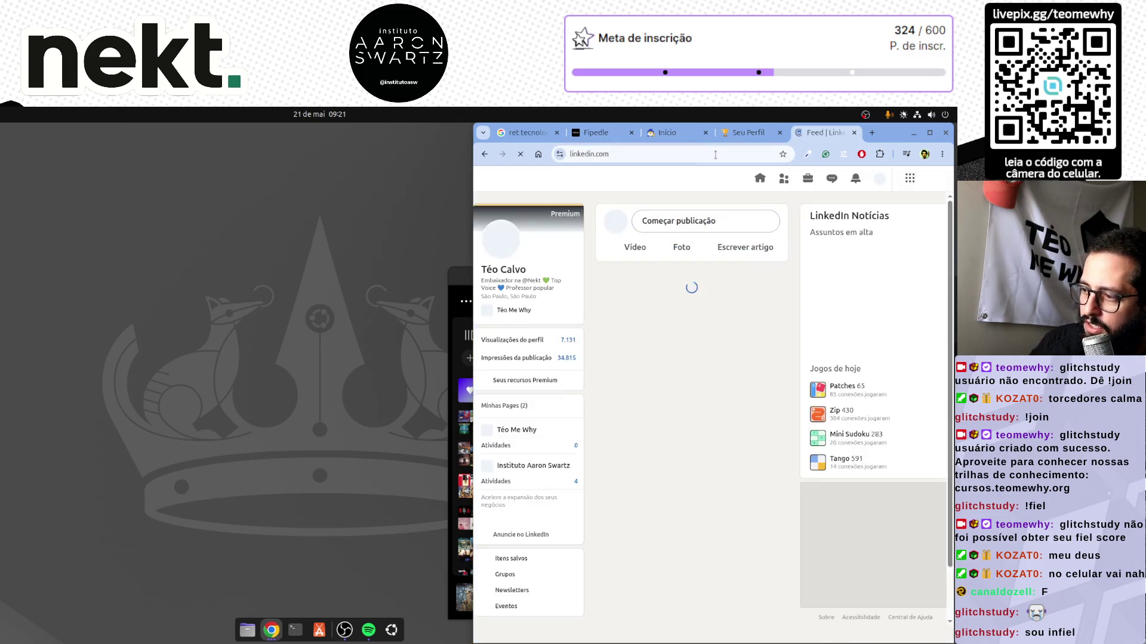
pyautogui.moveTo(471, 222)
pyautogui.mouseDown()
pyautogui.moveTo(45, 218)
pyautogui.moveTo(61, 216)
pyautogui.mouseUp()
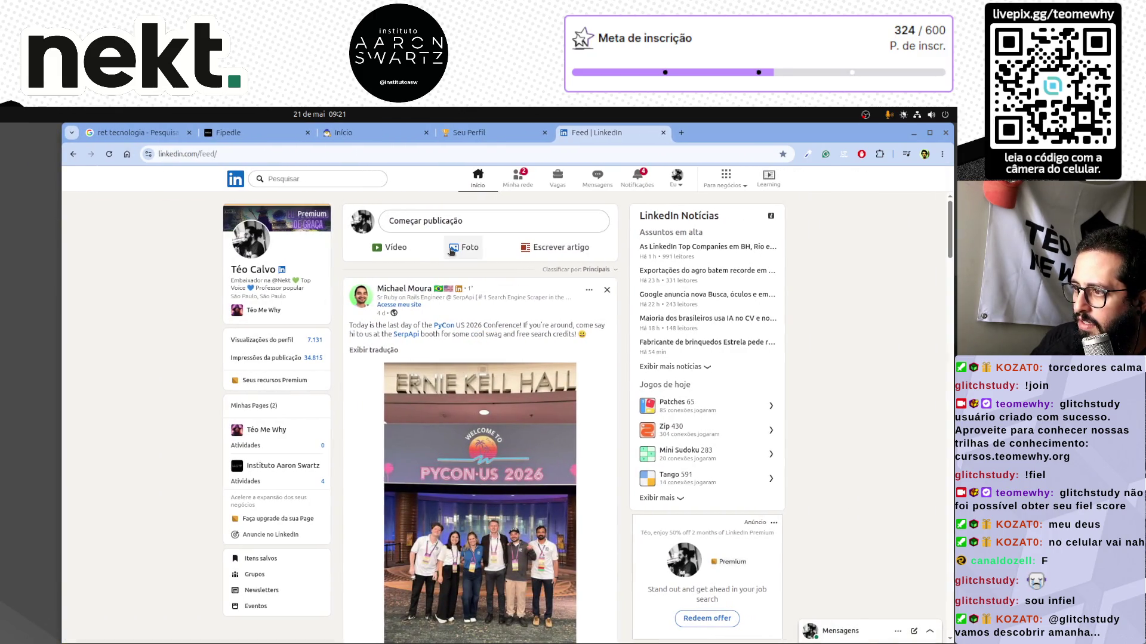
pyautogui.click(451, 252)
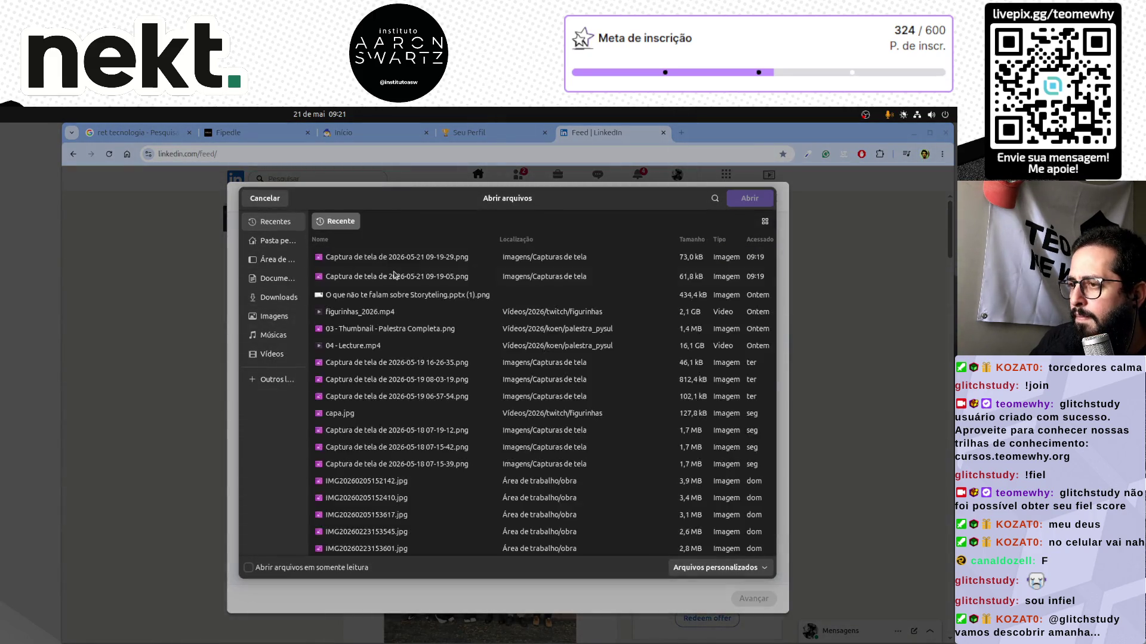
pyautogui.click(403, 265)
pyautogui.keyDown('ctrl'); pyautogui.click(409, 278); pyautogui.keyUp('ctrl')
pyautogui.click(749, 198)
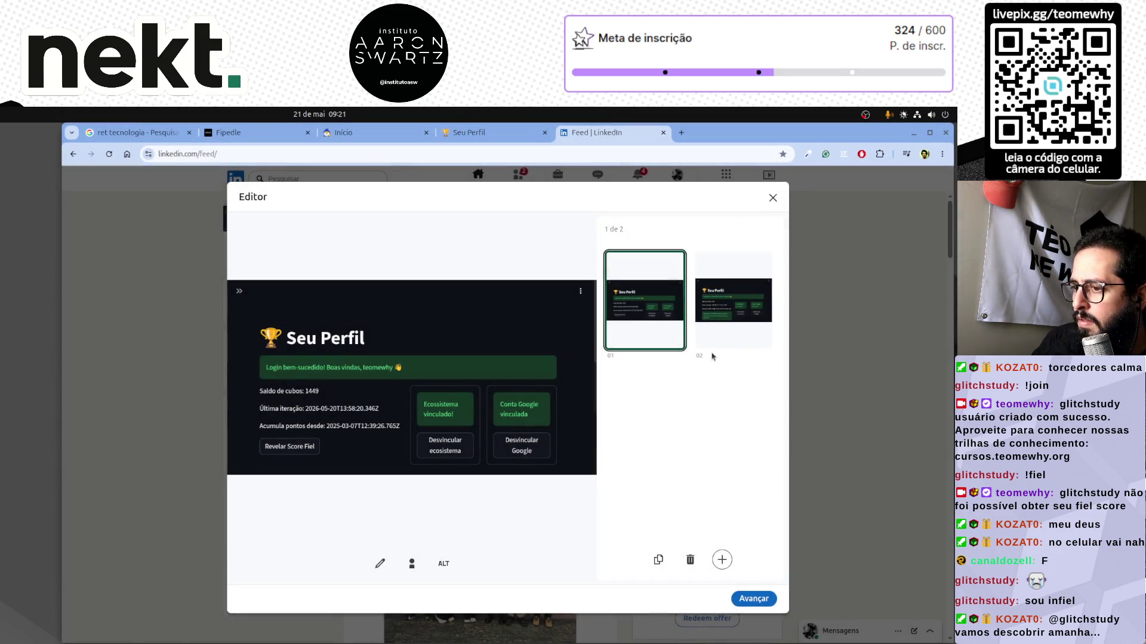
# Step: Preview and arrange the screenshots with the Revelar Score Fiel image first, then continue
pyautogui.click(738, 317)
pyautogui.click(706, 299)
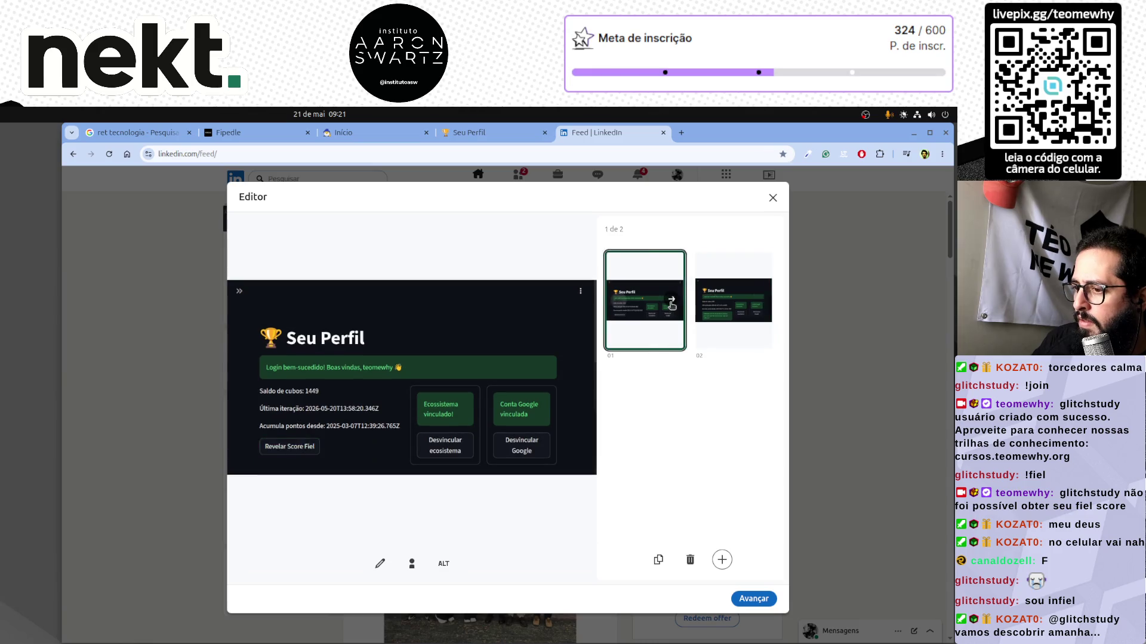
pyautogui.click(649, 317)
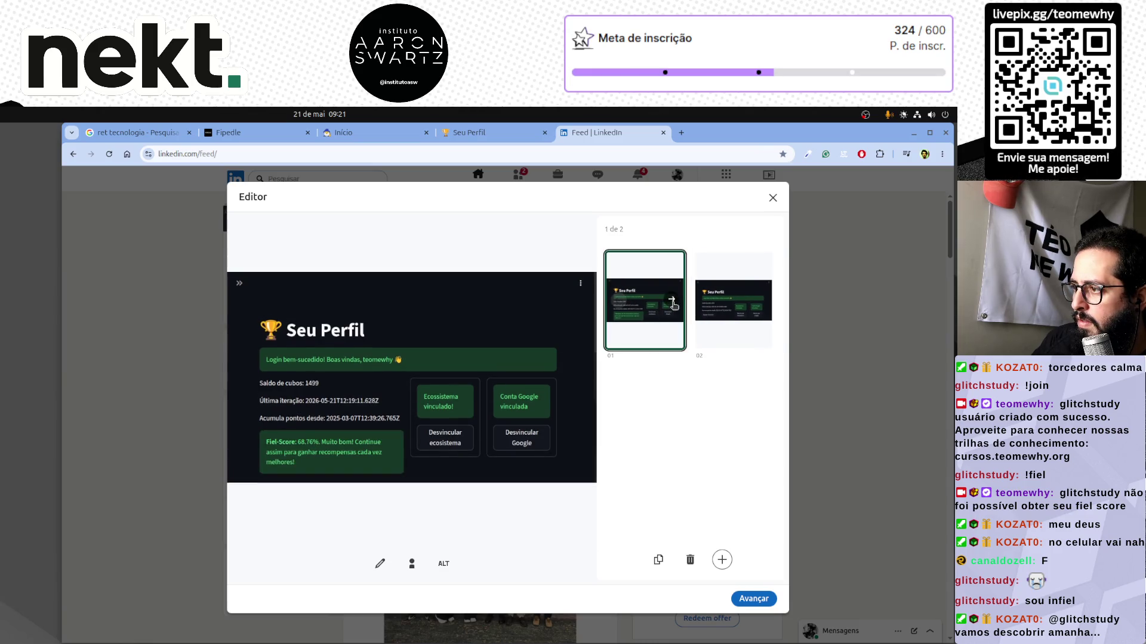
pyautogui.click(671, 299)
pyautogui.click(650, 315)
pyautogui.click(733, 317)
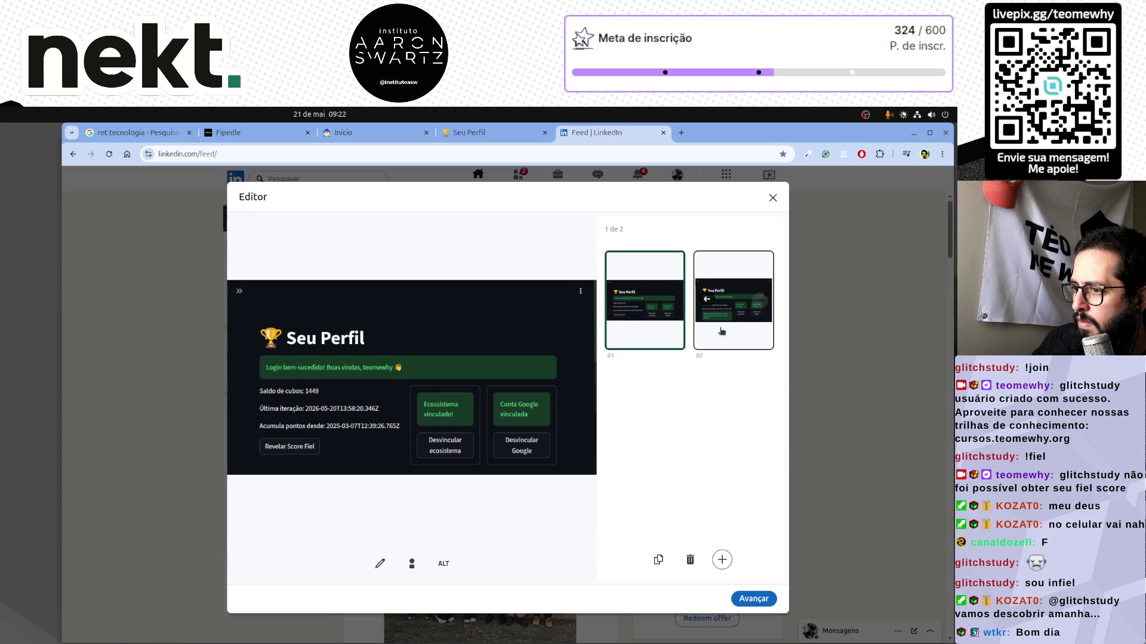
pyautogui.click(648, 330)
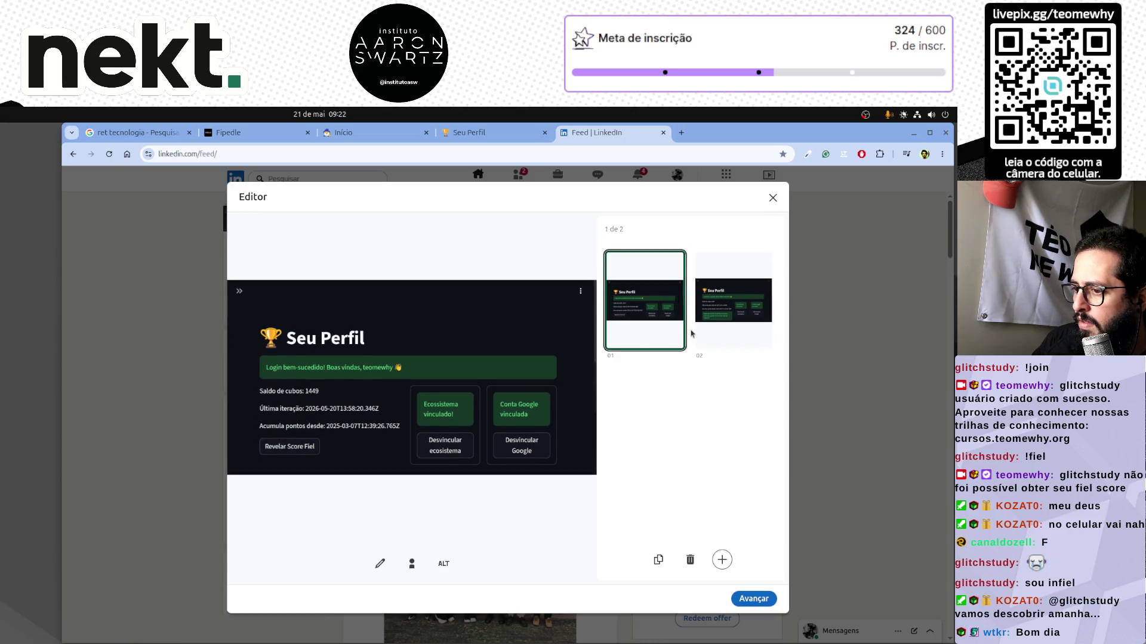
pyautogui.click(753, 599)
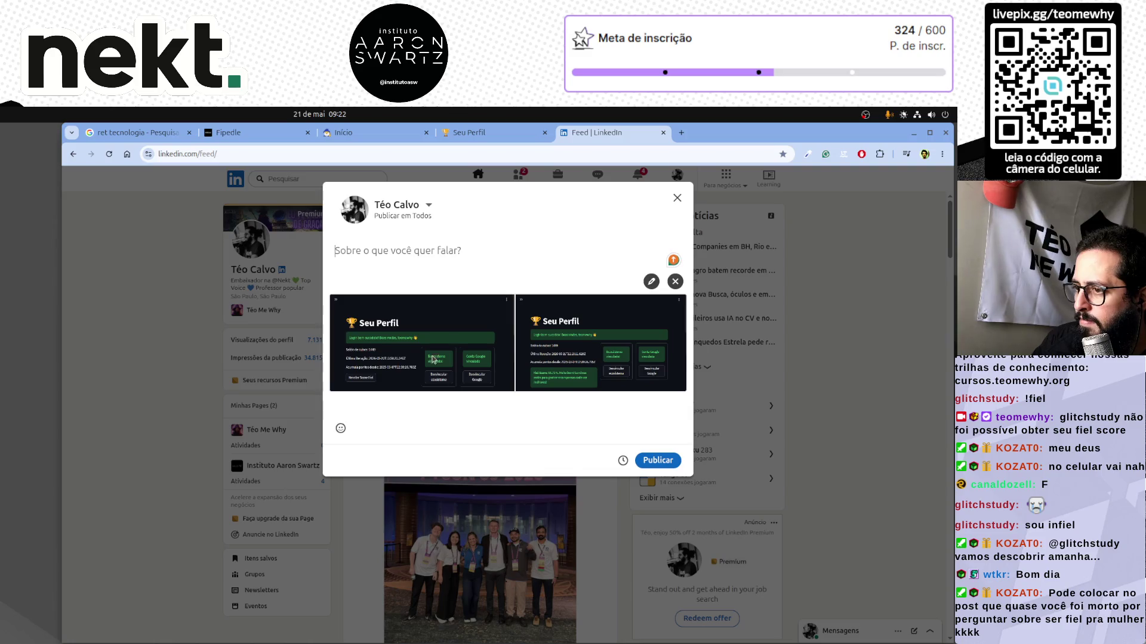
# Step: Type the opening lines 'Você é fiel' and 'Agora você pode descobrir o quão provável você é ao Téo me Why!'
pyautogui.write('Você ')
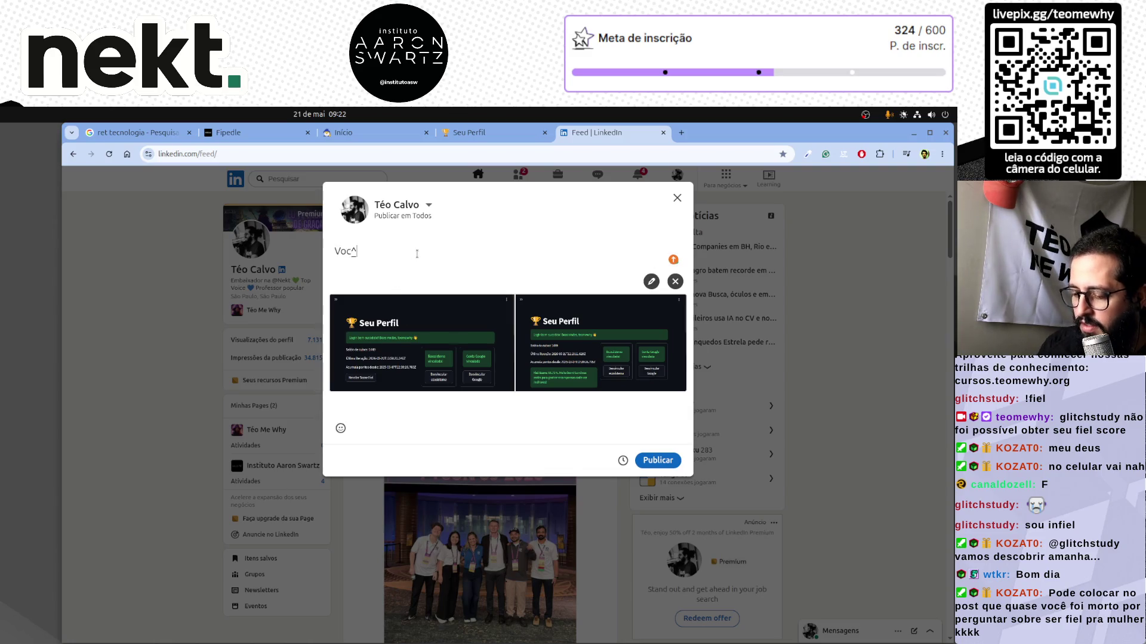
pyautogui.write('é fiel')
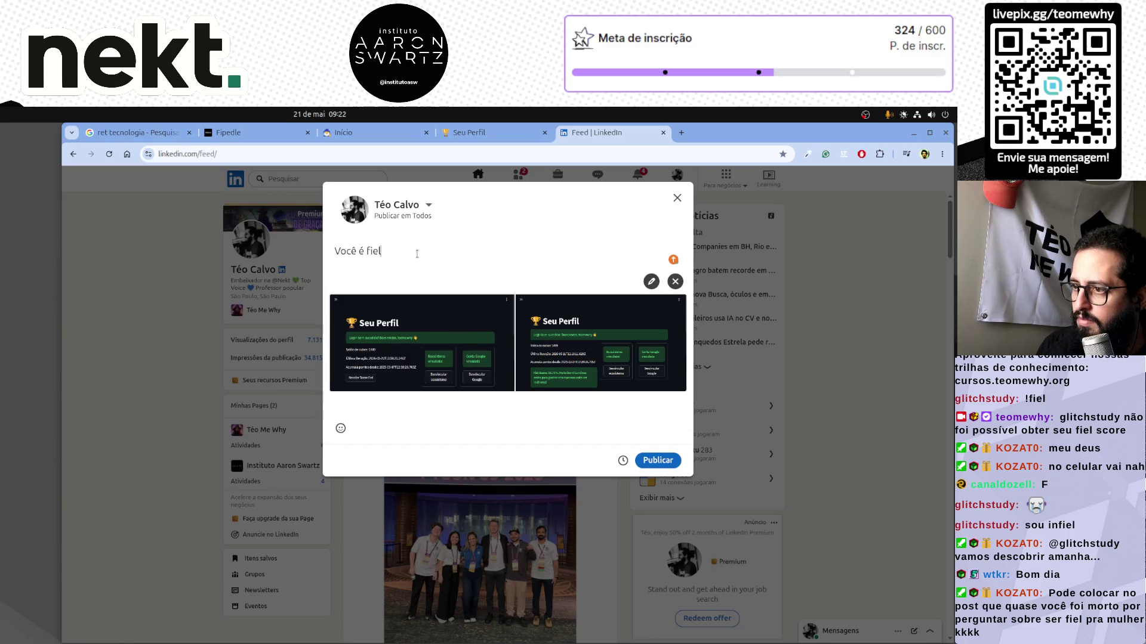
pyautogui.press('Return')
pyautogui.press('Return')
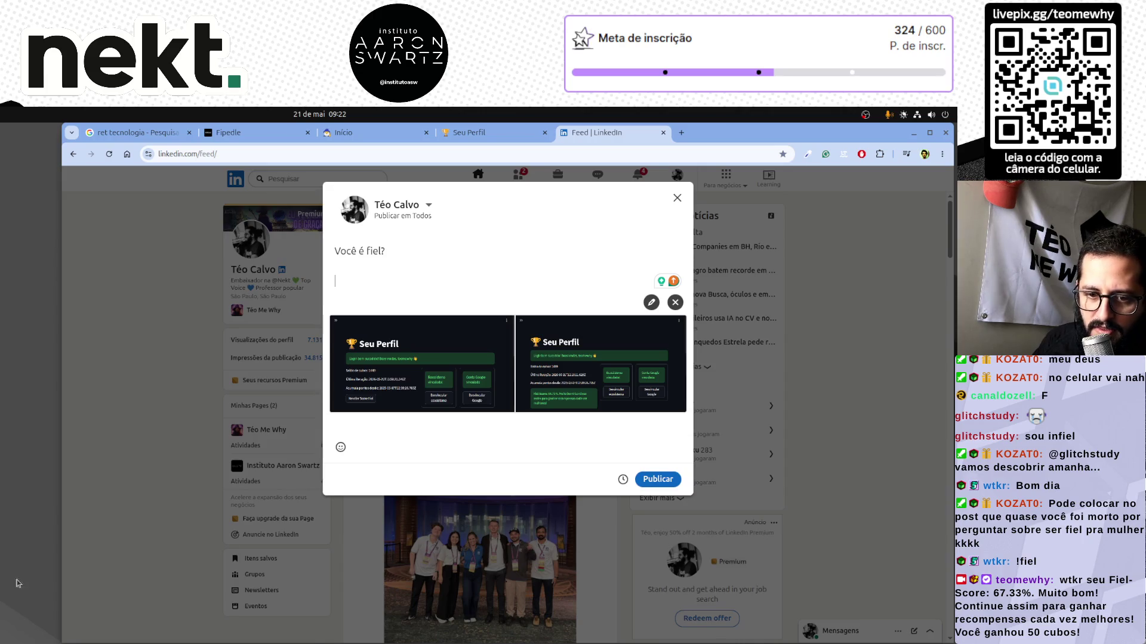
pyautogui.write('Agora voc')
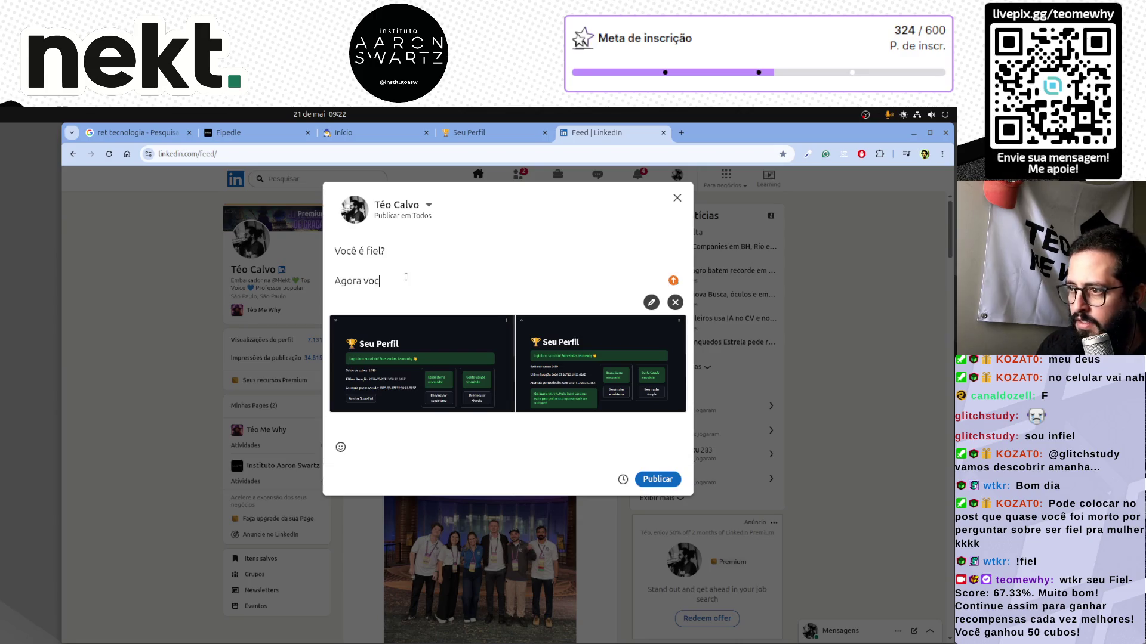
pyautogui.write('ê pode desco')
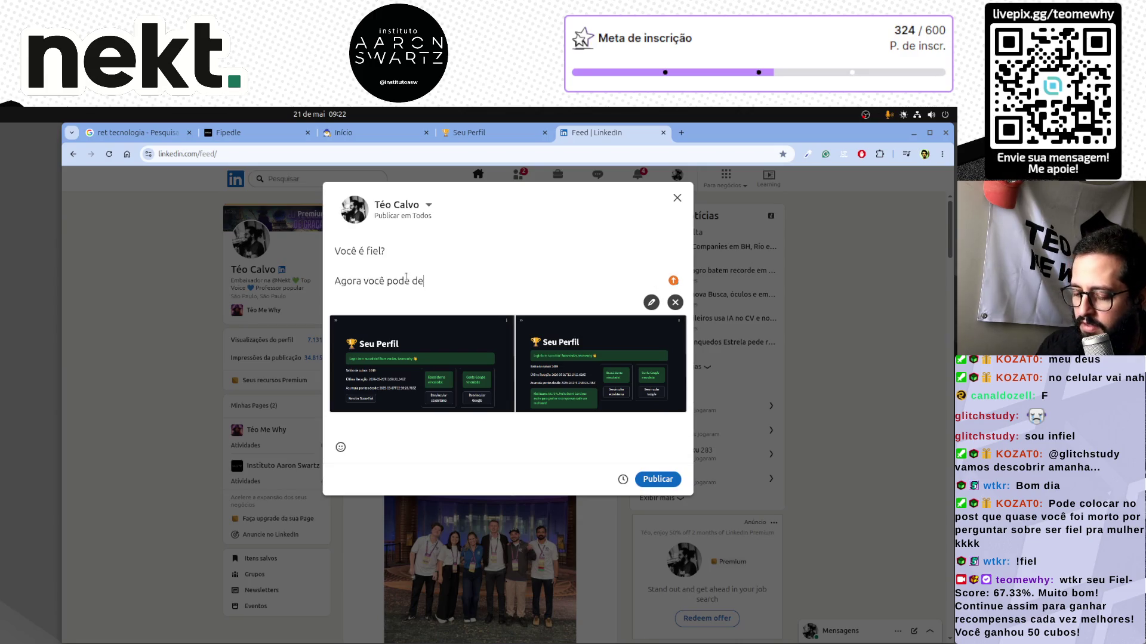
pyautogui.write('brir o quão prová')
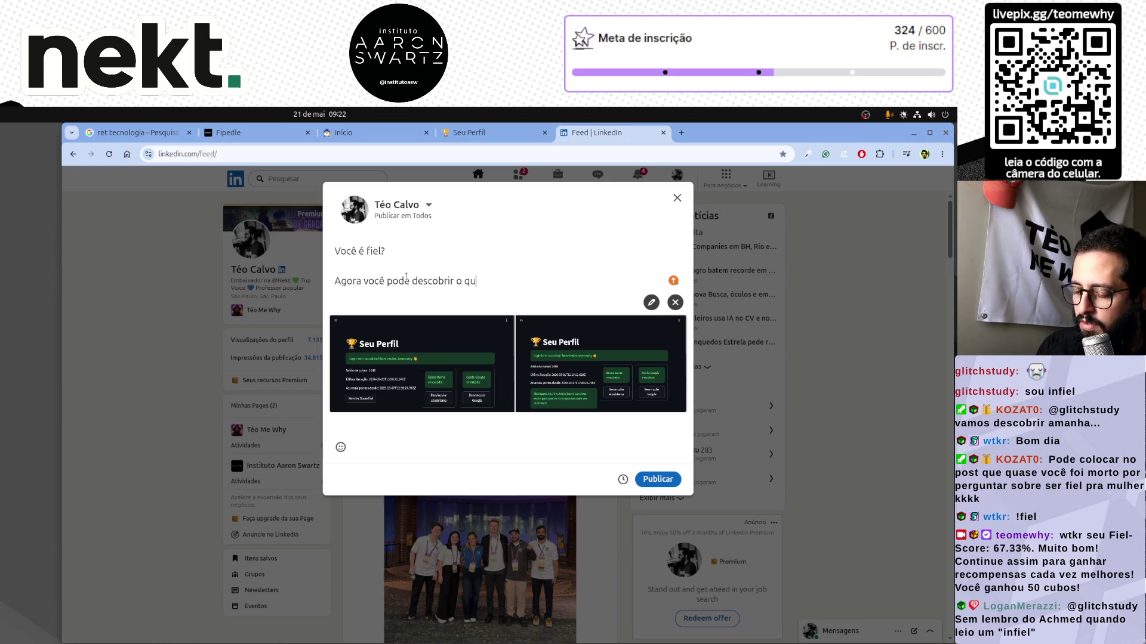
pyautogui.write('vel você')
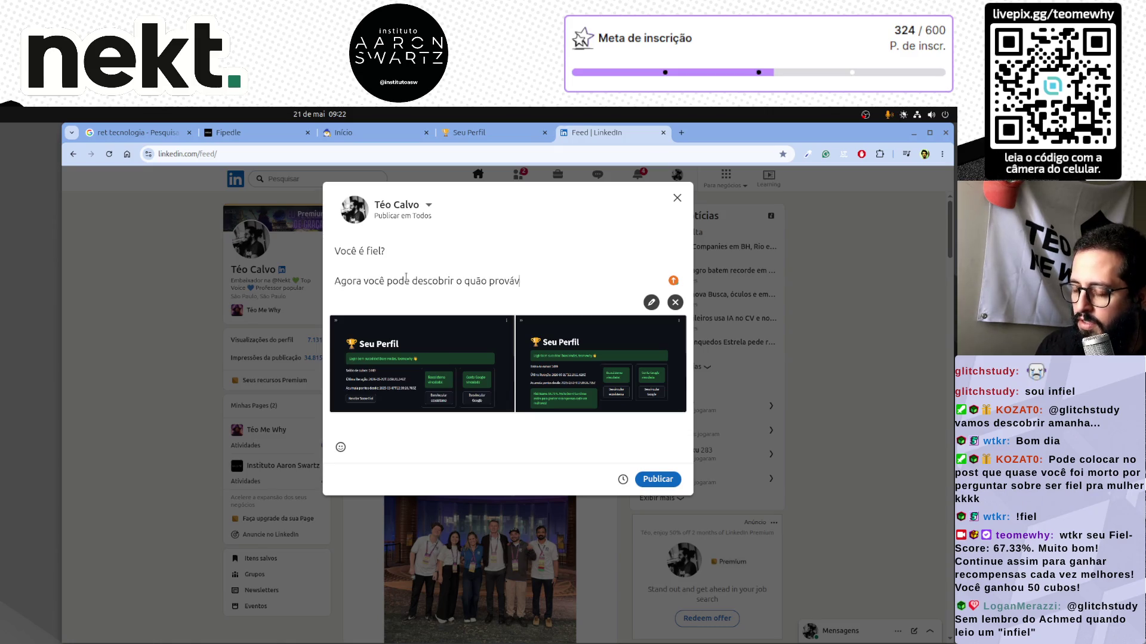
pyautogui.press('BackSpace')
pyautogui.press('BackSpace')
pyautogui.press('BackSpace')
pyautogui.write('és')
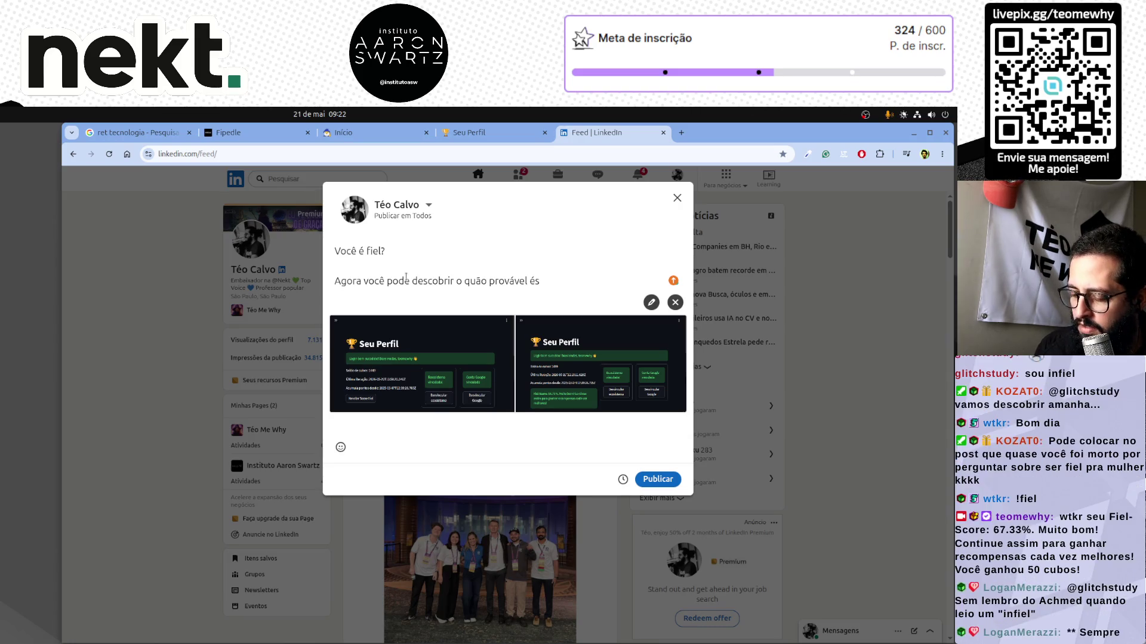
pyautogui.press('BackSpace')
pyautogui.press('BackSpace')
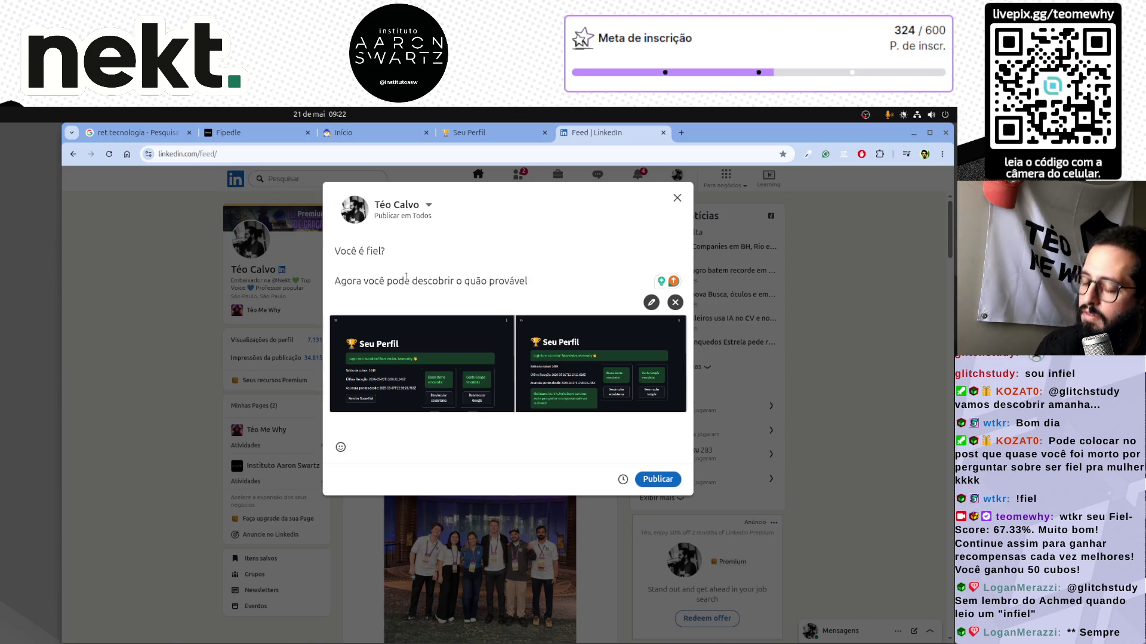
pyautogui.write('é ao Téo me W')
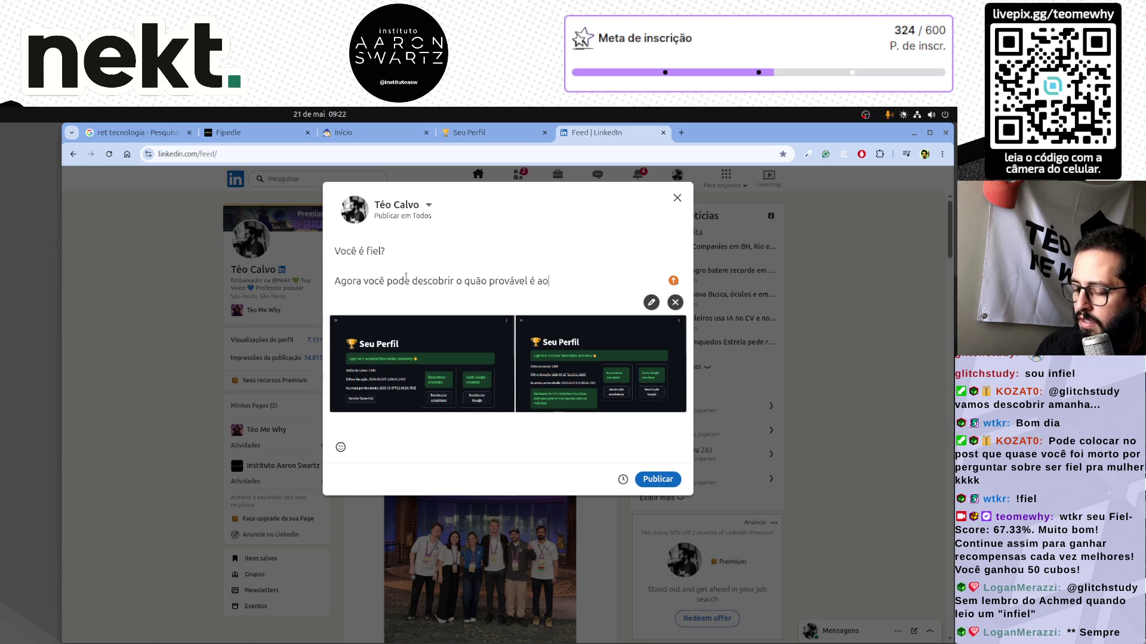
pyautogui.write('hy')
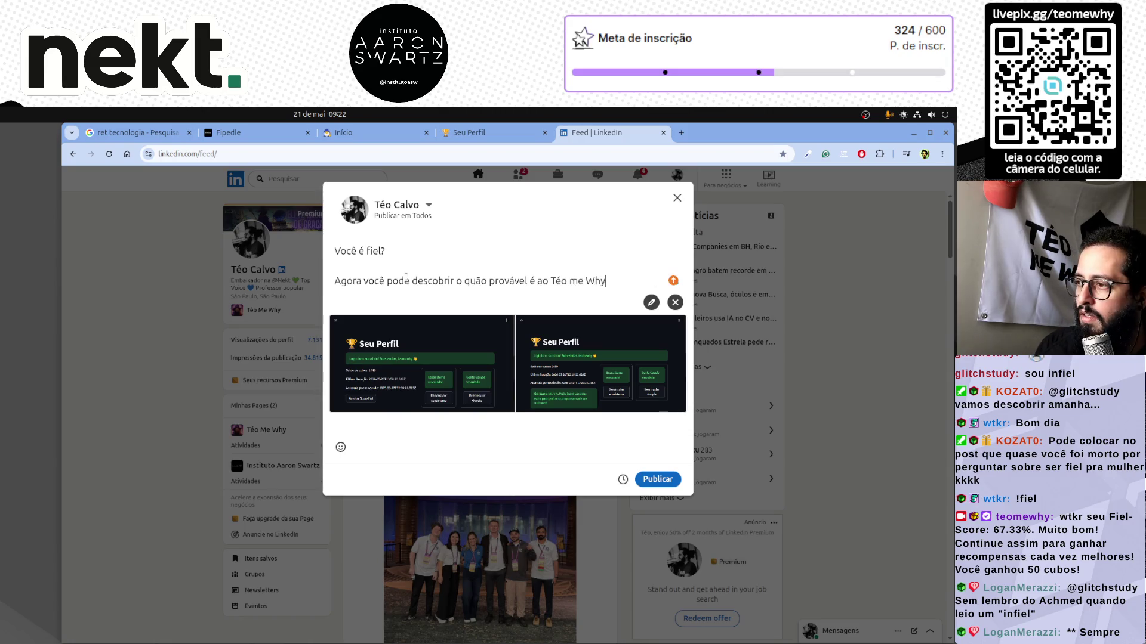
pyautogui.press('BackSpace')
pyautogui.write('!')
pyautogui.press('Return')
pyautogui.press('Return')
# Step: Write 'Durante o nosso projeto de Loyalty Predict, segmentamos nossos usuários em cluster pelo ciclo de vida.'
pyautogui.write('Al')
pyautogui.press('BackSpace')
pyautogui.press('BackSpace')
pyautogui.write('No ')
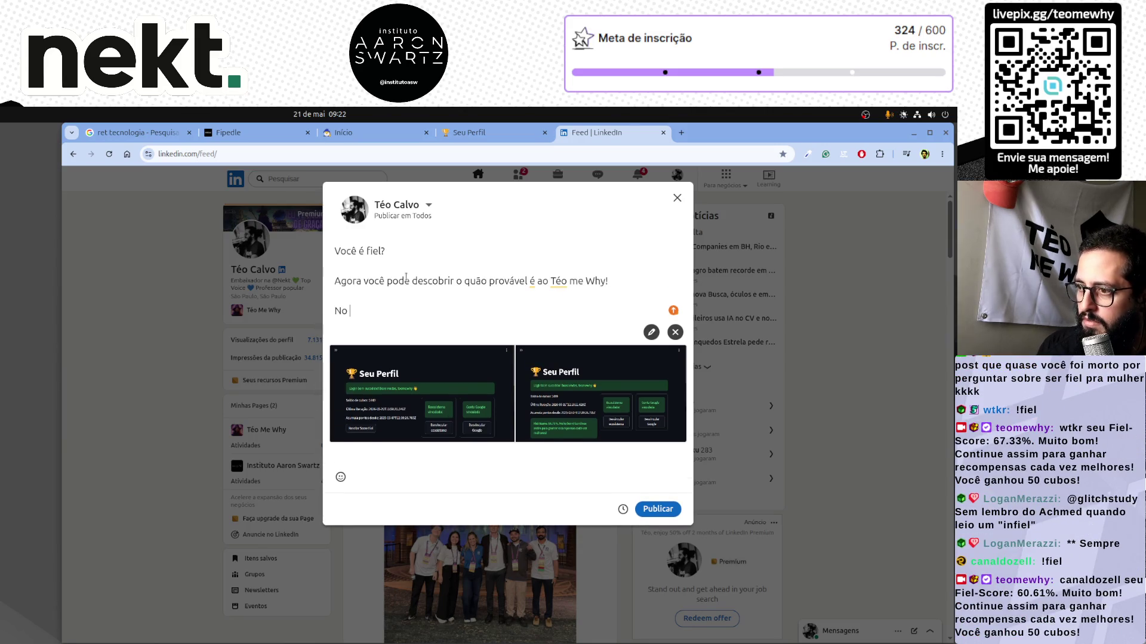
pyautogui.write('Em uma das')
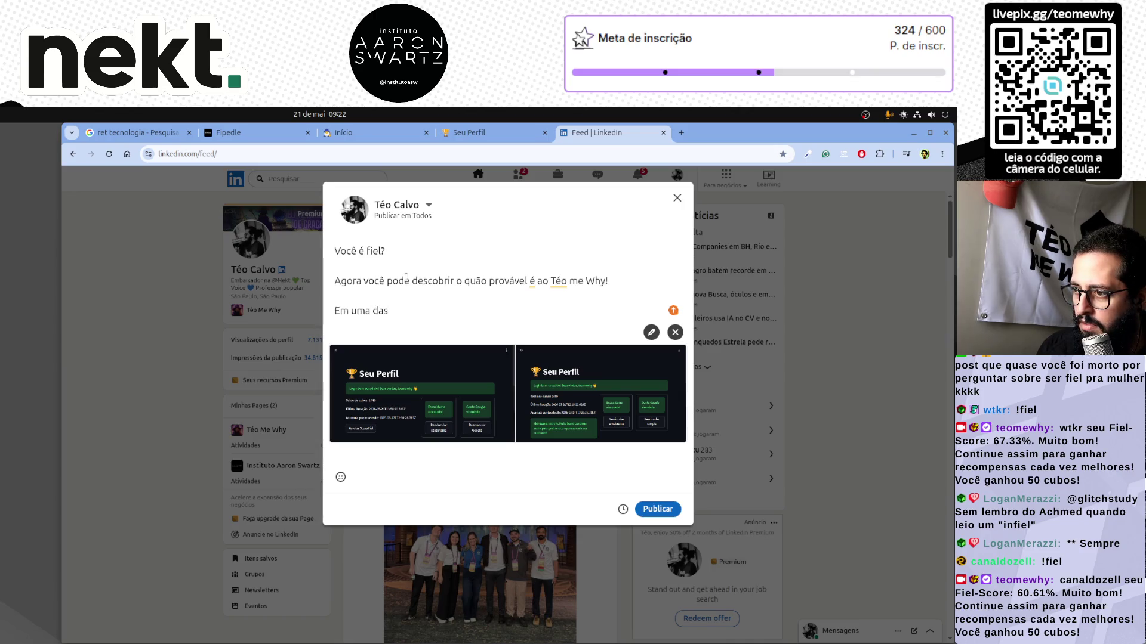
pyautogui.press('BackSpace')
pyautogui.press('BackSpace')
pyautogui.press('BackSpace')
pyautogui.write('Duran')
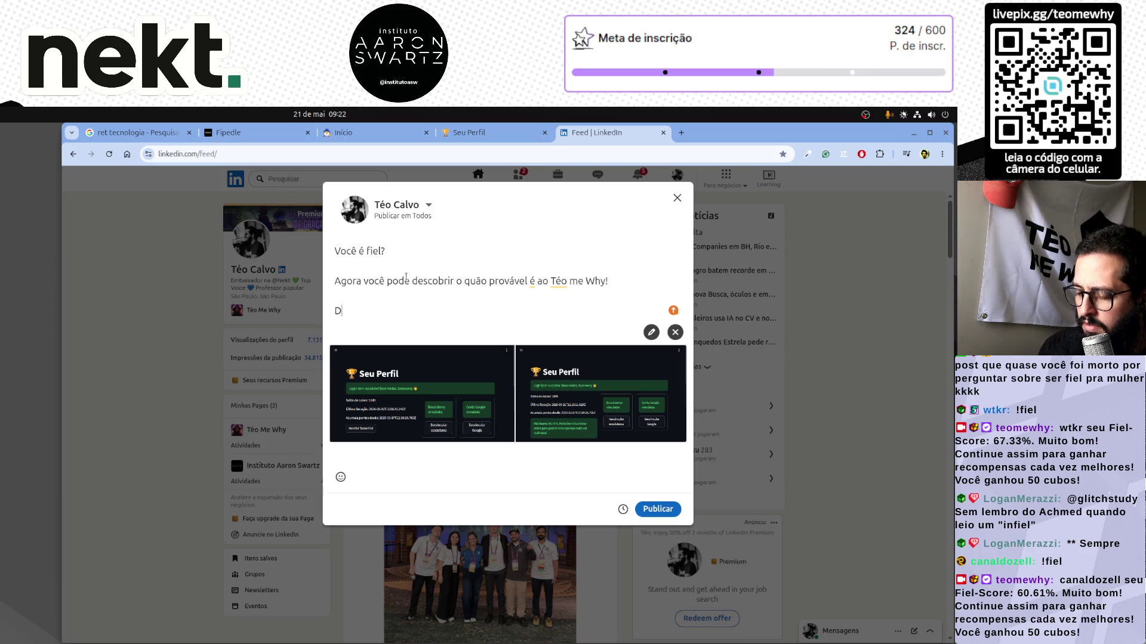
pyautogui.write('te o nosso projeto')
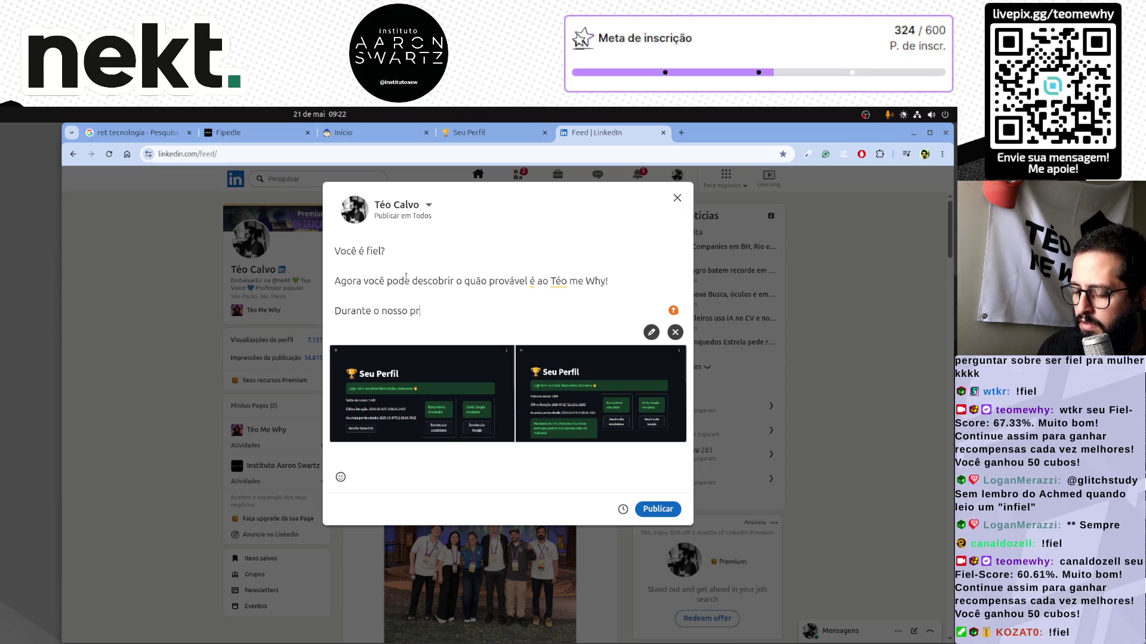
pyautogui.write(' de Loyalty ')
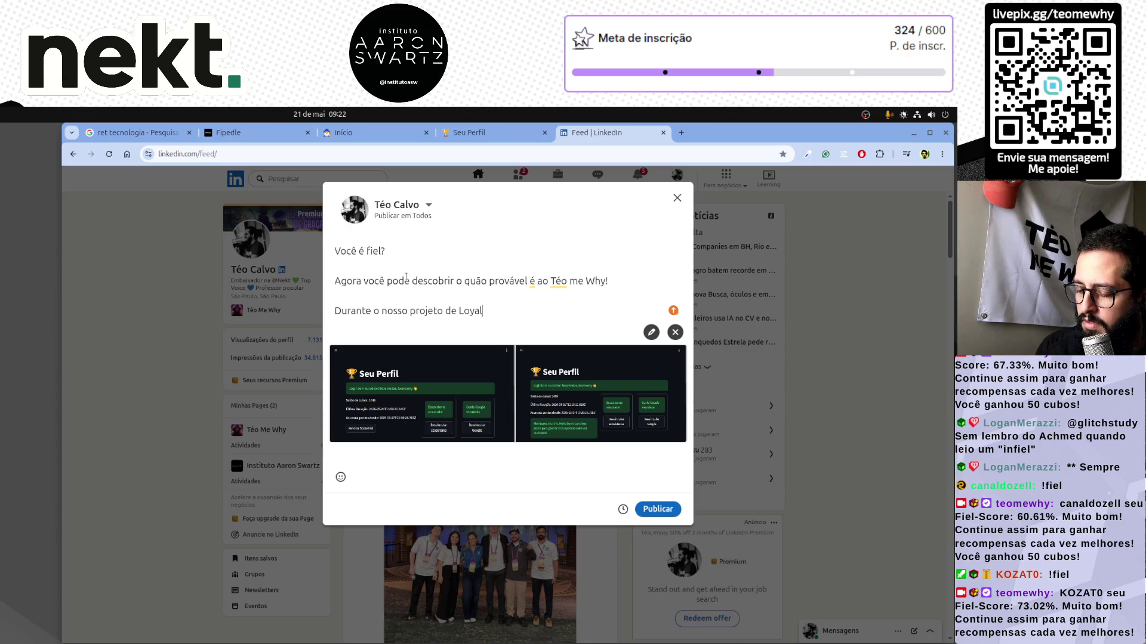
pyautogui.write('predict,')
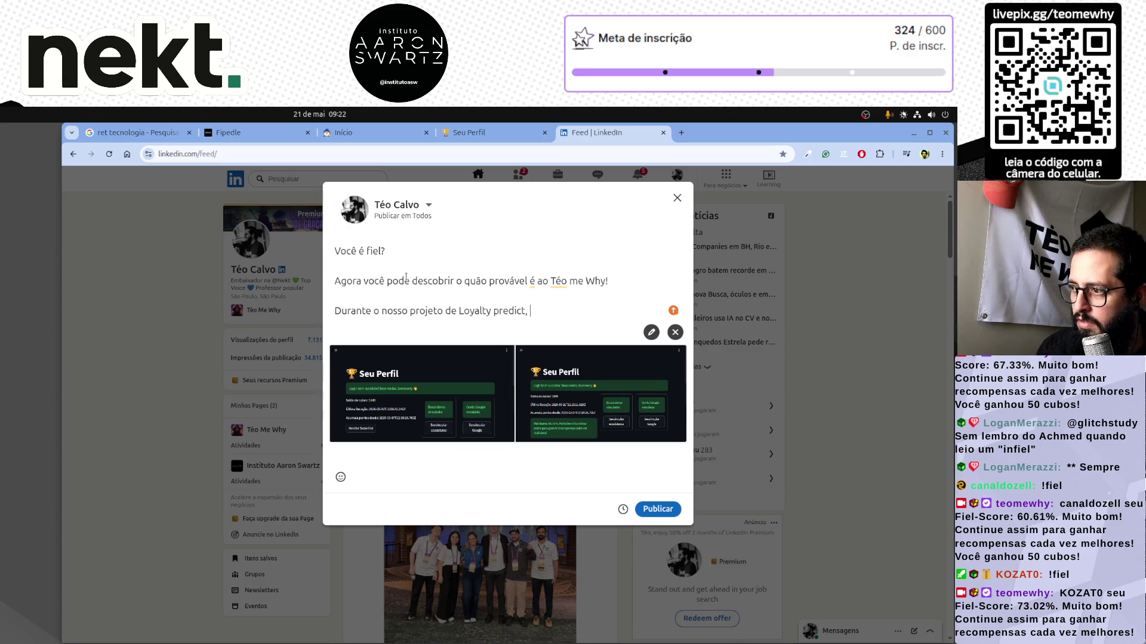
pyautogui.press('Delete')
pyautogui.write('P')
pyautogui.press('End')
pyautogui.write('criamos clusters de ')
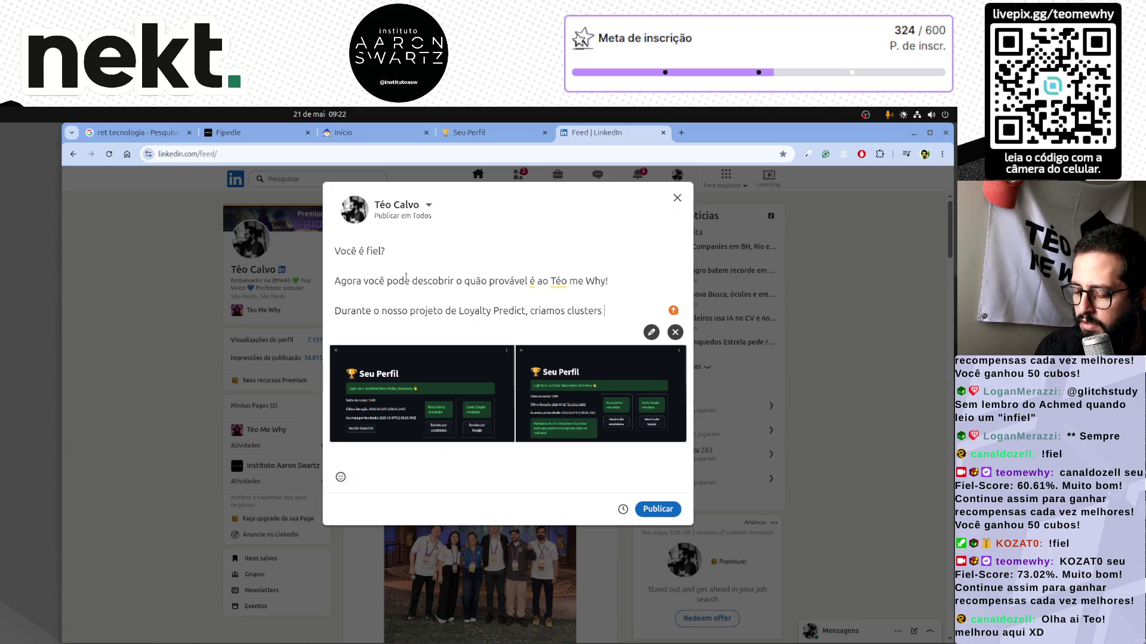
pyautogui.write('usuarios')
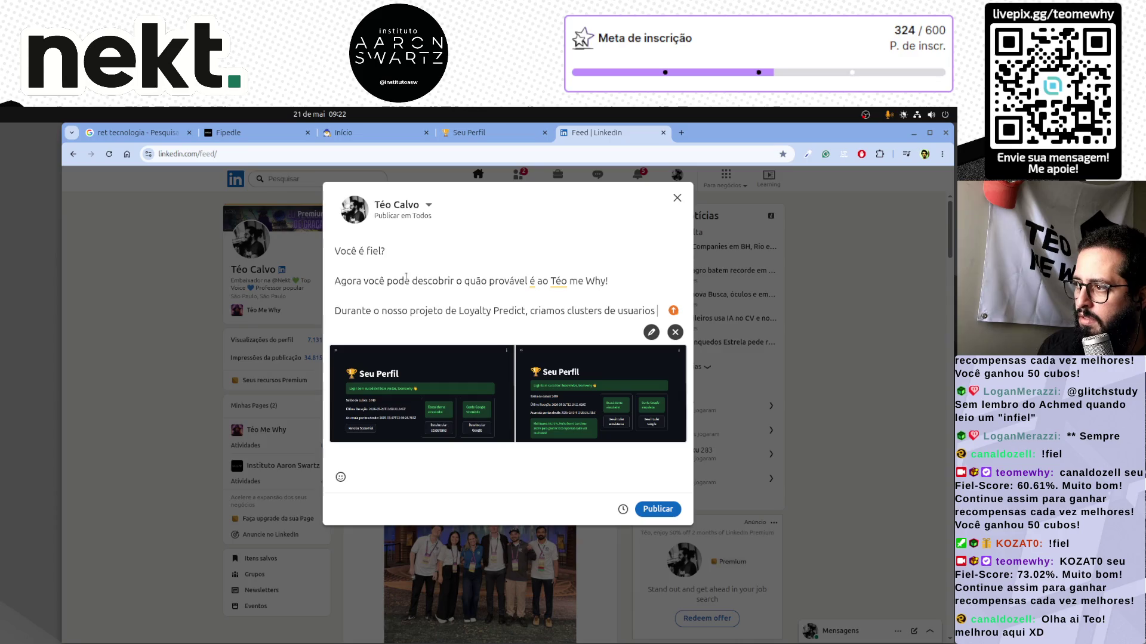
pyautogui.write('ios para se')
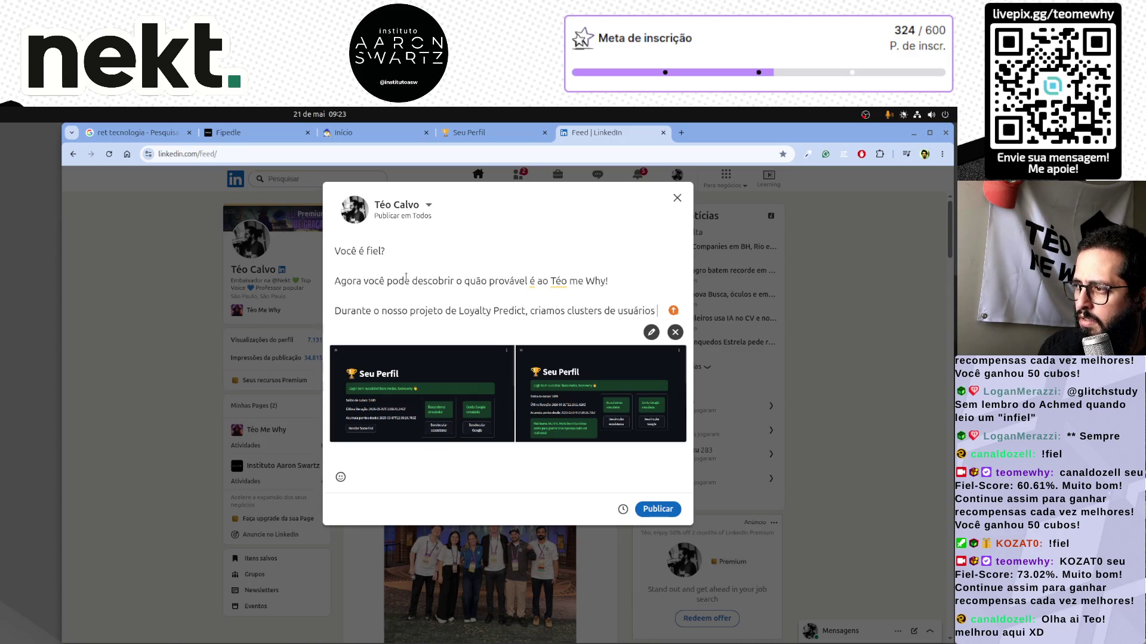
pyautogui.write('gmentar em')
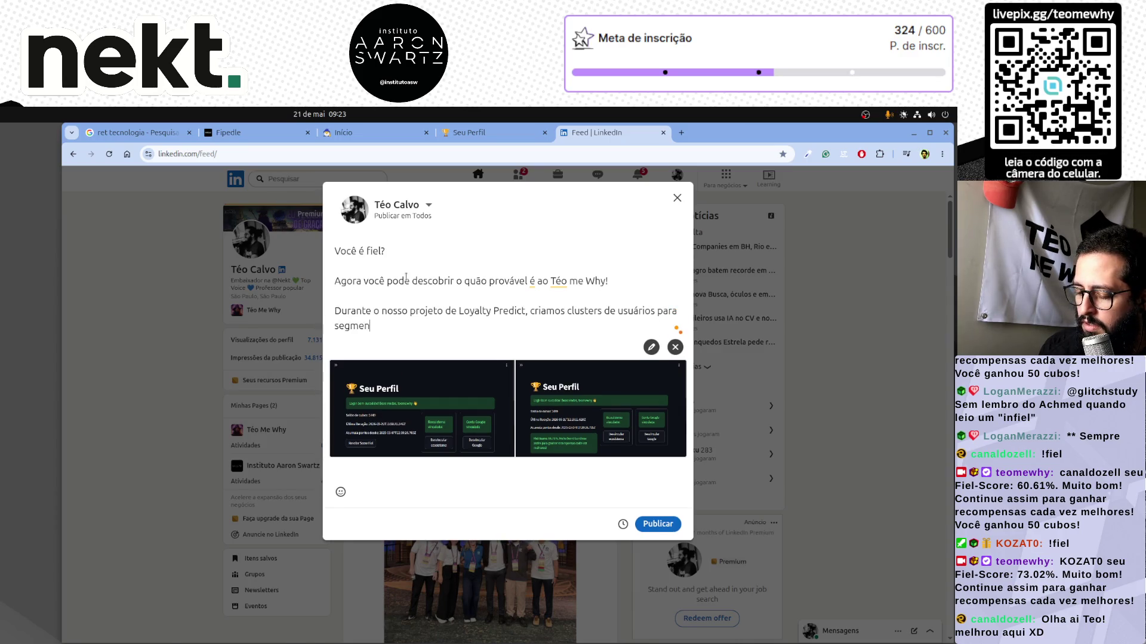
pyautogui.hotkey('ctrl', 'shift', 'Left')
pyautogui.hotkey('ctrl', 'shift', 'Left')
pyautogui.hotkey('ctrl', 'shift', 'Left')
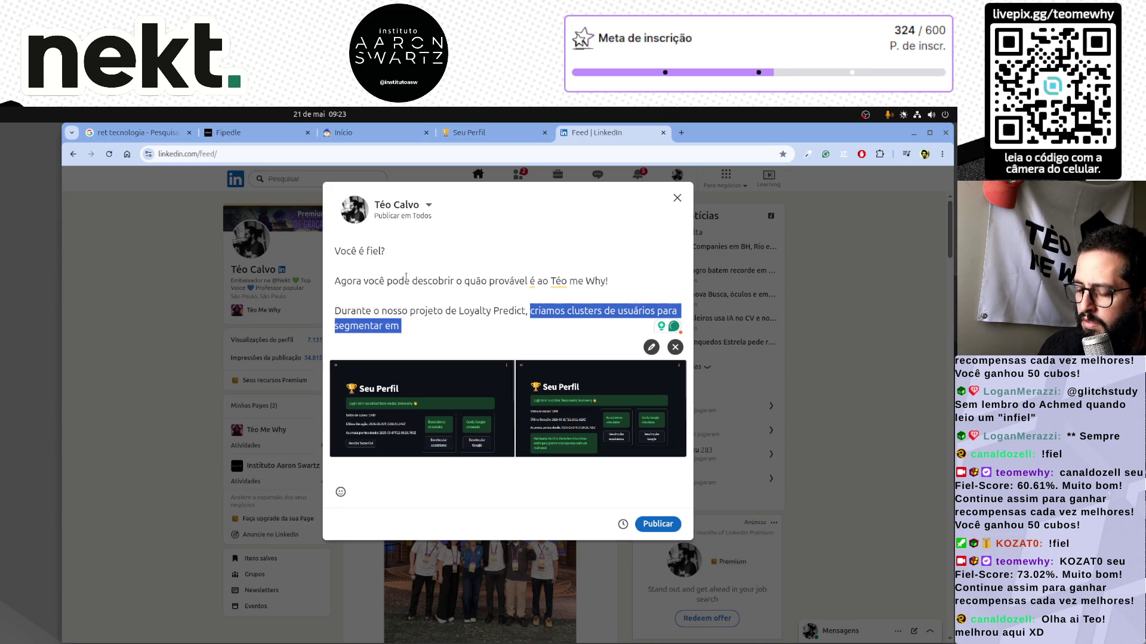
pyautogui.write('segmentamos nossos usuários em cluster pelo ciclo de vid')
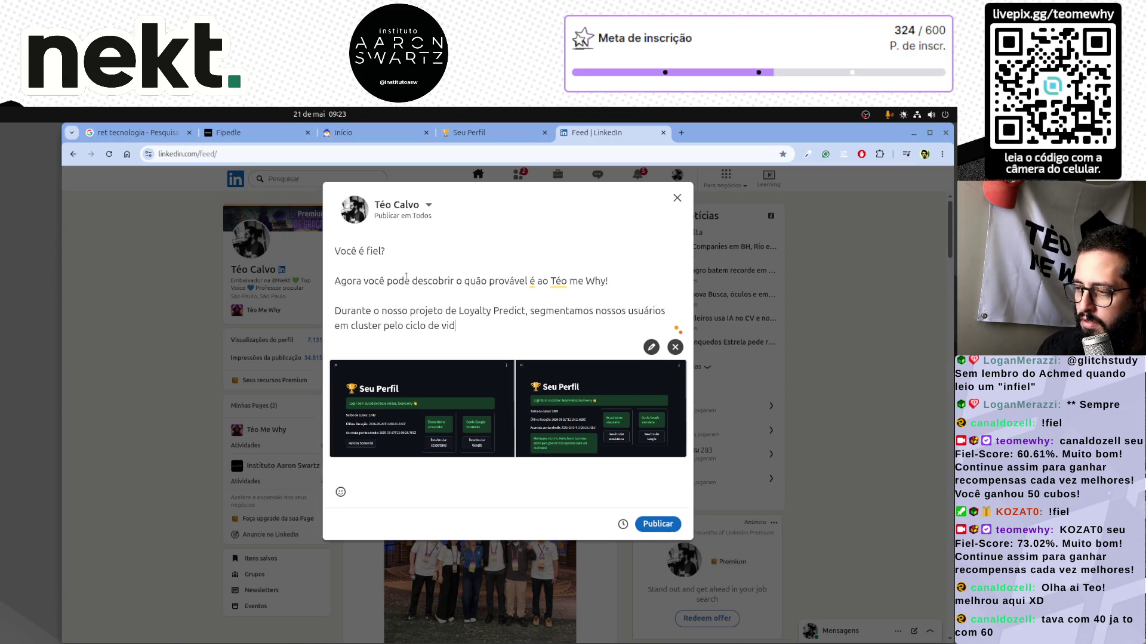
pyautogui.write('a. Em seguida, ')
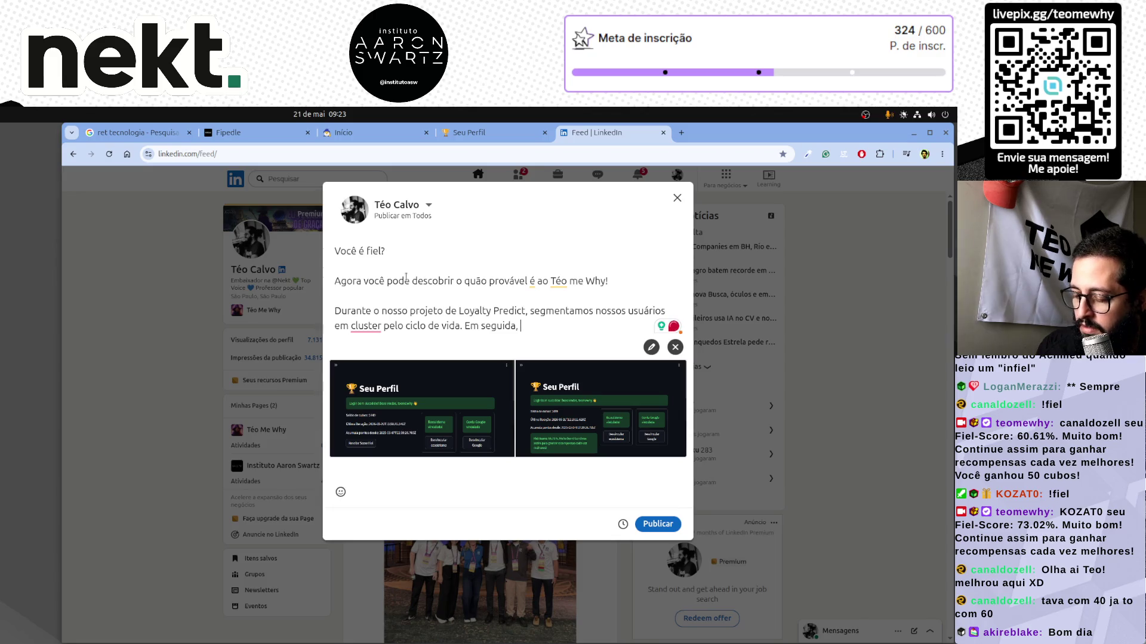
pyautogui.write('treinamos um mod')
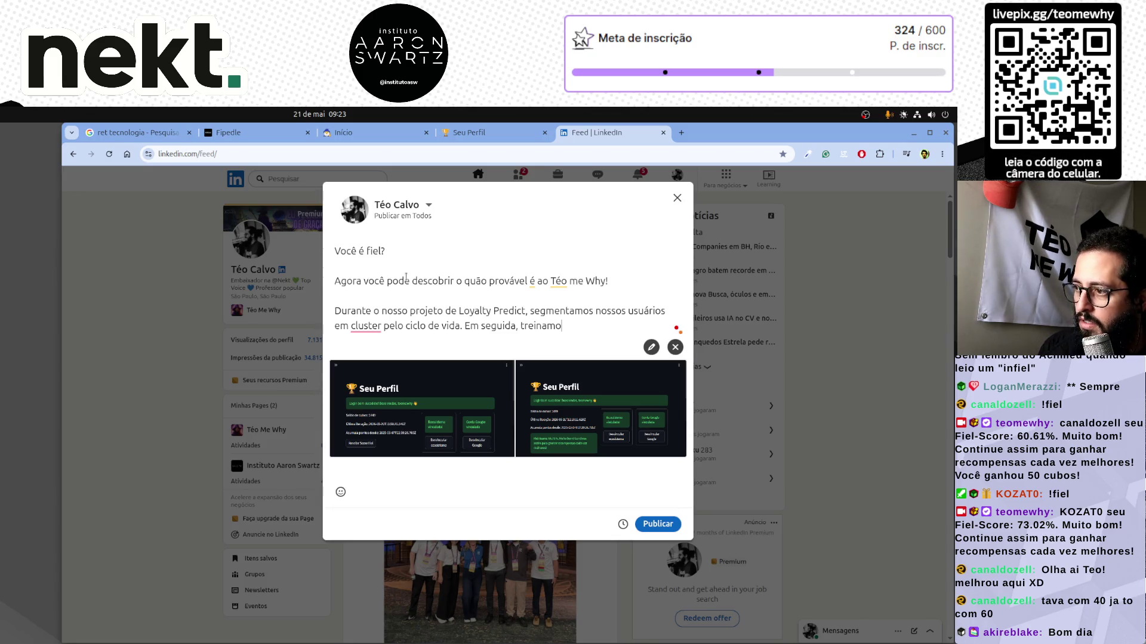
# Step: Add that an ML model predicts propensity to become 'Fiéis' (o segmento com menor recência)
pyautogui.write('de ML para')
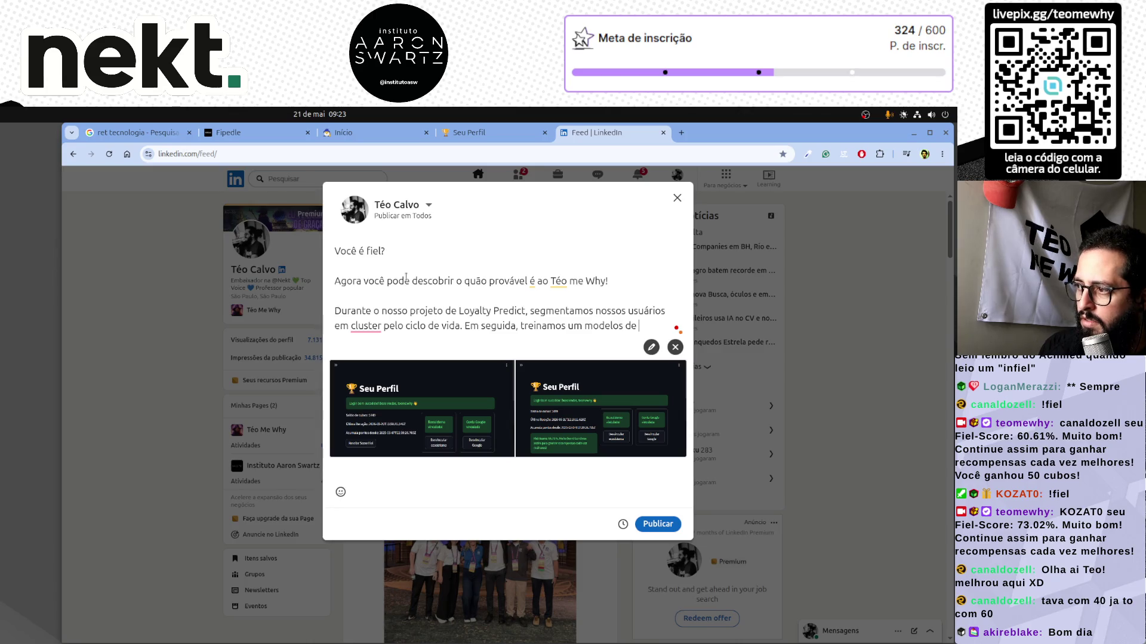
pyautogui.write(' ide')
pyautogui.press('BackSpace')
pyautogui.press('BackSpace')
pyautogui.press('BackSpace')
pyautogui.write('propensão')
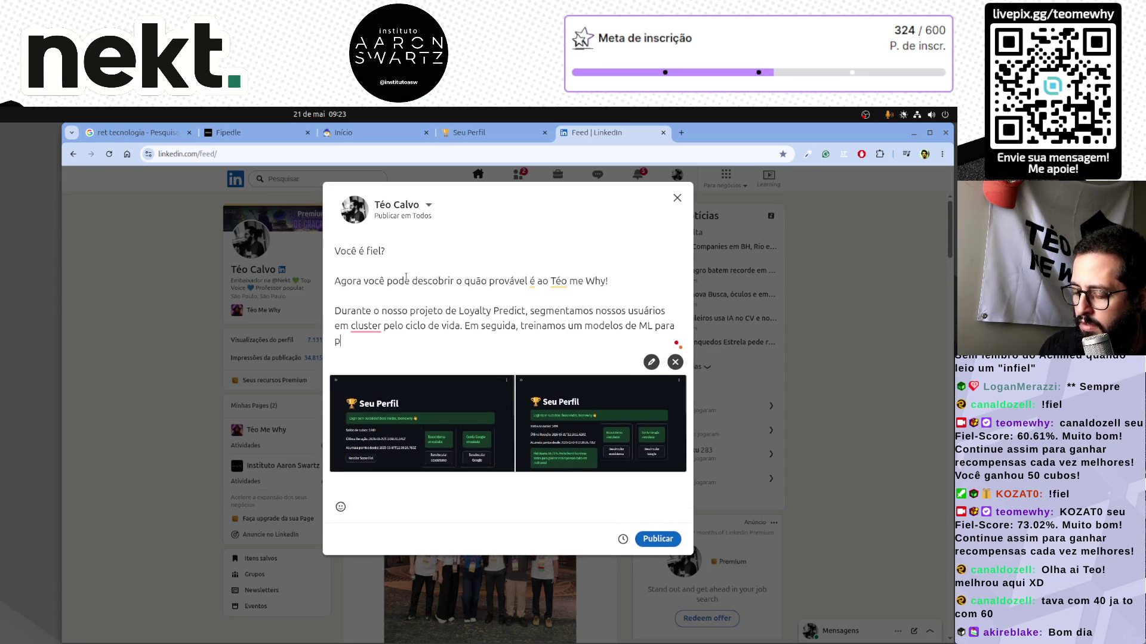
pyautogui.write(' de s')
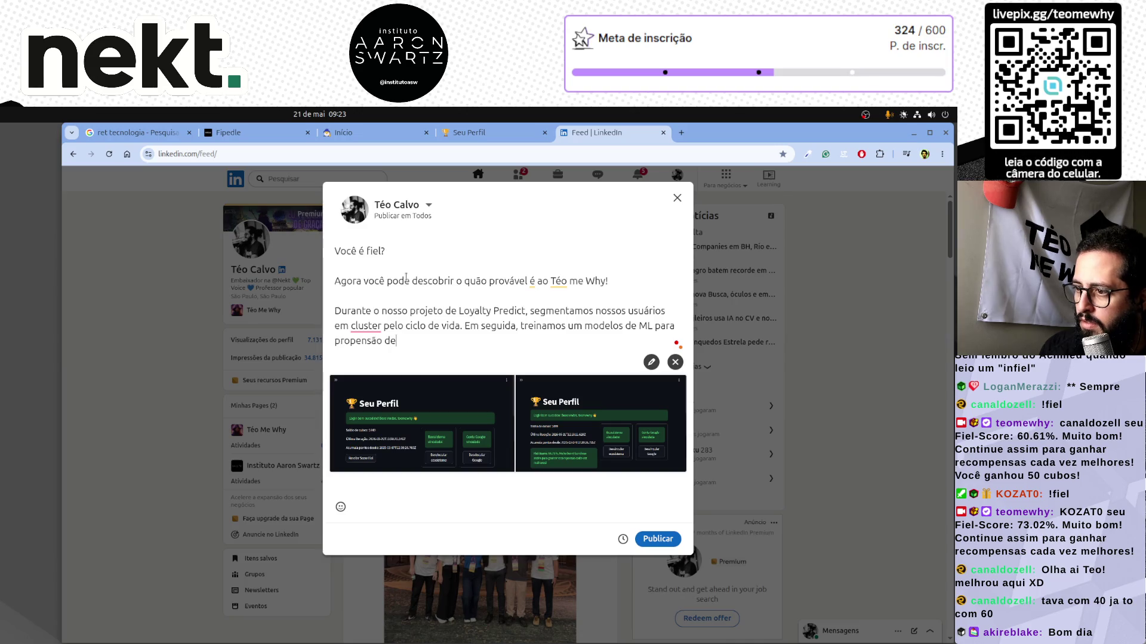
pyautogui.write('e tornarem')
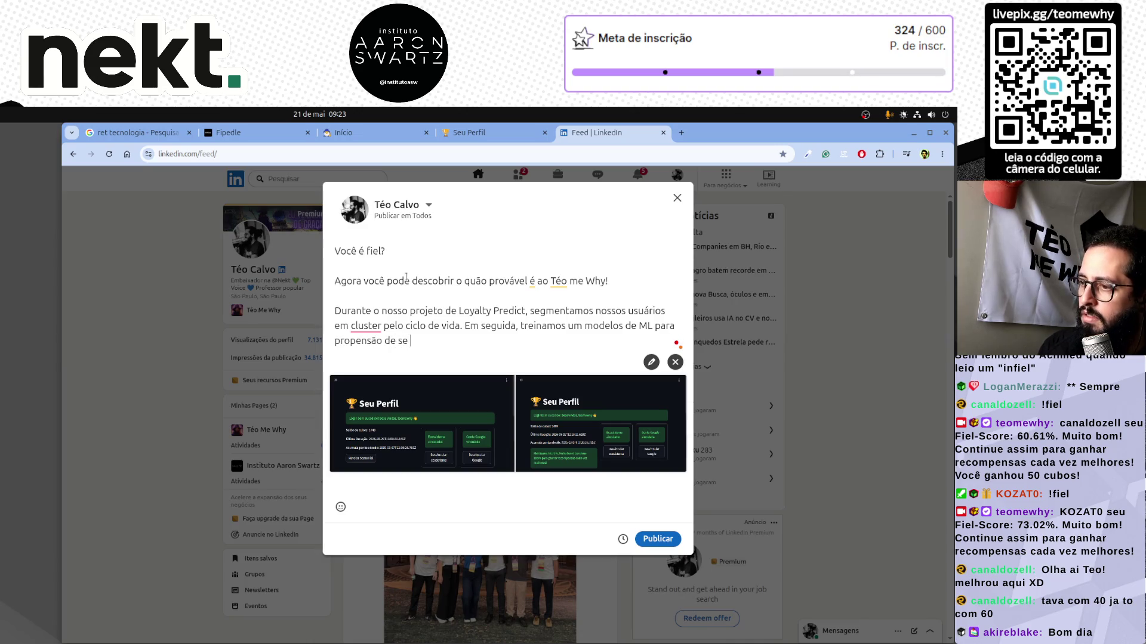
pyautogui.write(' "Fies')
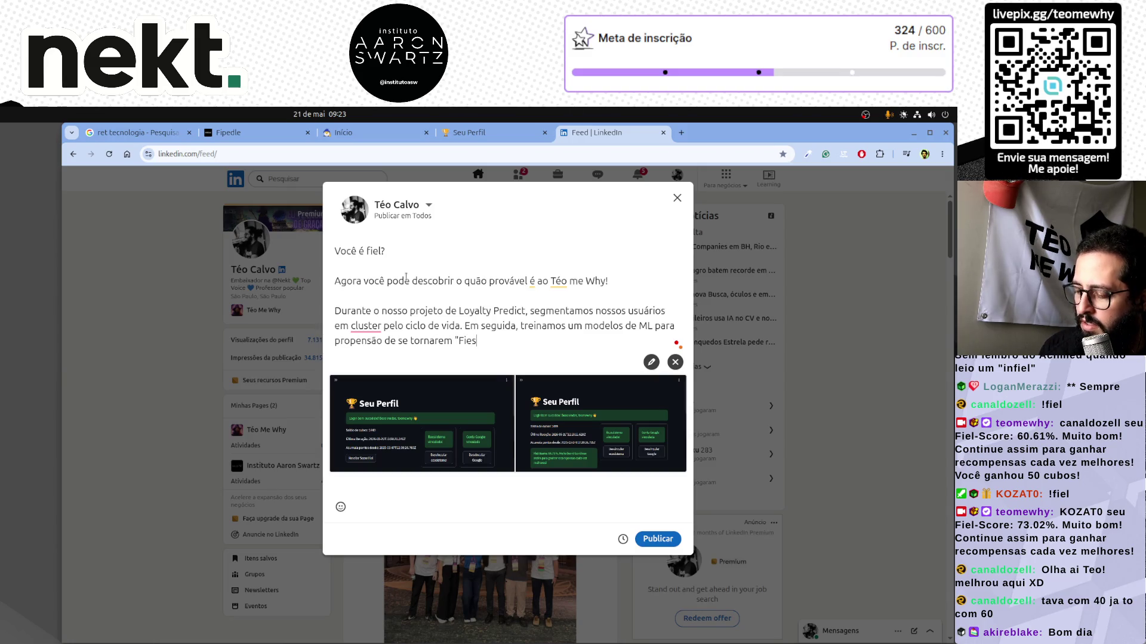
pyautogui.press('BackSpace')
pyautogui.press('BackSpace')
pyautogui.write('éis')
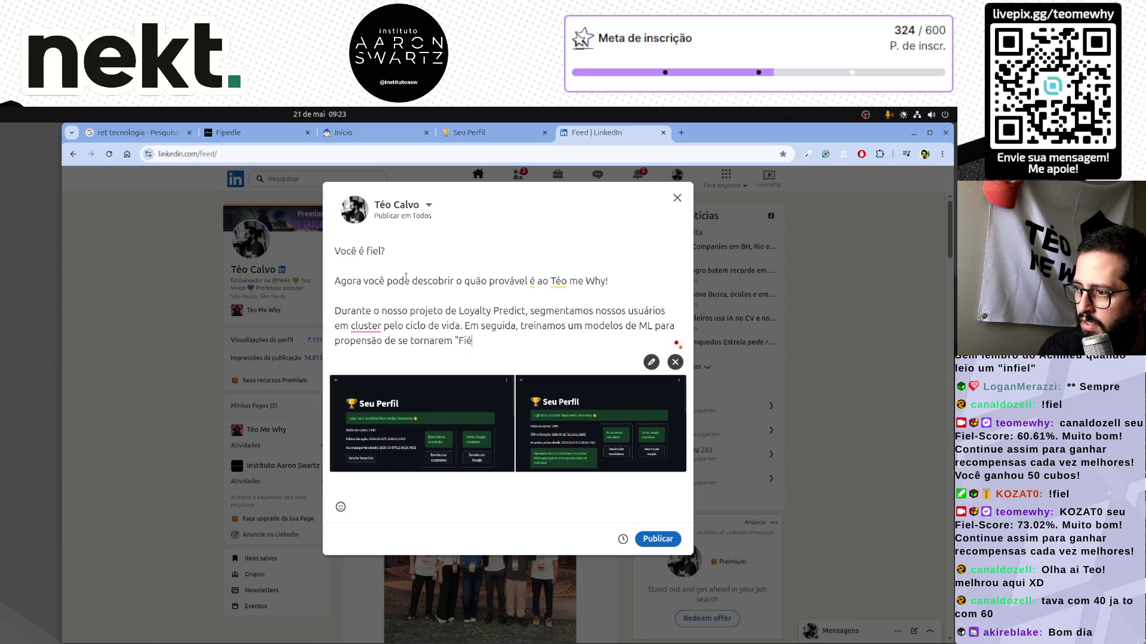
pyautogui.write('" (um')
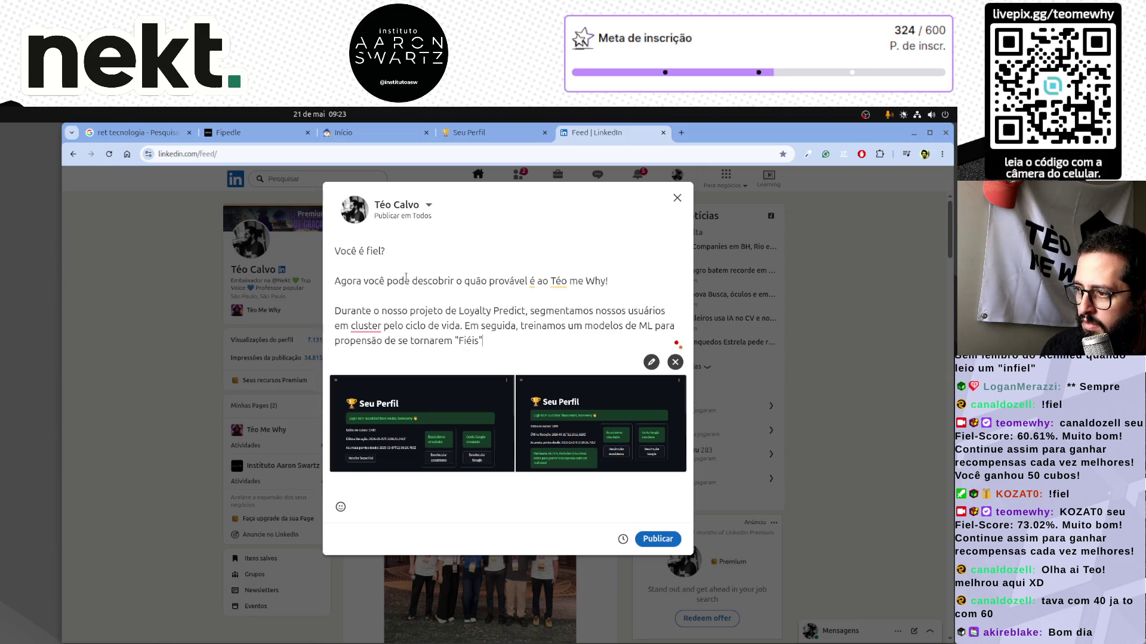
pyautogui.write(' d')
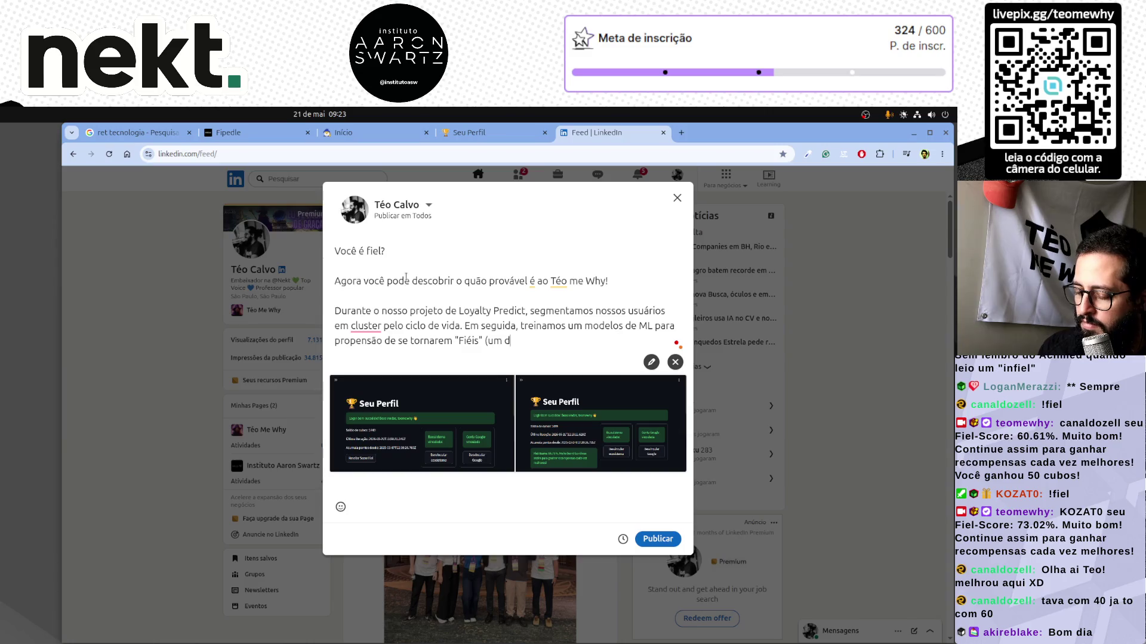
pyautogui.write(' segmento')
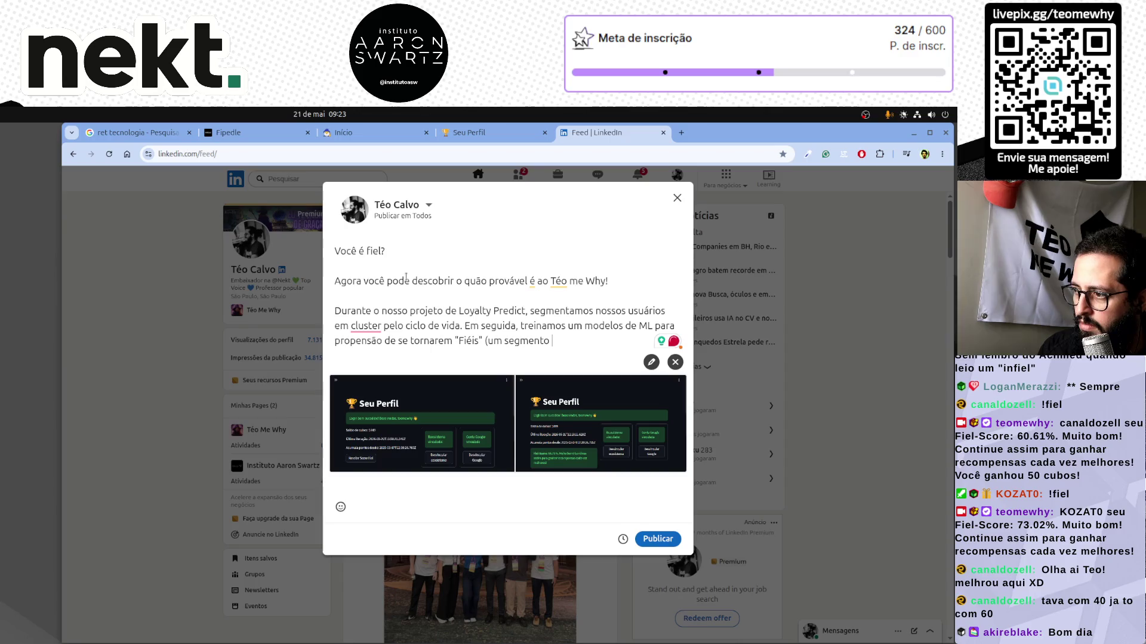
pyautogui.hotkey('ctrl', 'shift', 'Left')
pyautogui.hotkey('ctrl', 'shift', 'Left')
pyautogui.write('o seguemento')
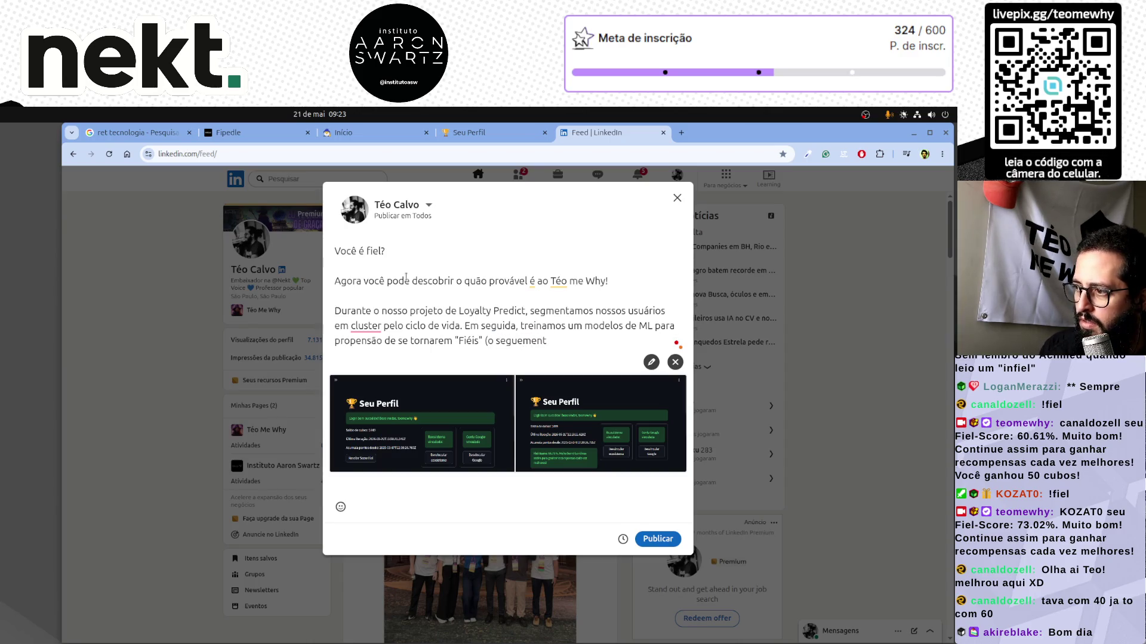
pyautogui.press('BackSpace')
pyautogui.press('BackSpace')
pyautogui.press('BackSpace')
pyautogui.write('mento com men')
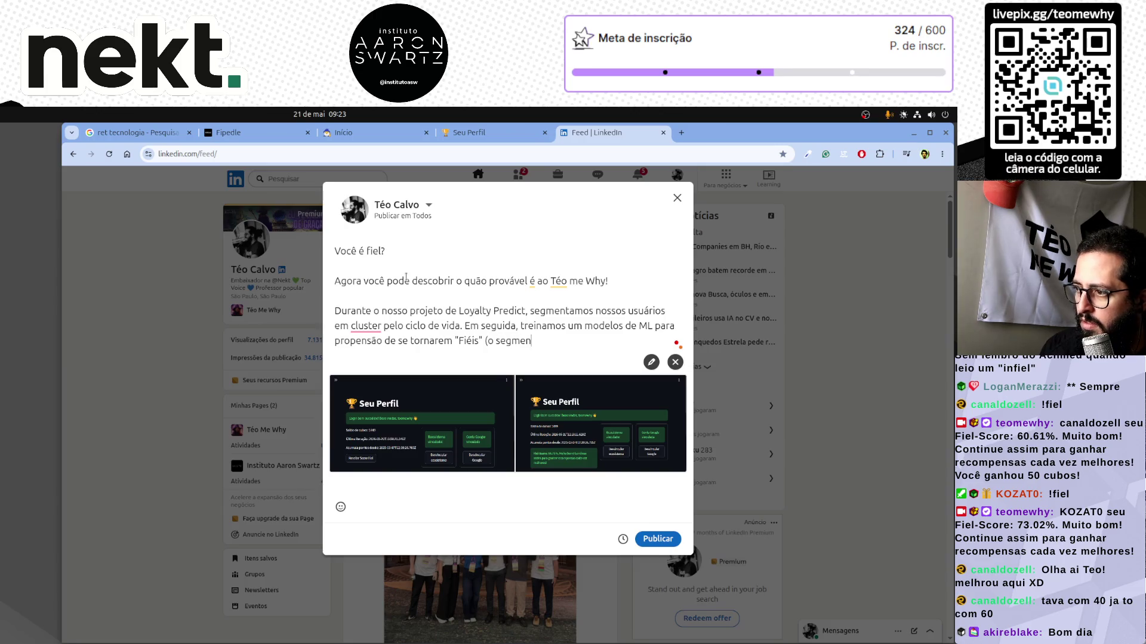
pyautogui.write('or recênc')
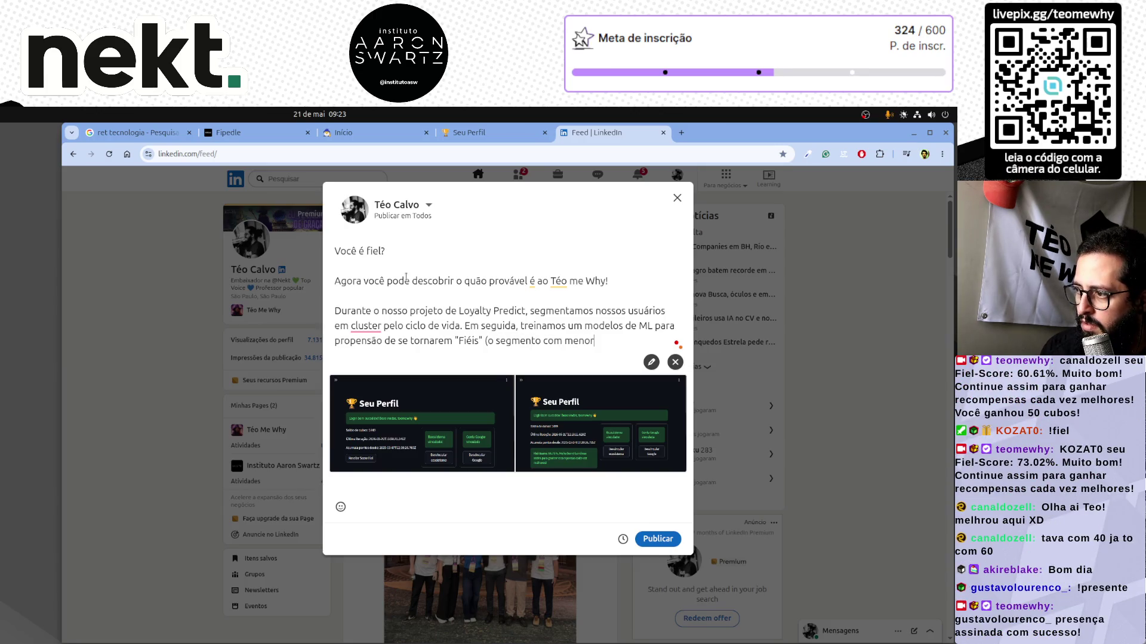
pyautogui.write('ia).')
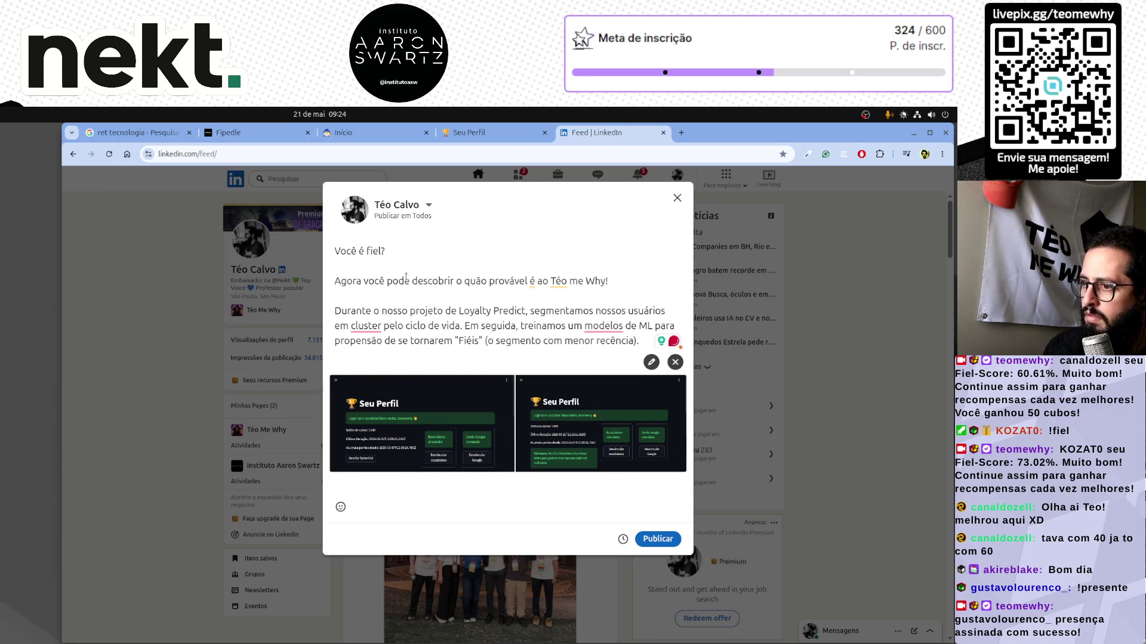
pyautogui.press('Return')
pyautogui.press('Return')
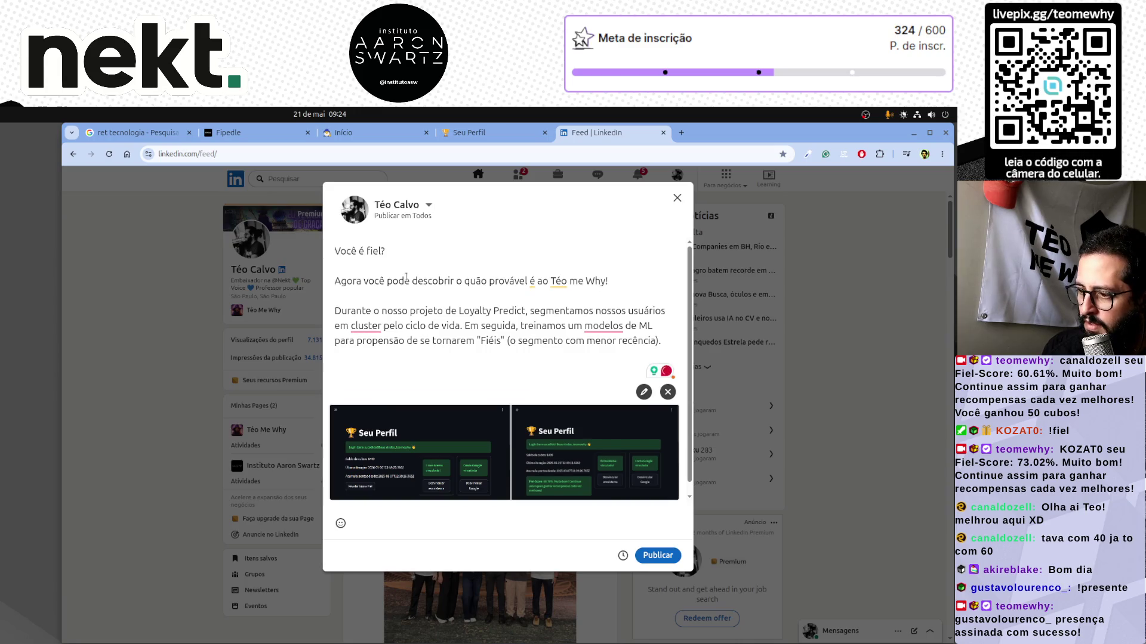
# Step: Add the paragraph 'Finalmente tomei vergonha na cara e implementamos esse botão…' ending 'nossos usuários são.'
pyautogui.write('Agora,')
pyautogui.press('BackSpace')
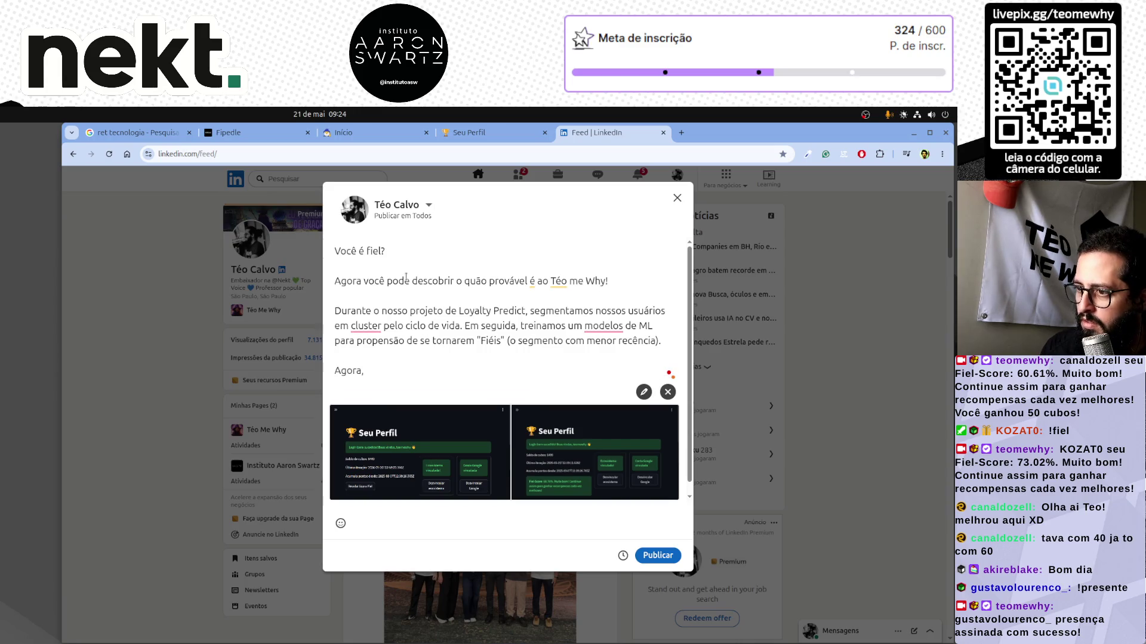
pyautogui.press('BackSpace')
pyautogui.press('BackSpace')
pyautogui.press('BackSpace')
pyautogui.write('Finalmente ')
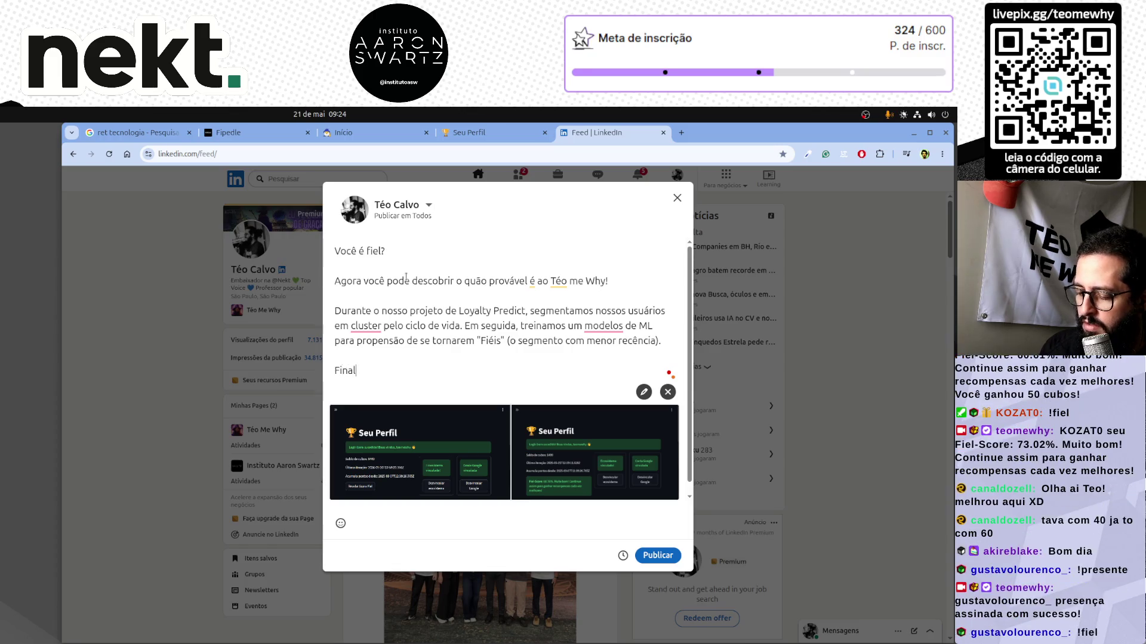
pyautogui.write('tomei vergonha n')
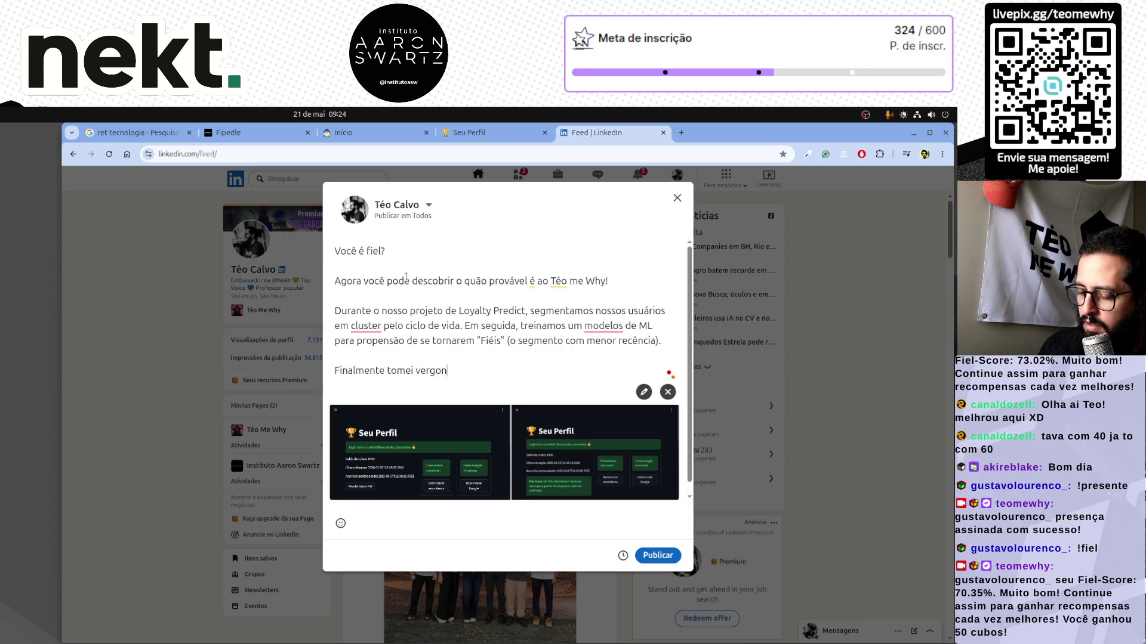
pyautogui.write('a cara e implemen')
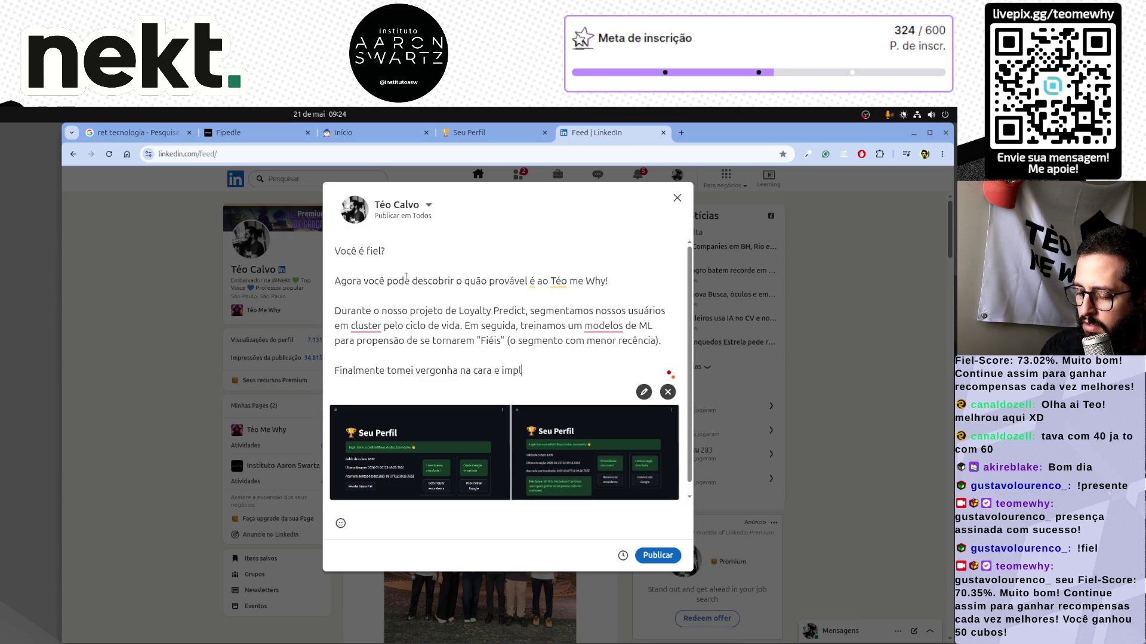
pyautogui.write('tamos essa')
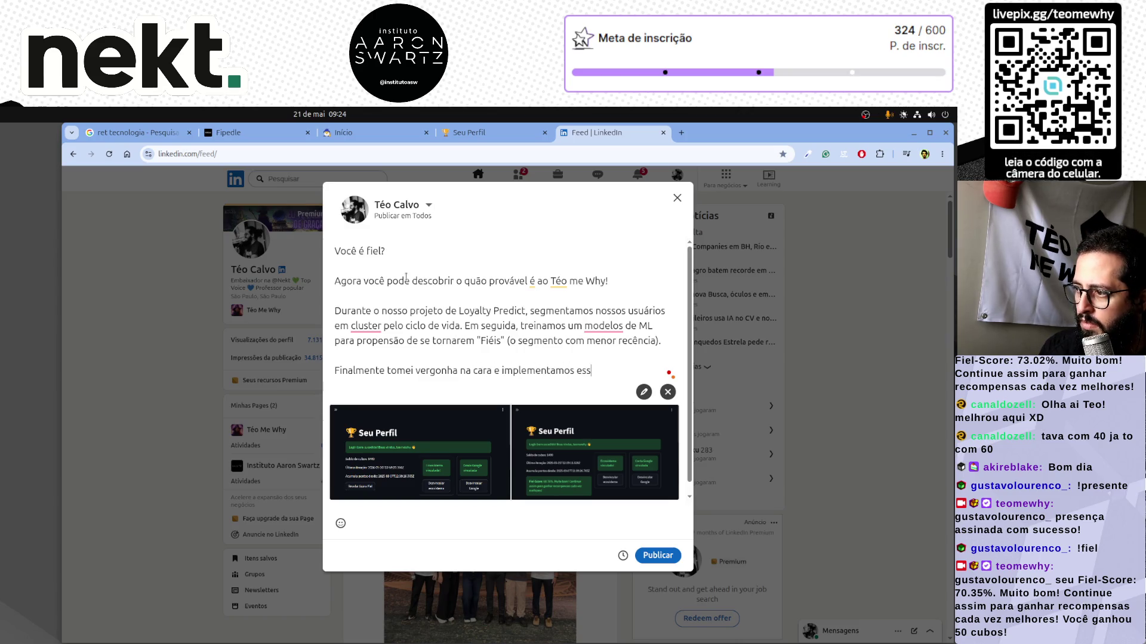
pyautogui.press('BackSpace')
pyautogui.write('e bot~')
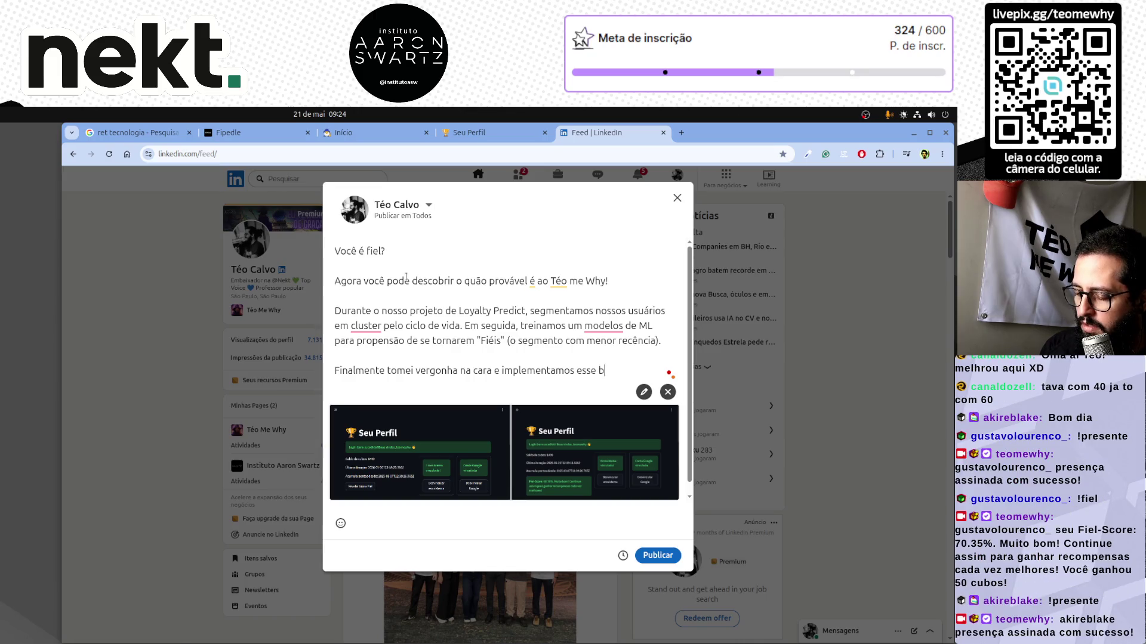
pyautogui.write('ão no nosso si')
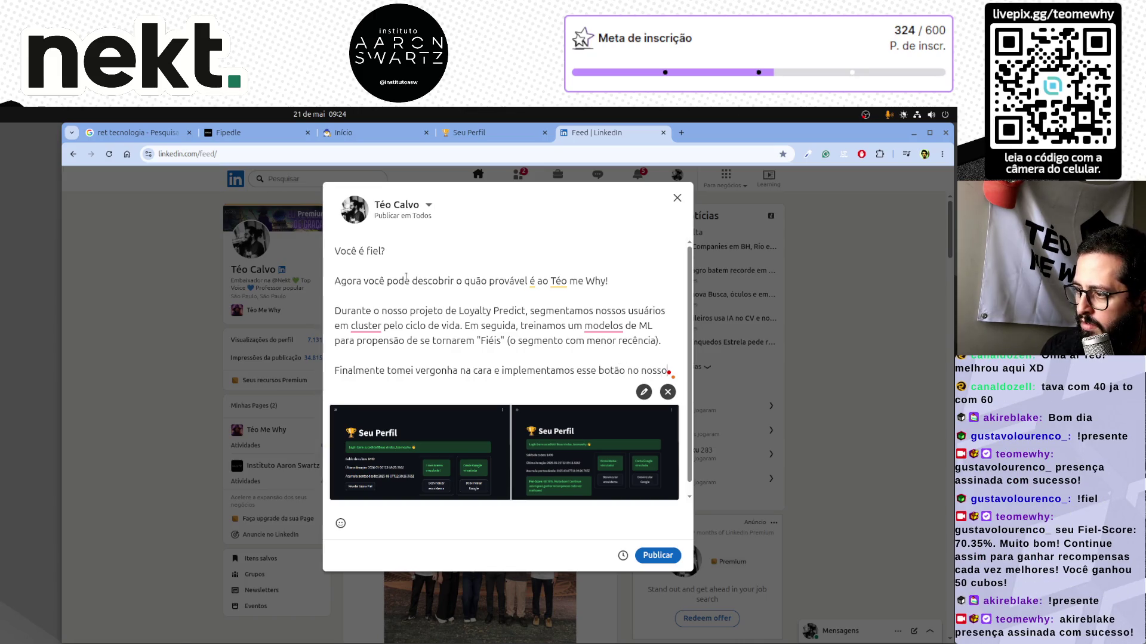
pyautogui.write('te para revel')
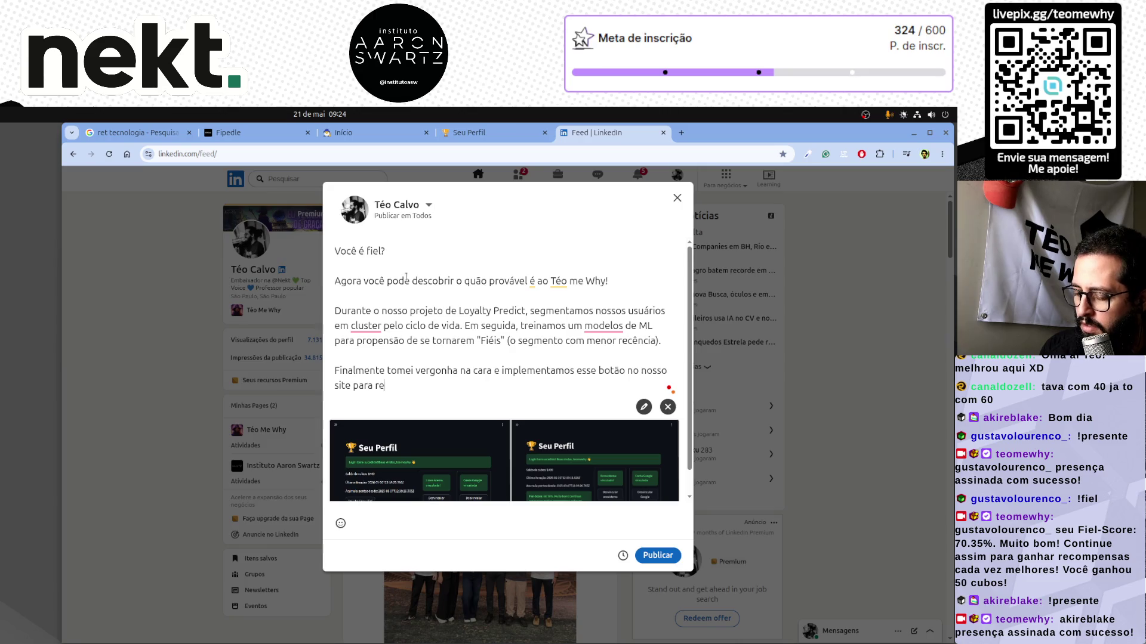
pyautogui.write('ar diariamente')
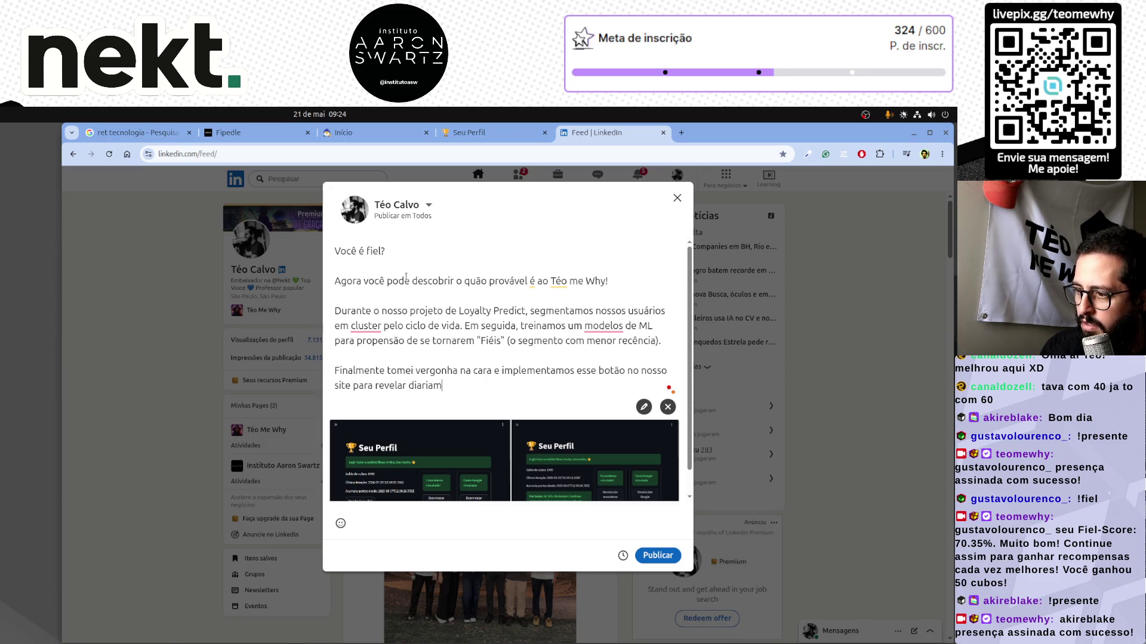
pyautogui.write('o quão ')
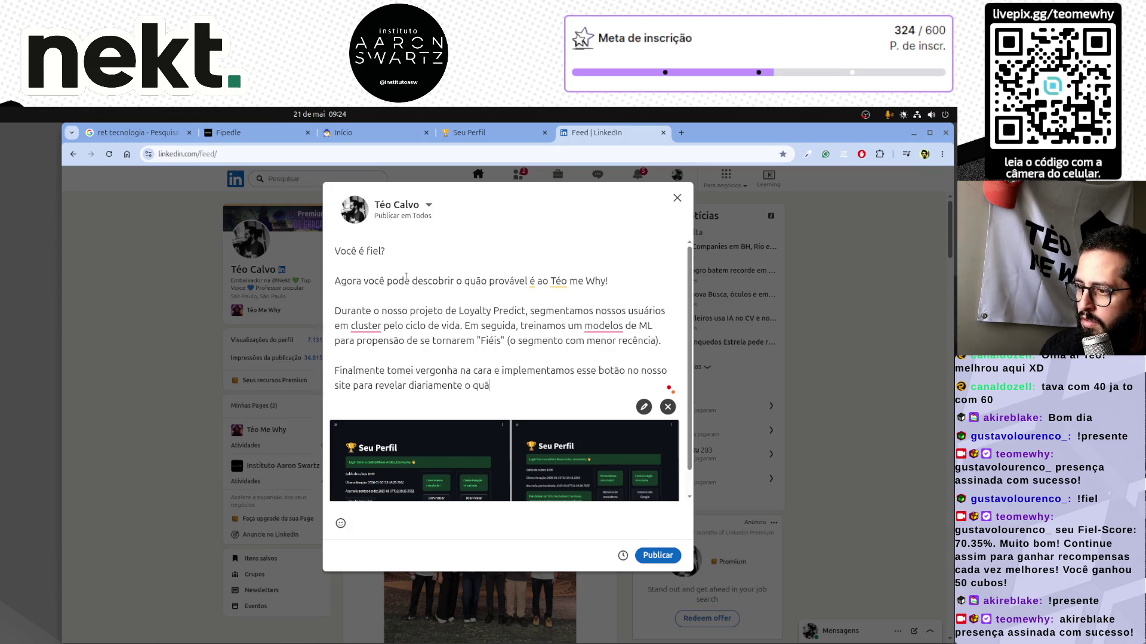
pyautogui.write('propenso')
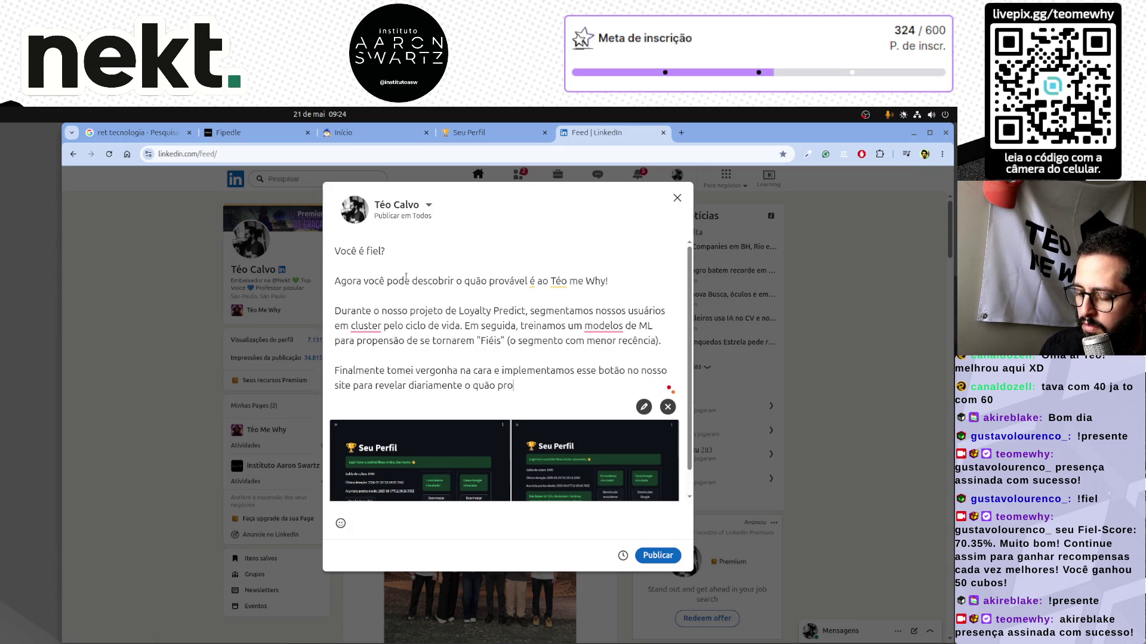
pyautogui.write('a fidel')
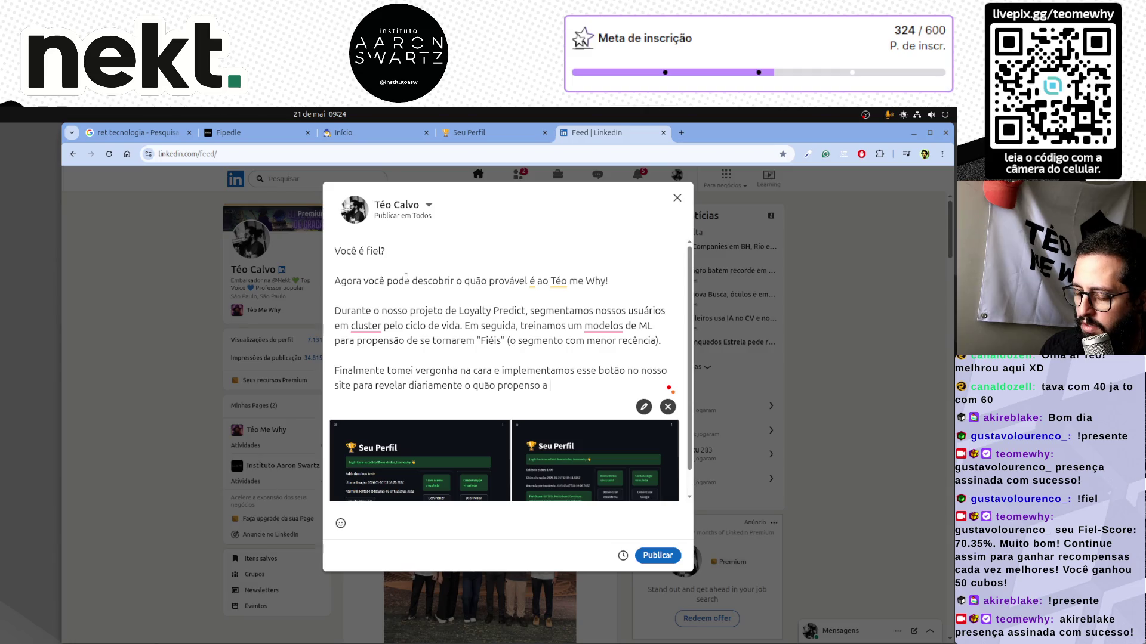
pyautogui.write('idade nossos usu')
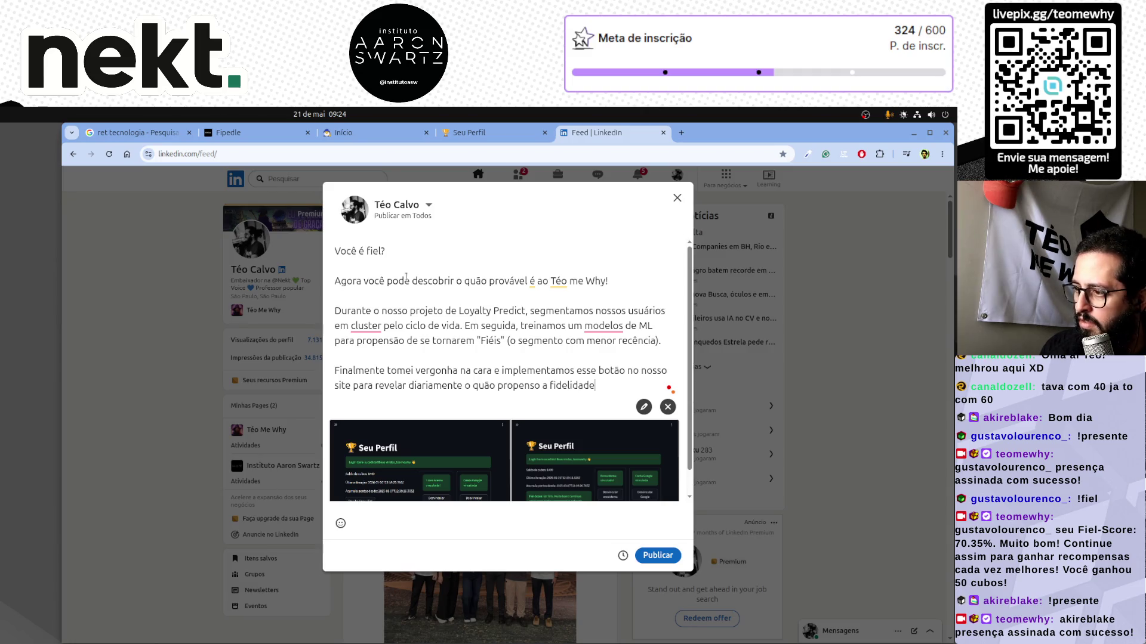
pyautogui.write('ários são.')
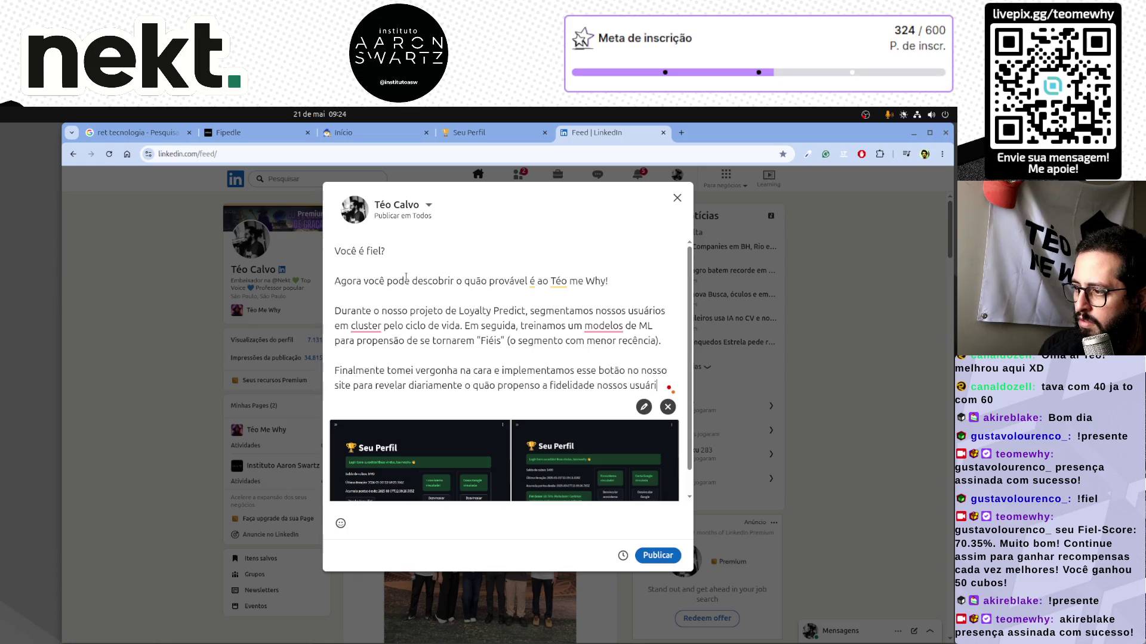
pyautogui.press('Return')
pyautogui.press('Return')
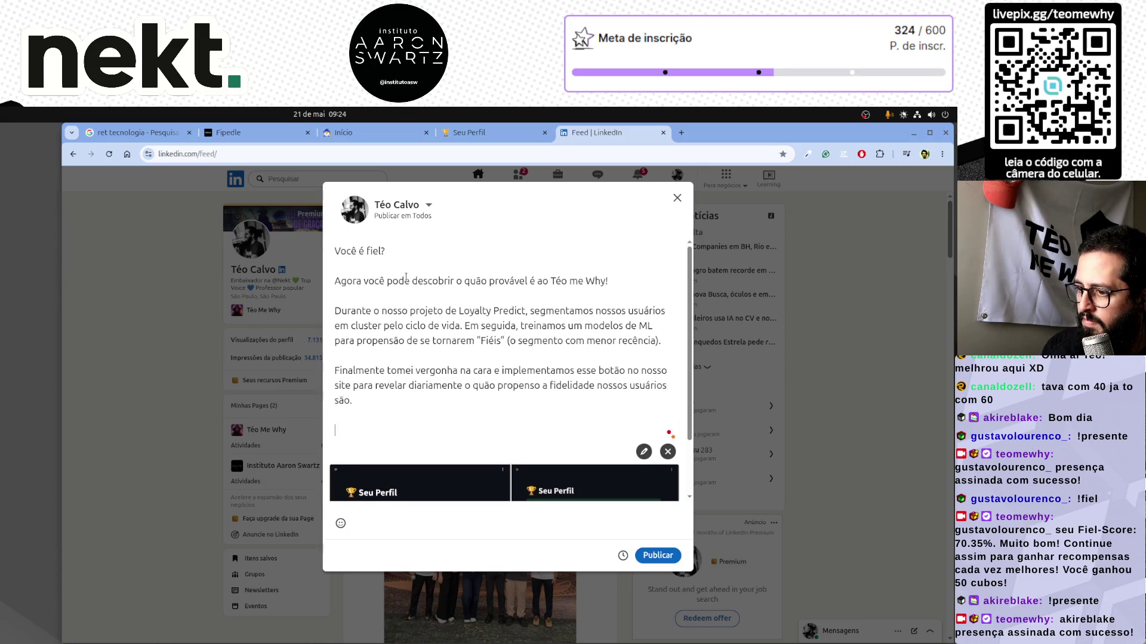
# Step: Write 'E ah! Você ganha (ou perde) pontos com base na sua probabilidade.' and drop the unfinished mechanic phrase
pyautogui.write('E ah! Voc')
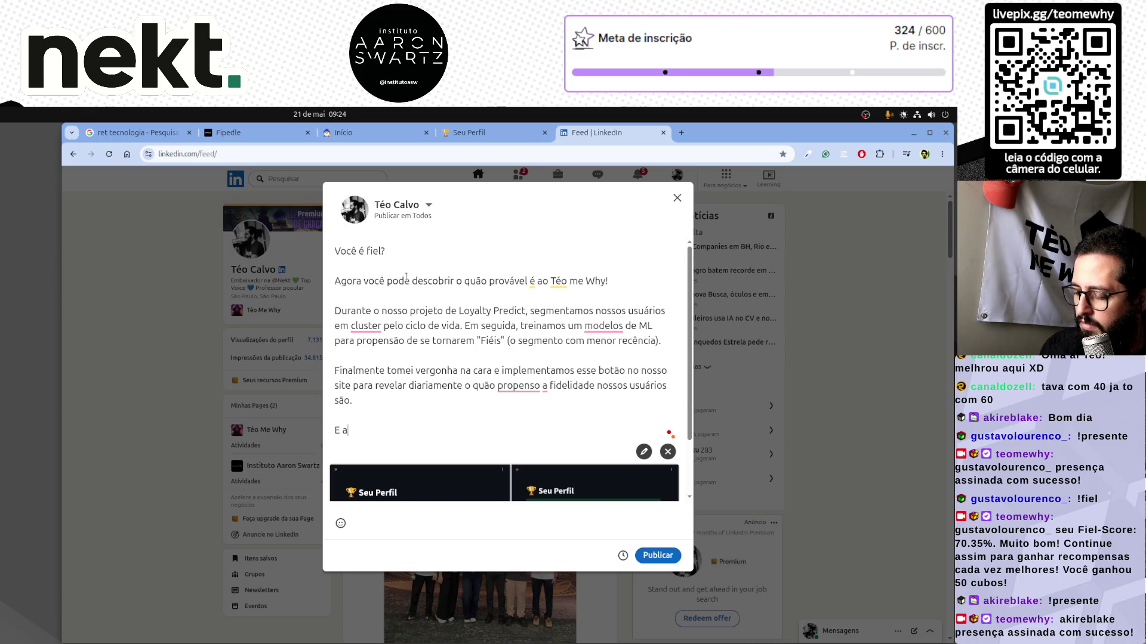
pyautogui.write('ê ganha (p')
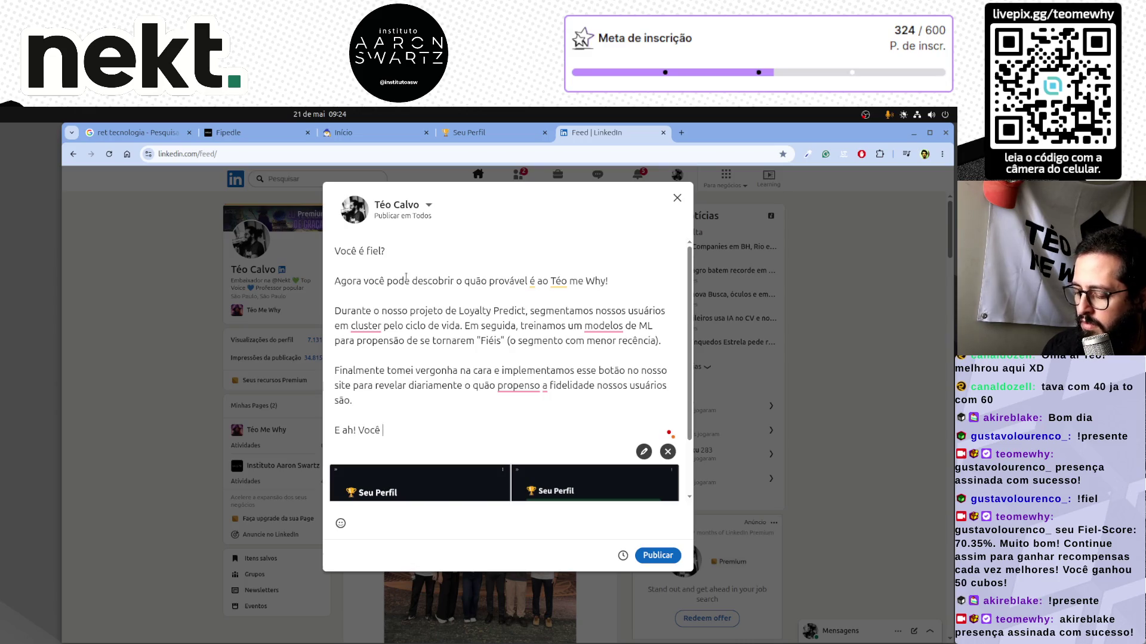
pyautogui.press('BackSpace')
pyautogui.write('ou perde) pont')
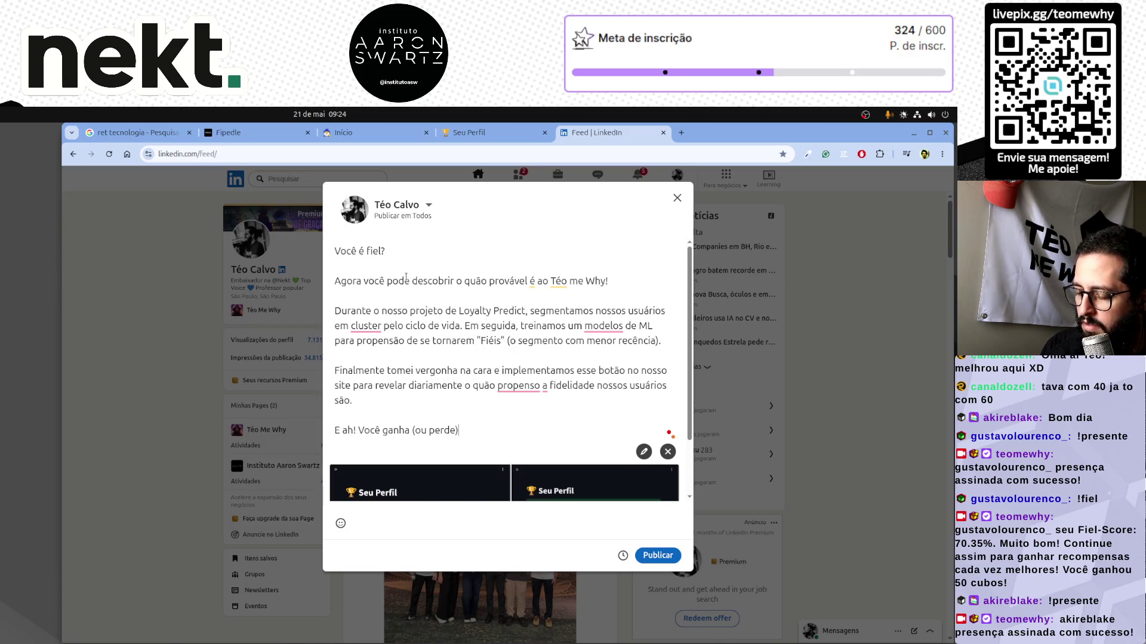
pyautogui.write('os com base ')
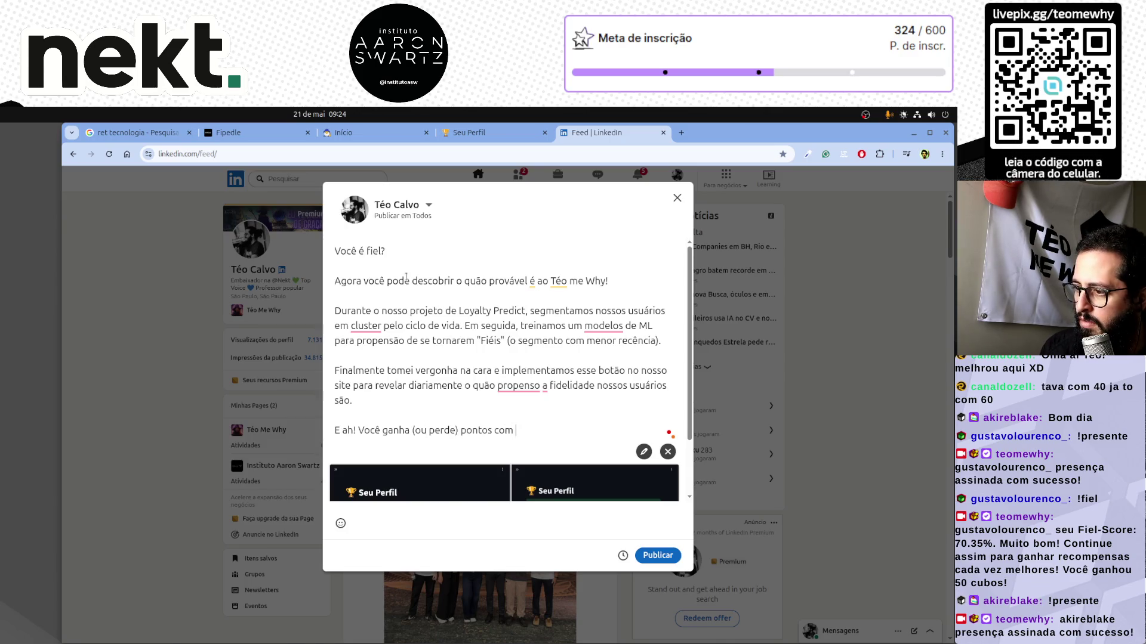
pyautogui.write('na sua probabil')
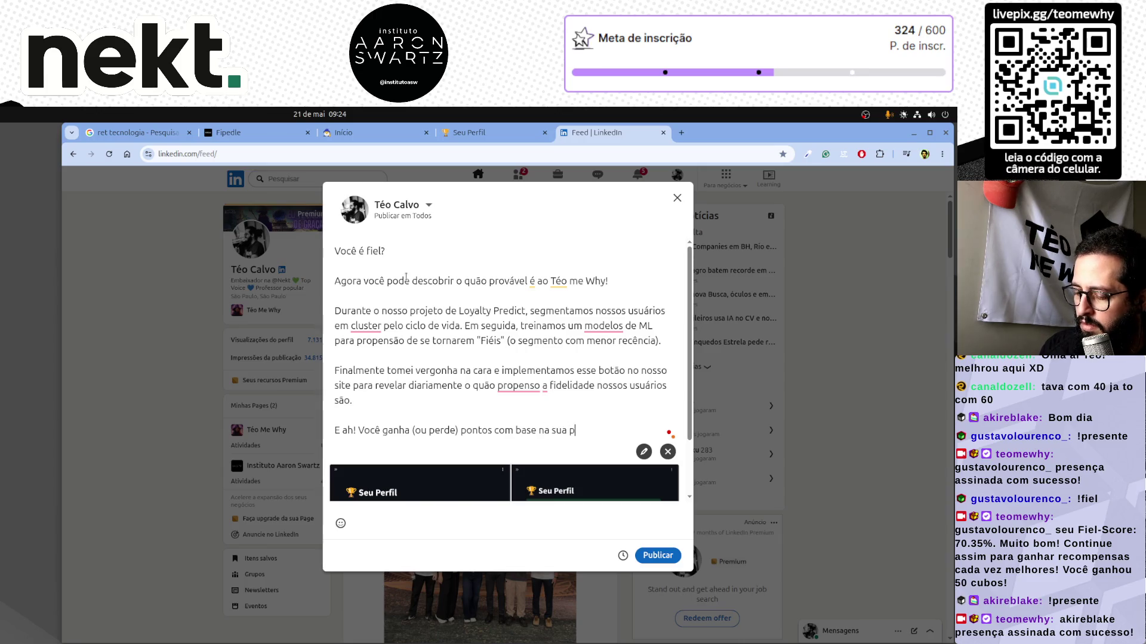
pyautogui.write('idade. É uma mecânic')
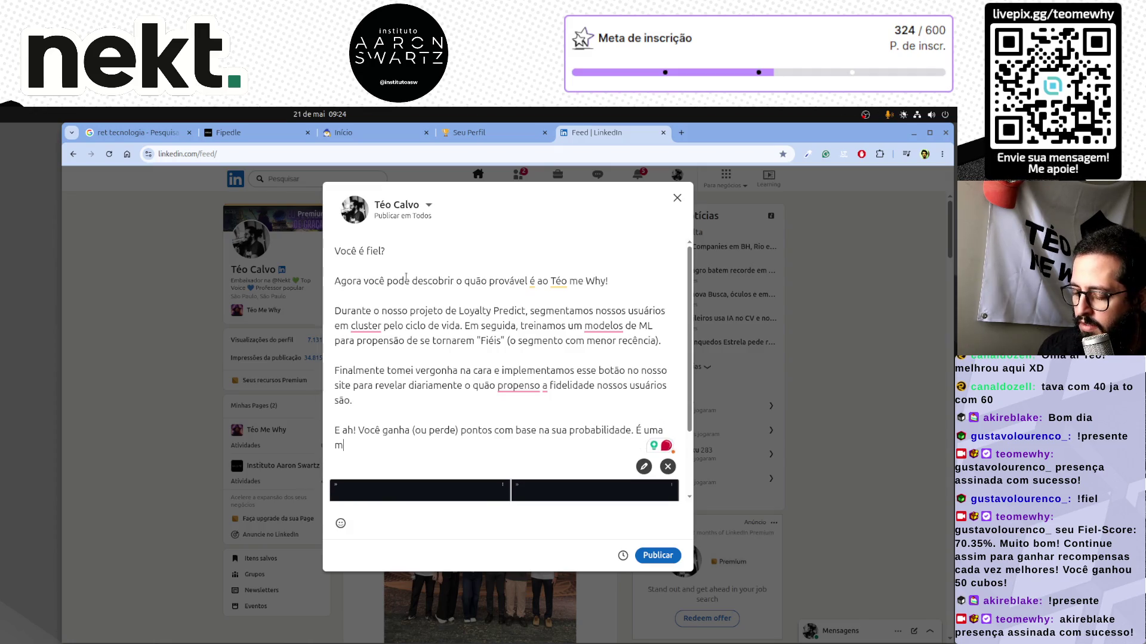
pyautogui.write('a')
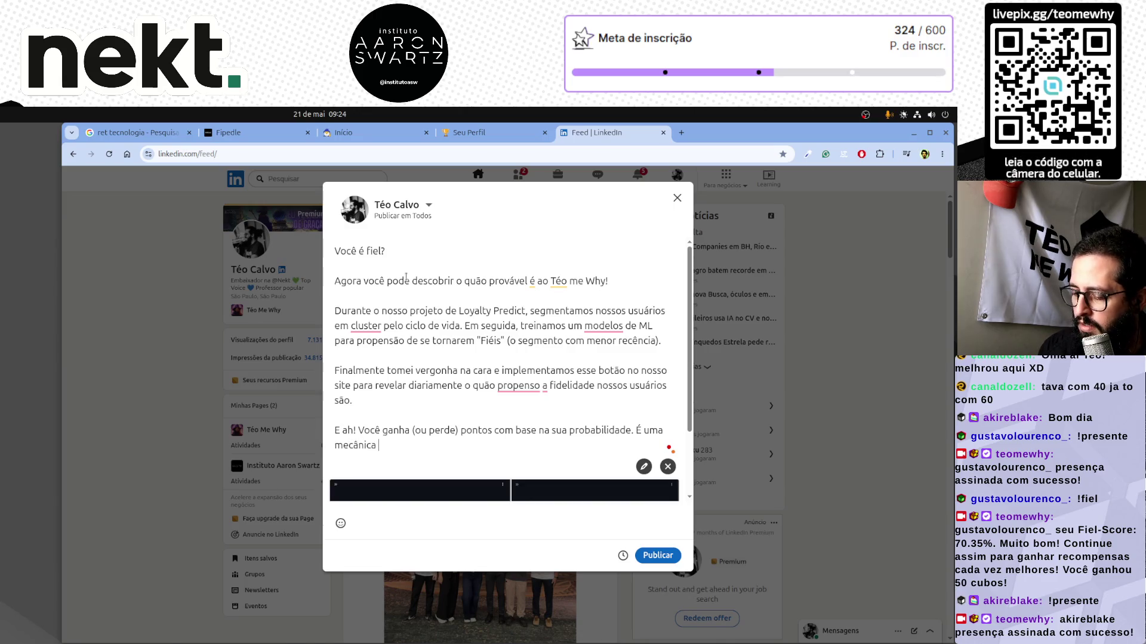
pyautogui.hotkey('ctrl', 'shift', 'Left')
pyautogui.hotkey('ctrl', 'shift', 'Left')
pyautogui.hotkey('ctrl', 'shift', 'Left')
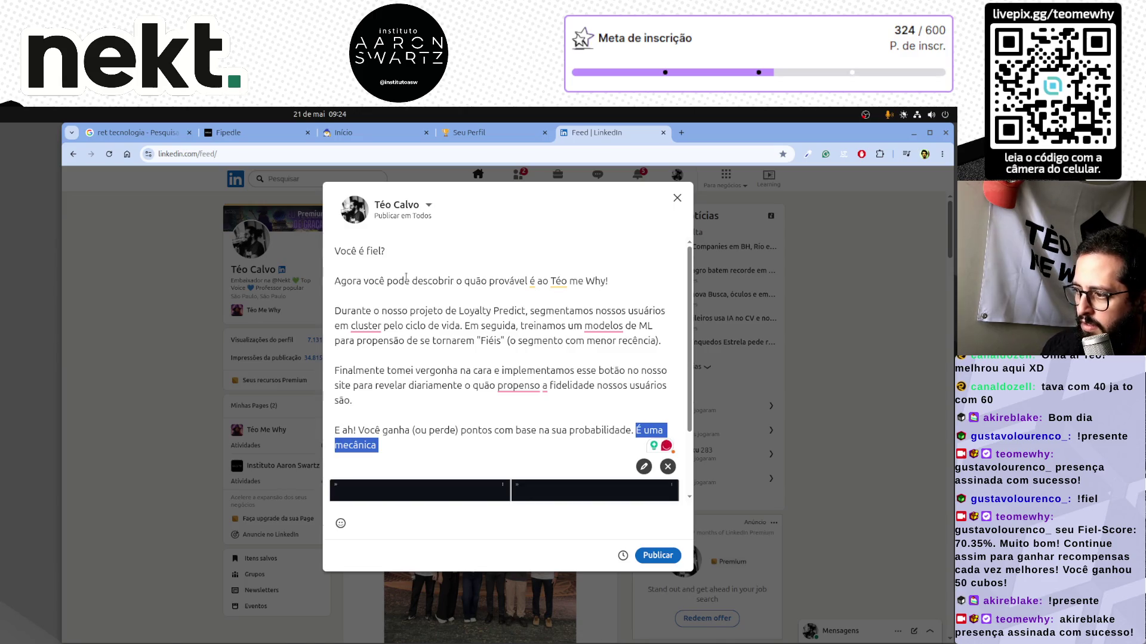
pyautogui.press('BackSpace')
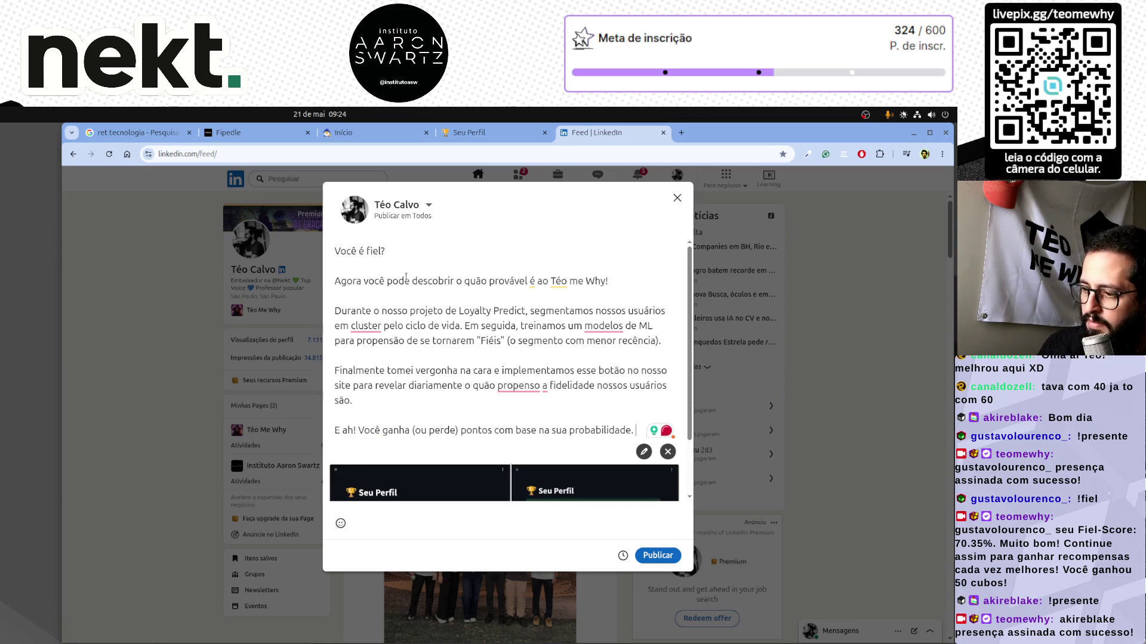
# Step: Insert the 🤭 emoji after 'probabilidade.' and correct 'a fidelidade' to 'à fidelidade'
pyautogui.click(340, 523)
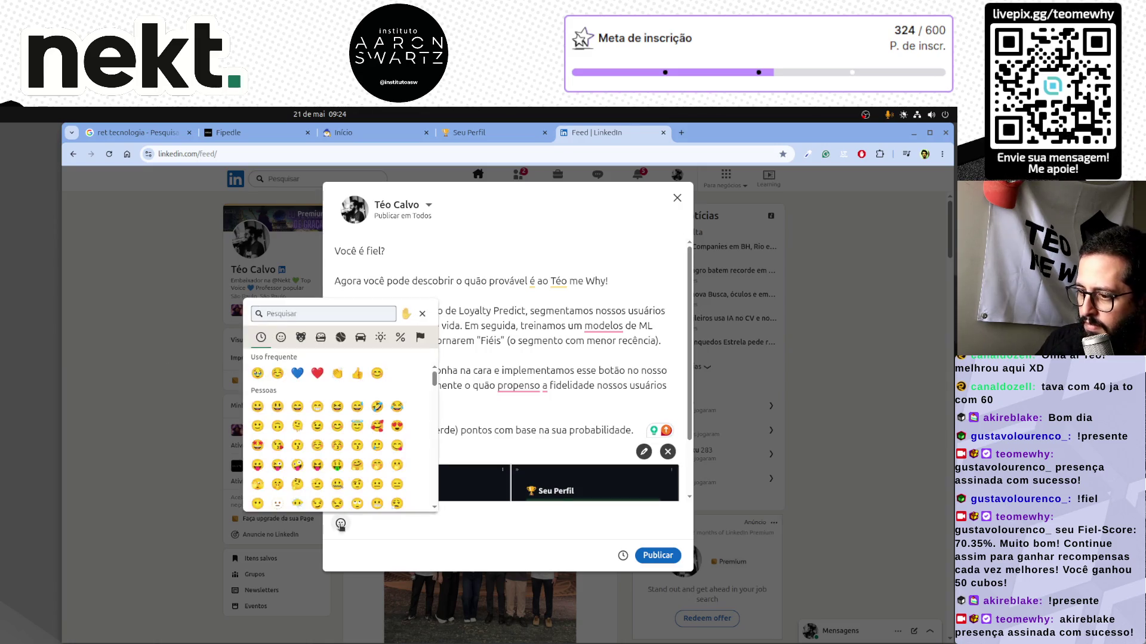
pyautogui.click(378, 467)
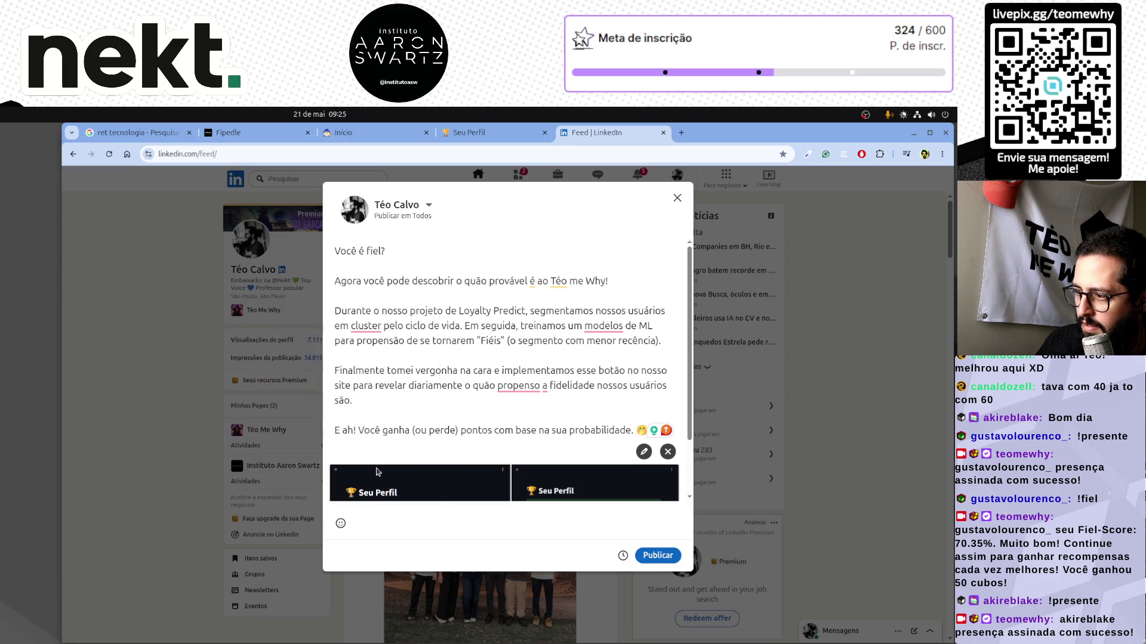
pyautogui.click(544, 386)
pyautogui.click(545, 412)
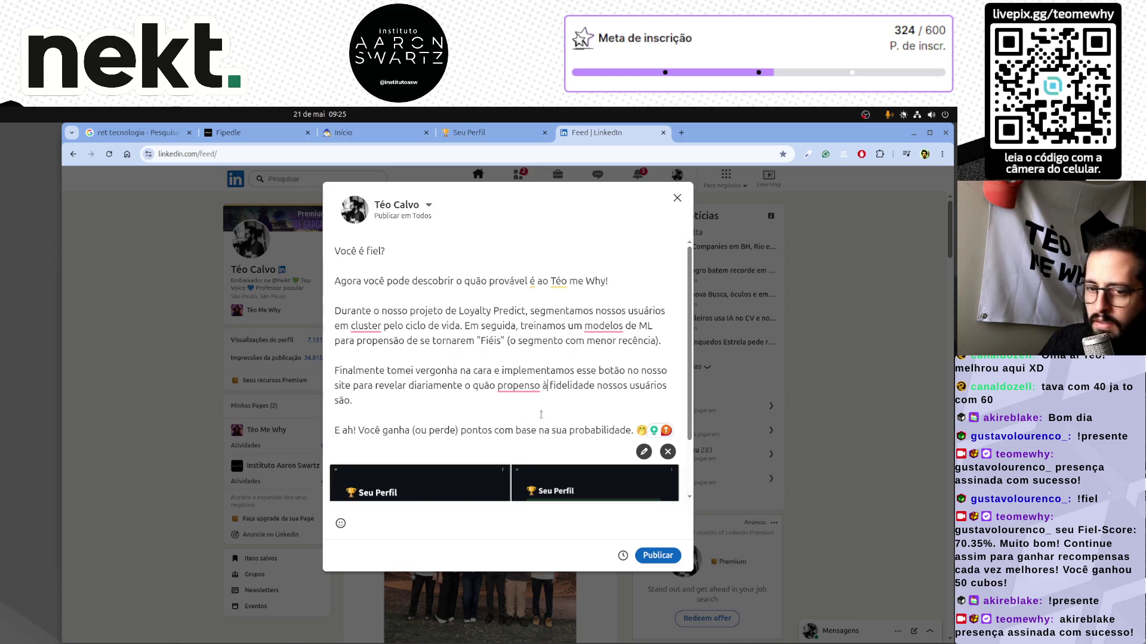
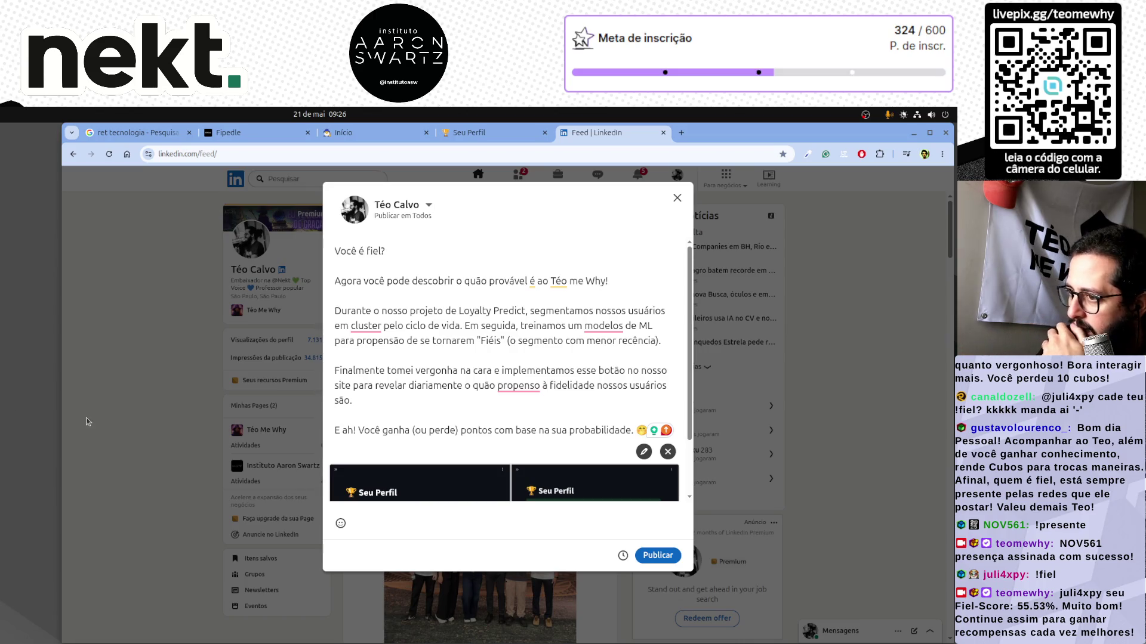
# Step: Make the sentence end with 'probabilidade de fidelidade' with no period, then start a new paragraph
pyautogui.scroll(-2, 503, 398)
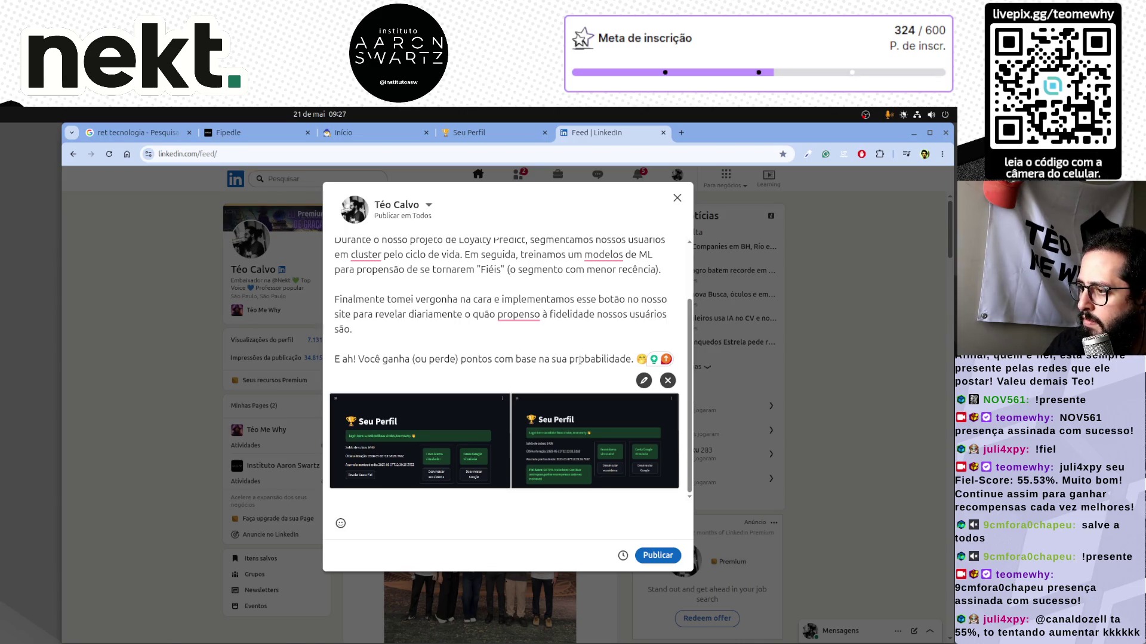
pyautogui.write('de fidelidade.')
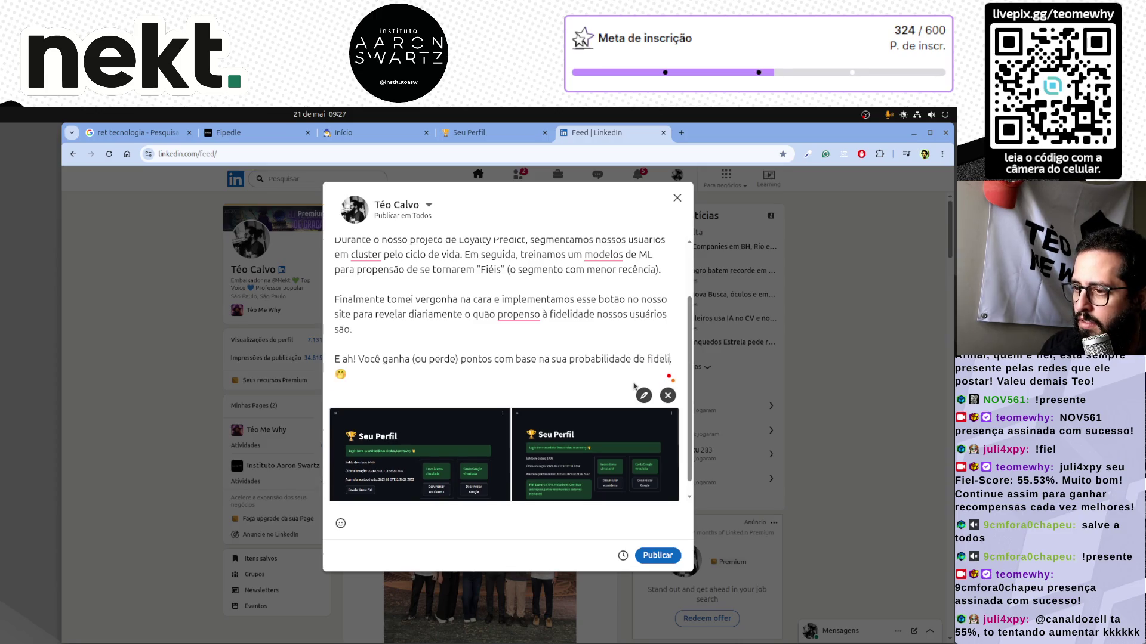
pyautogui.press('BackSpace')
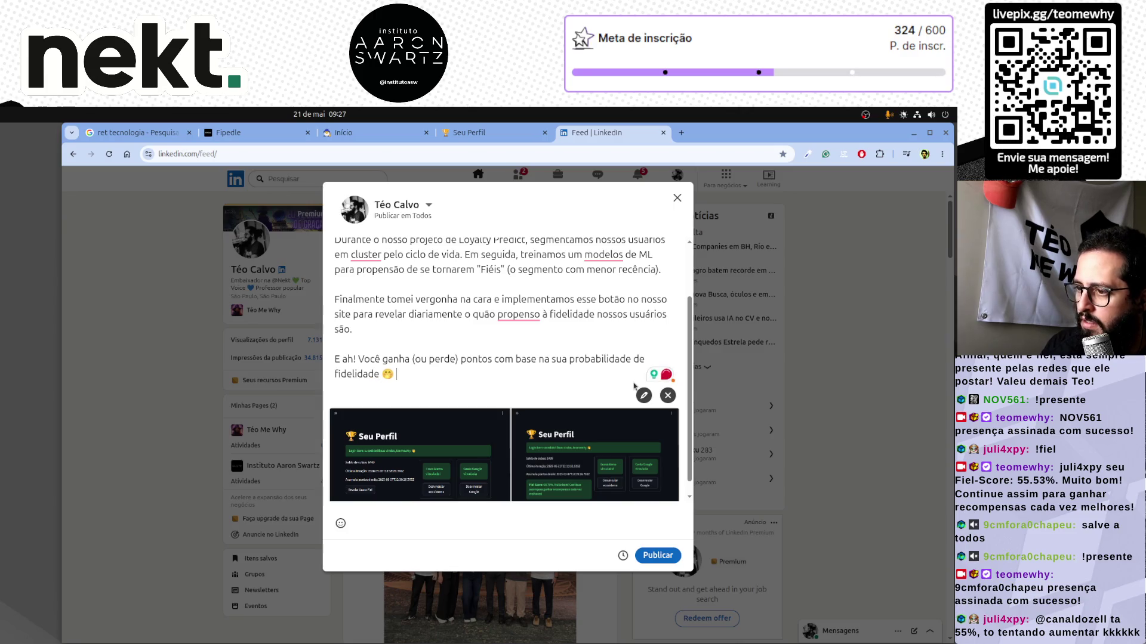
pyautogui.press('Return')
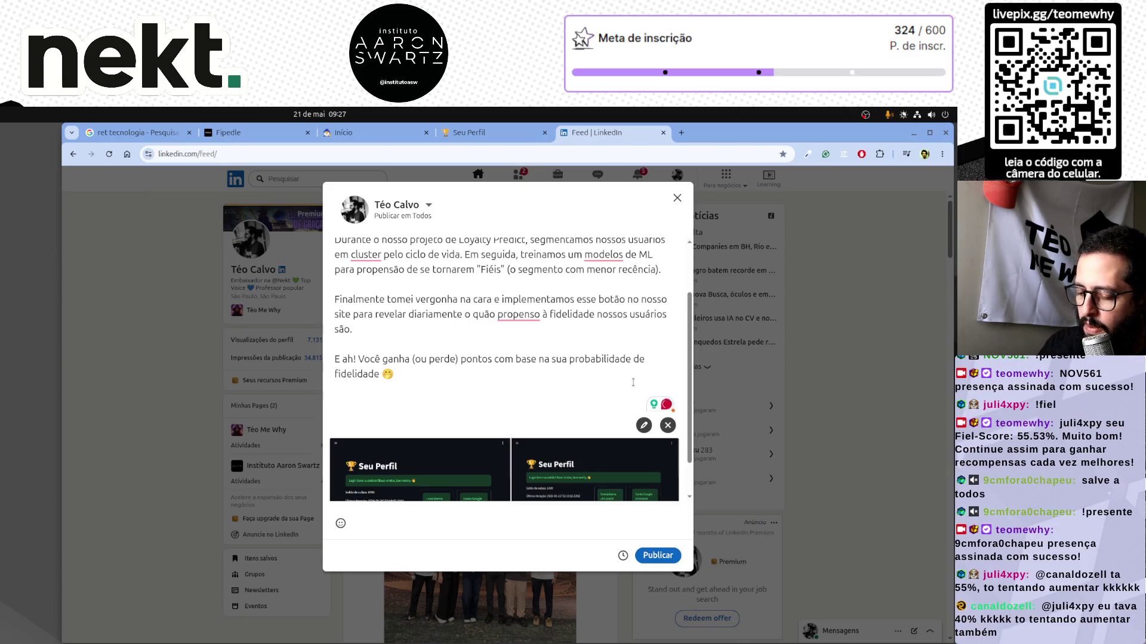
pyautogui.write('Esse projeto foi')
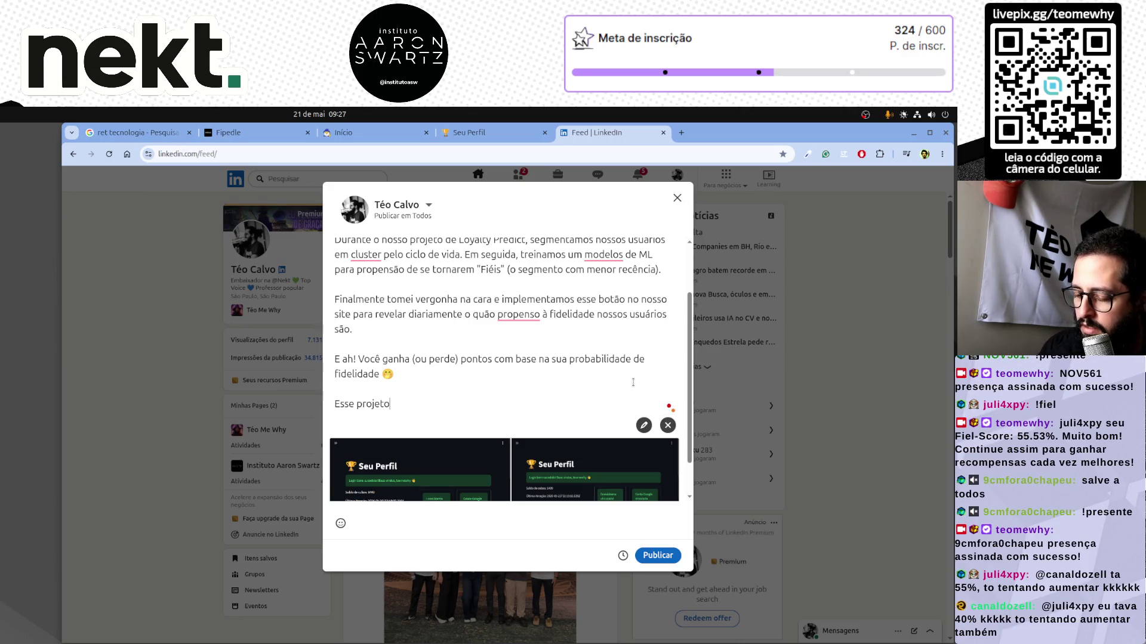
pyautogui.press('BackSpace')
pyautogui.press('BackSpace')
pyautogui.press('BackSpace')
pyautogui.press('BackSpace')
pyautogui.press('BackSpace')
pyautogui.press('BackSpace')
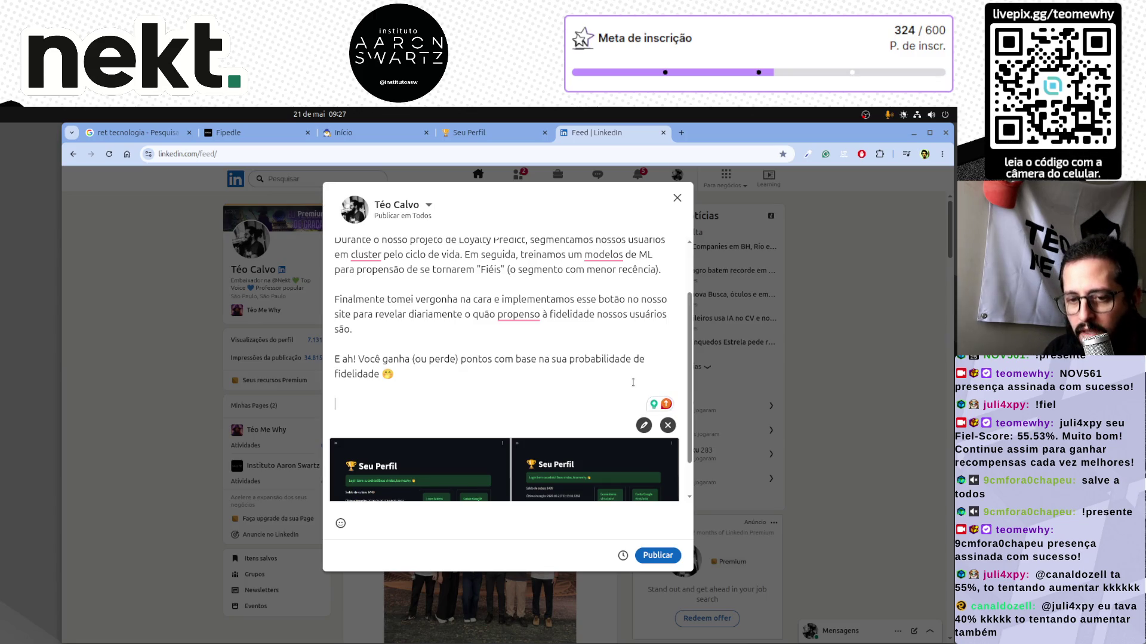
pyautogui.write('O que faciliou')
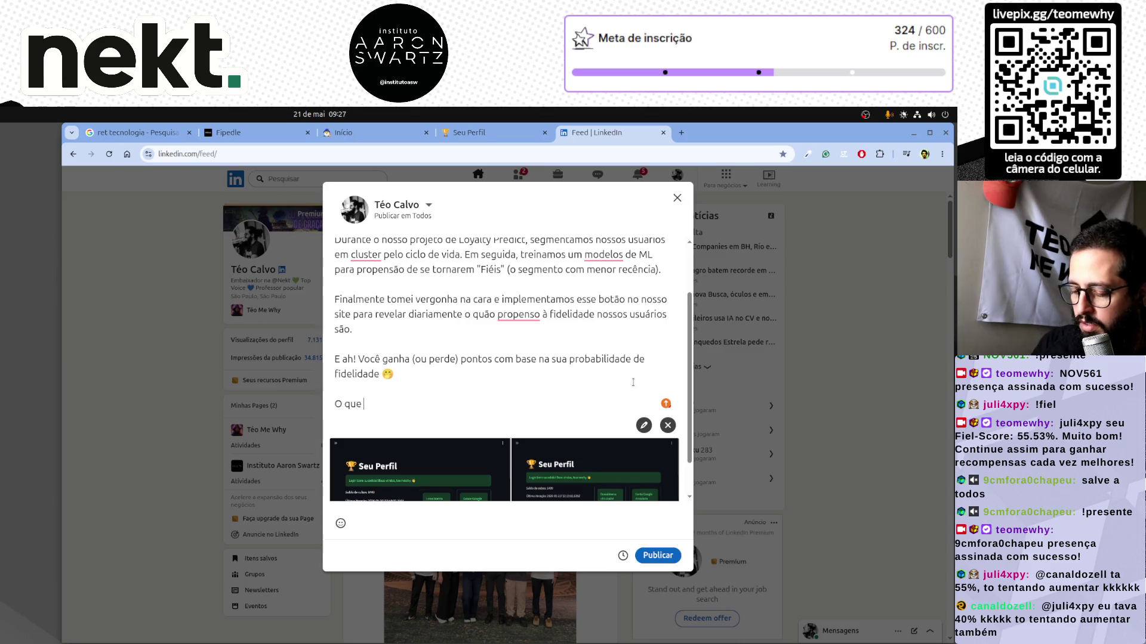
pyautogui.write(' e muito a noss')
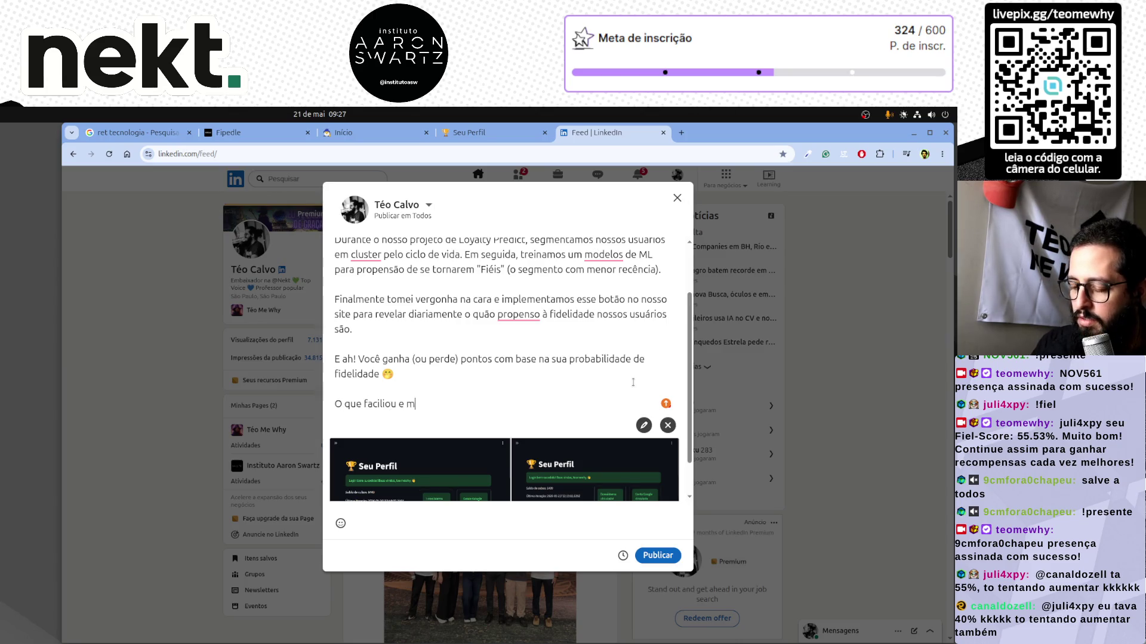
pyautogui.write('a vida, foi con')
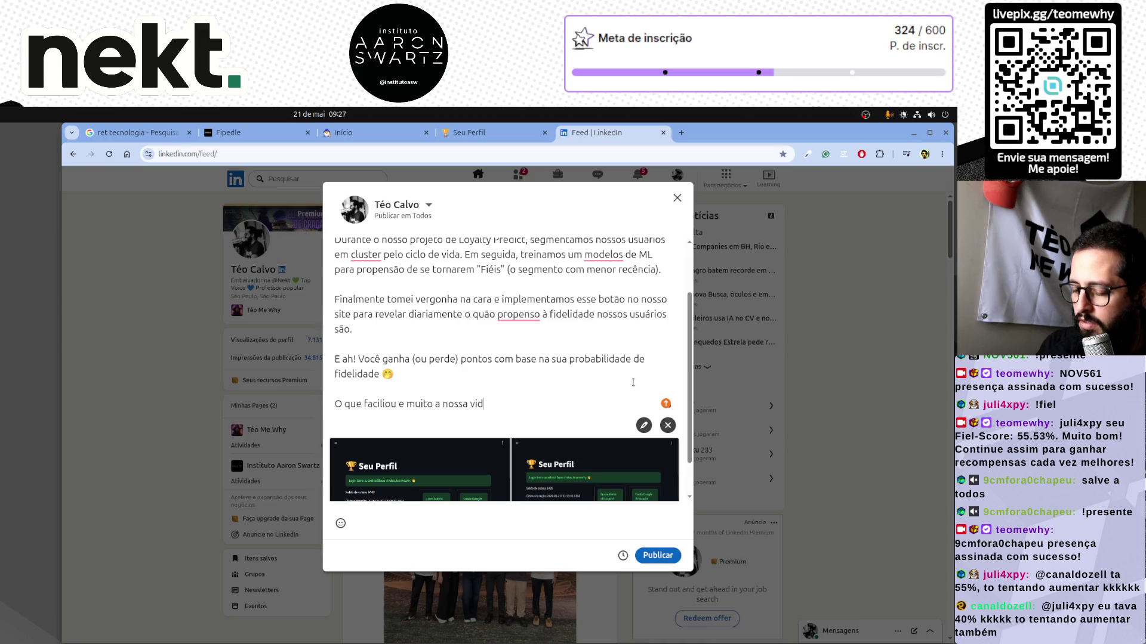
pyautogui.write('tar com a ')
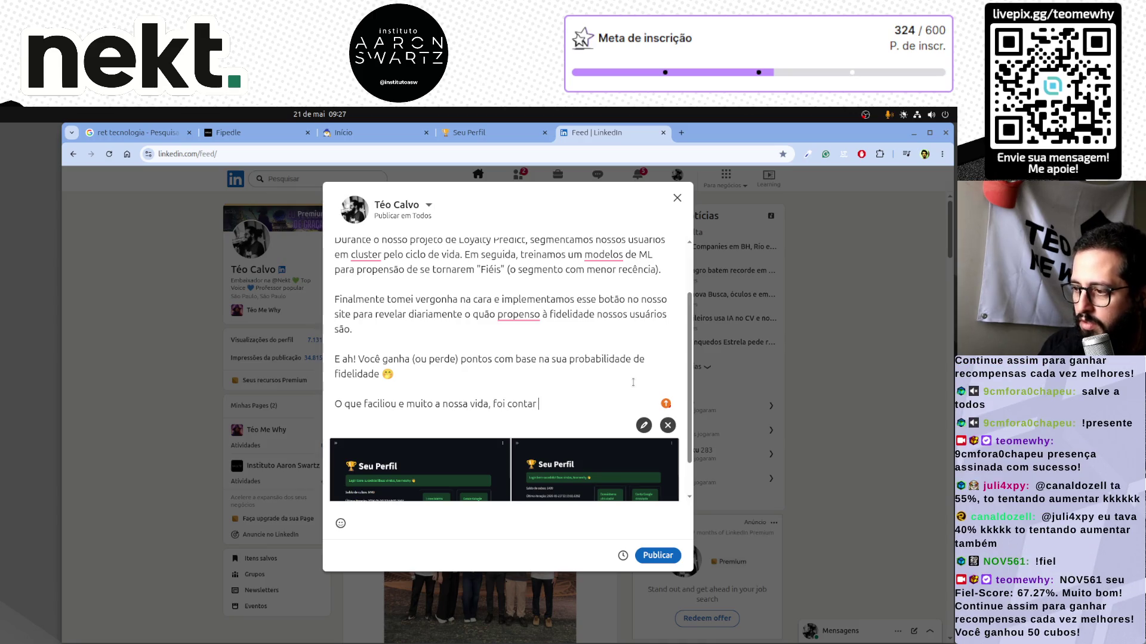
pyautogui.write('@Nekt')
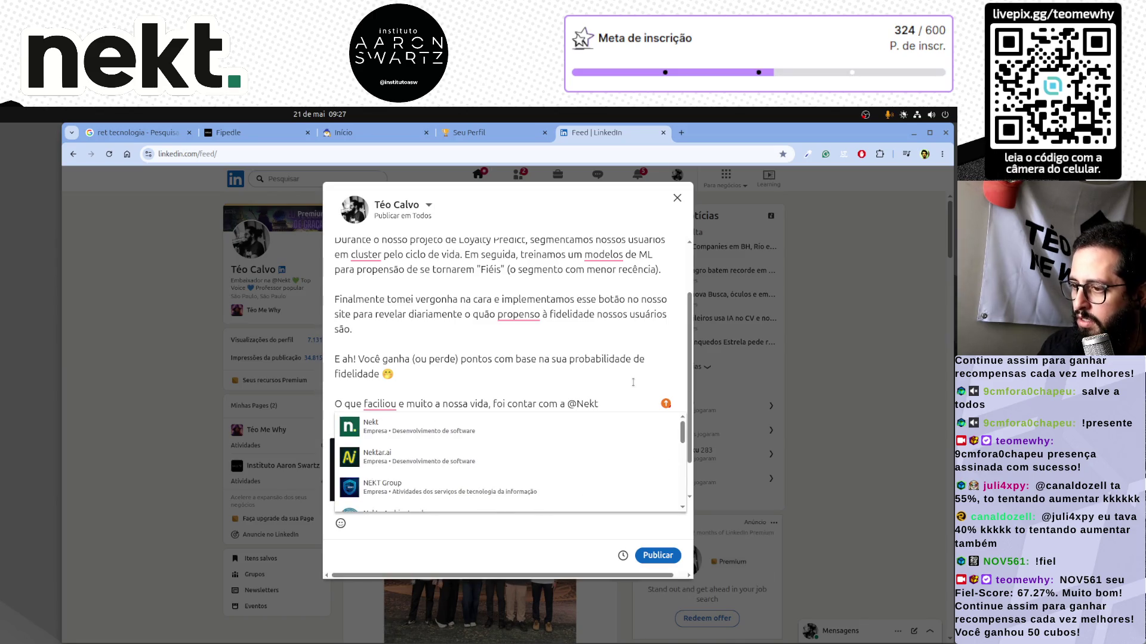
pyautogui.press('Return')
pyautogui.write('com')
pyautogui.write('o parque analí')
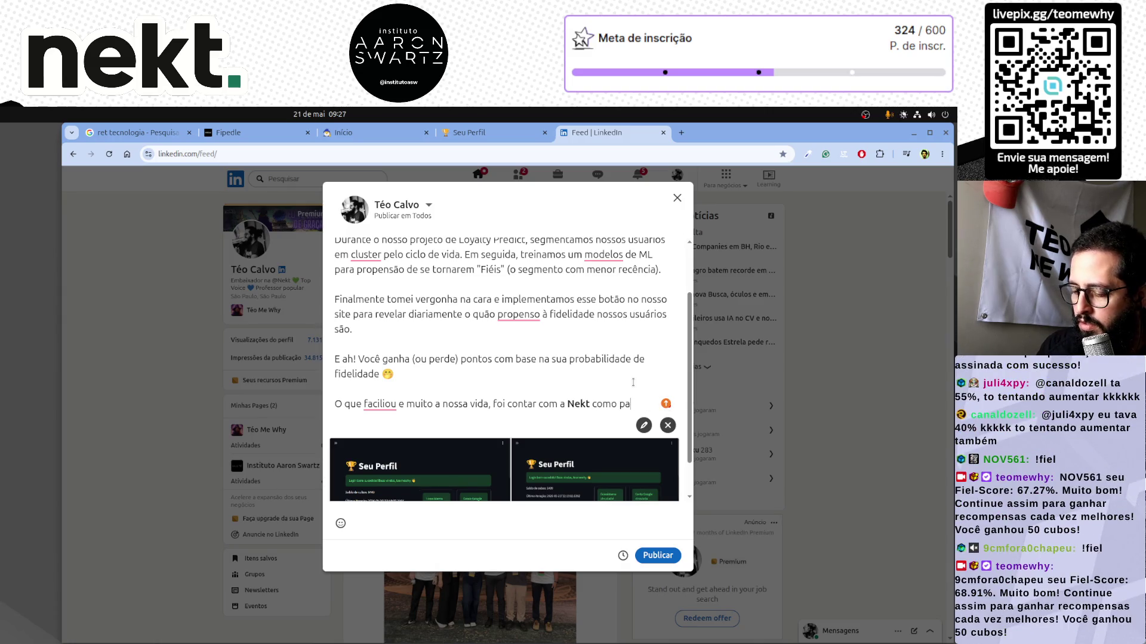
pyautogui.write('tico. Todas')
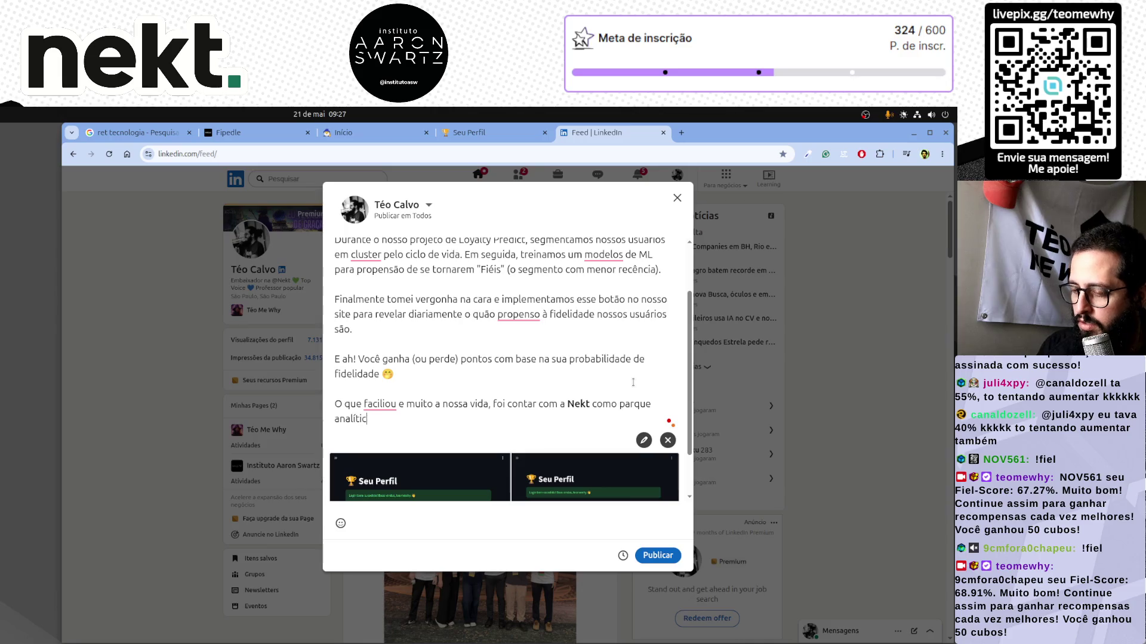
pyautogui.write(' nossas feature ')
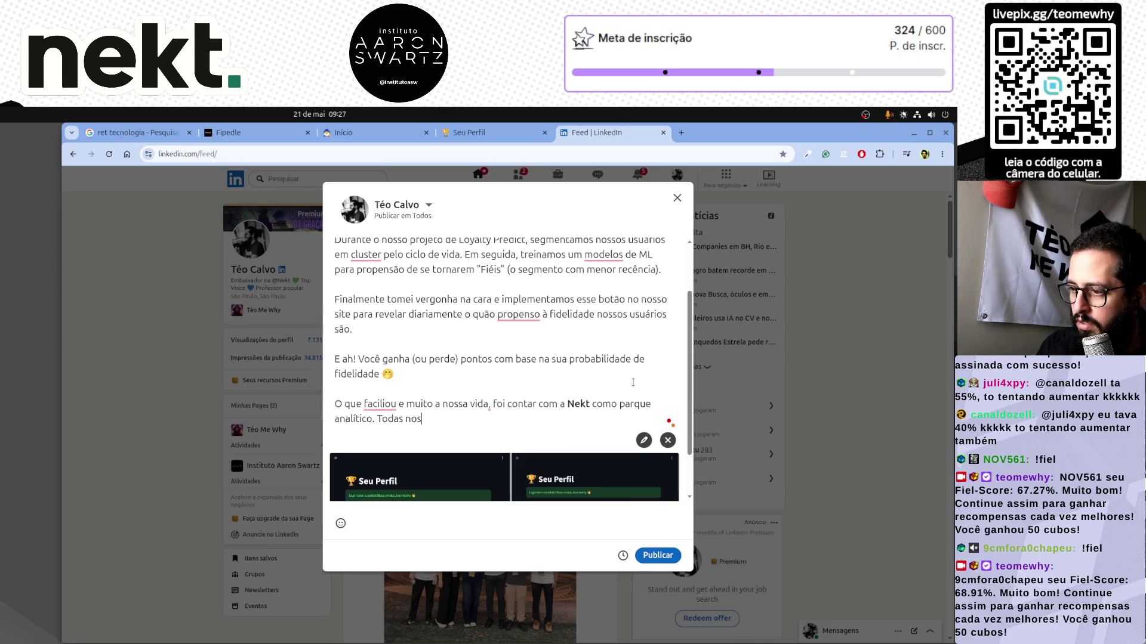
pyautogui.write('store estao l')
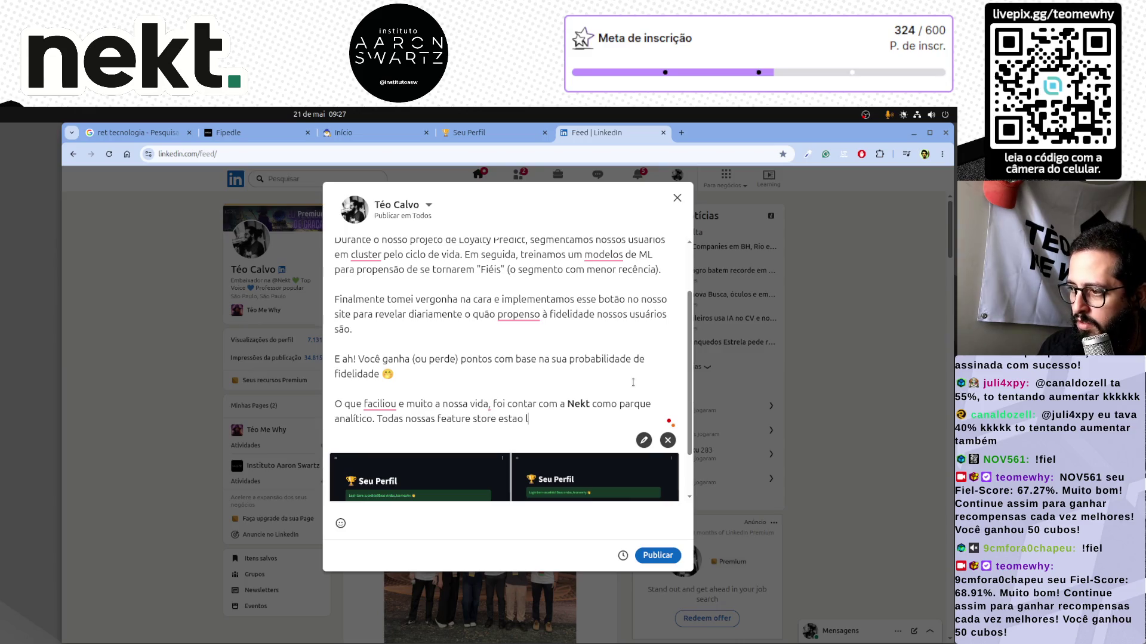
pyautogui.press('BackSpace')
pyautogui.press('BackSpace')
pyautogui.press('BackSpace')
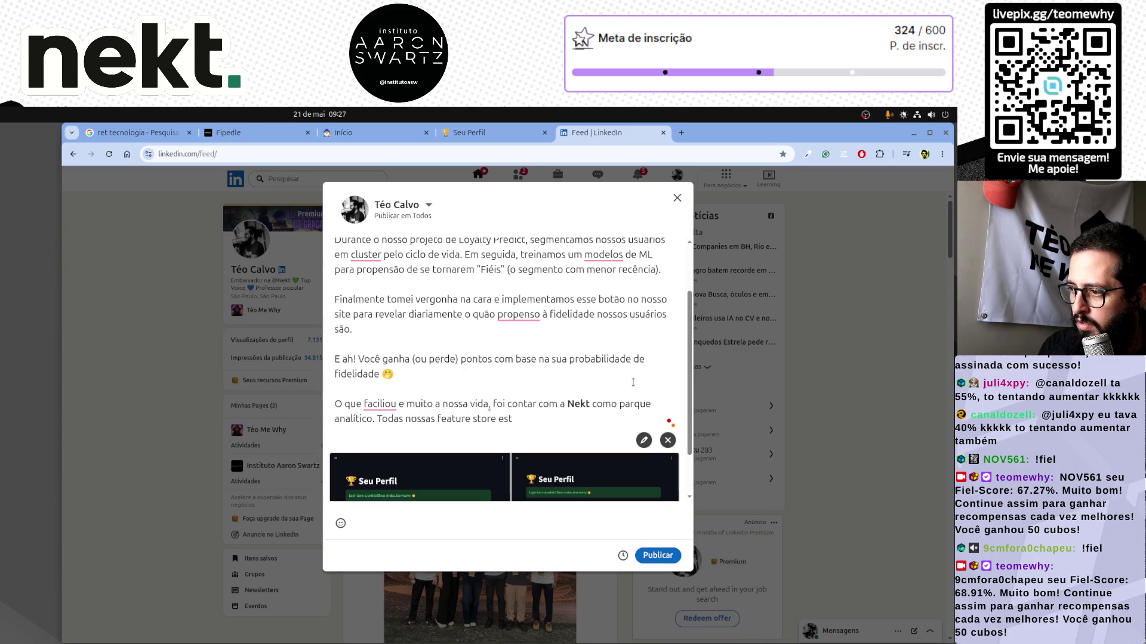
pyautogui.write('ãoá esão calcular')
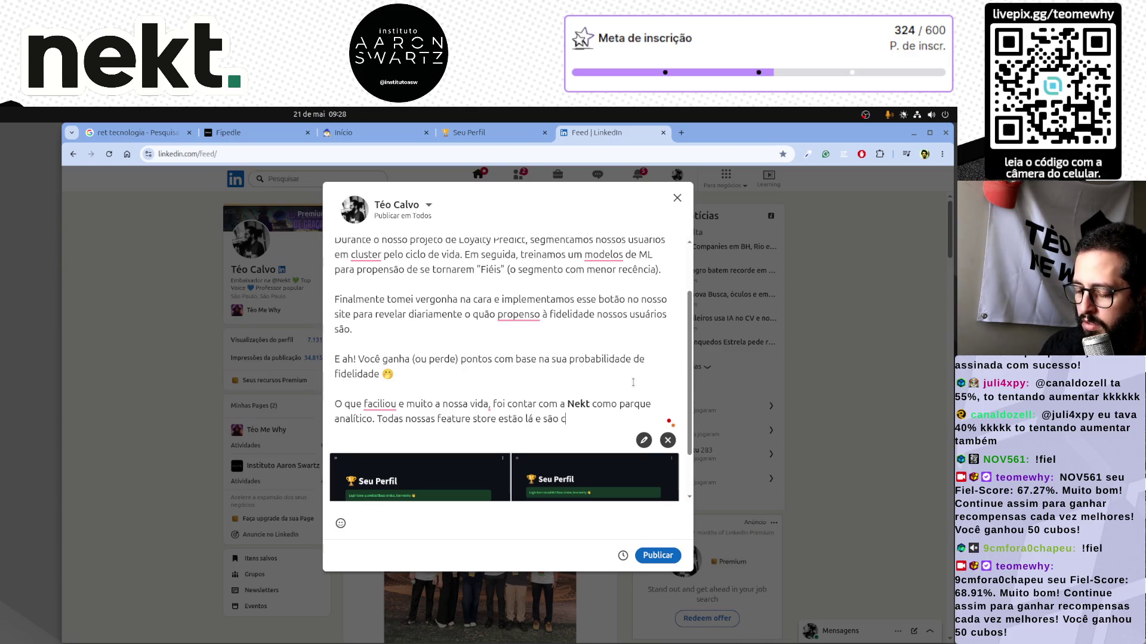
pyautogui.write('das')
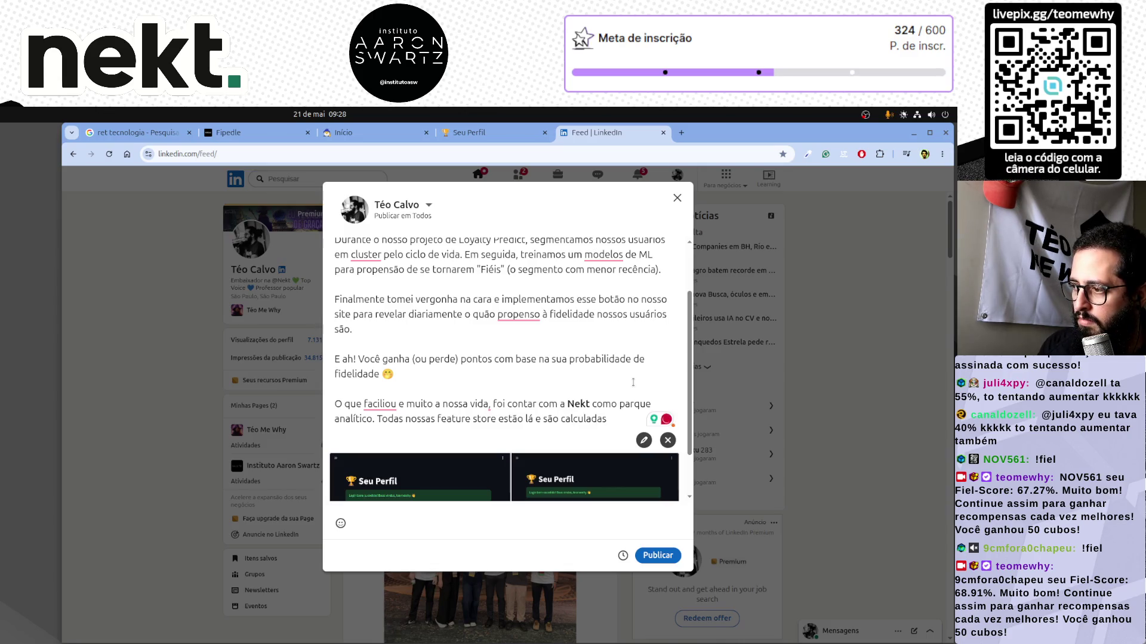
pyautogui.write(' para')
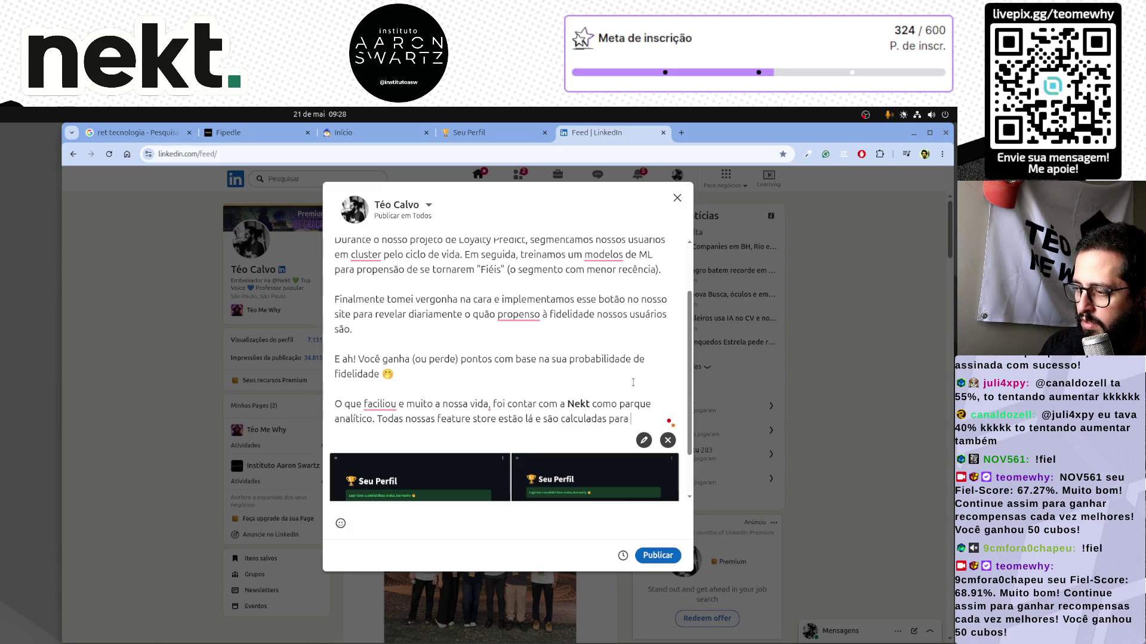
pyautogui.press('BackSpace')
pyautogui.press('BackSpace')
pyautogui.press('BackSpace')
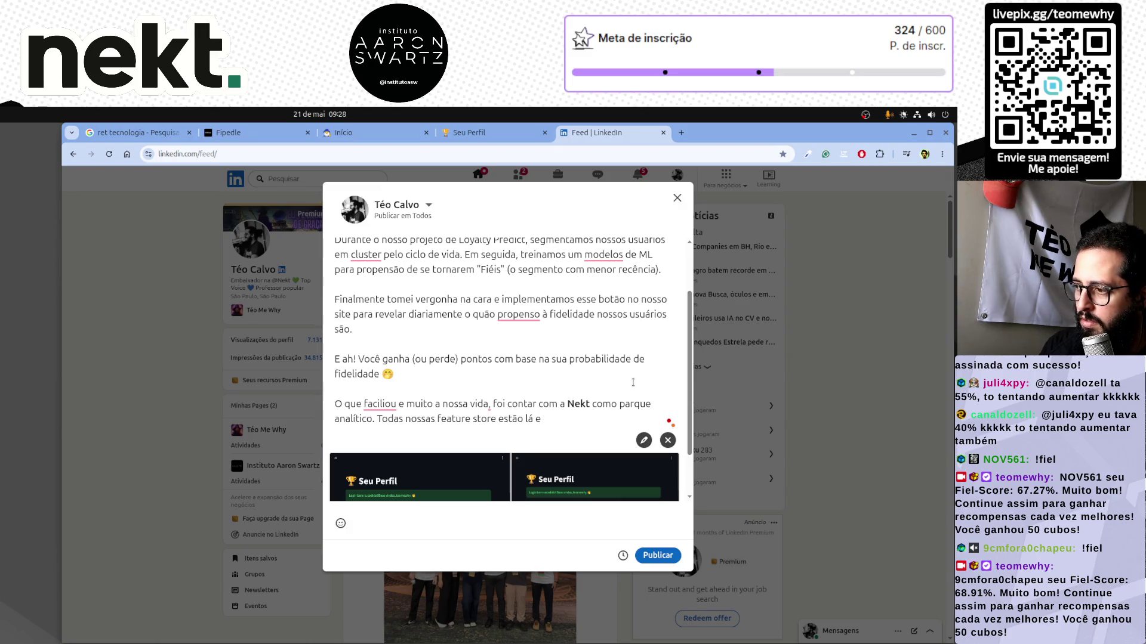
pyautogui.write('para serem u')
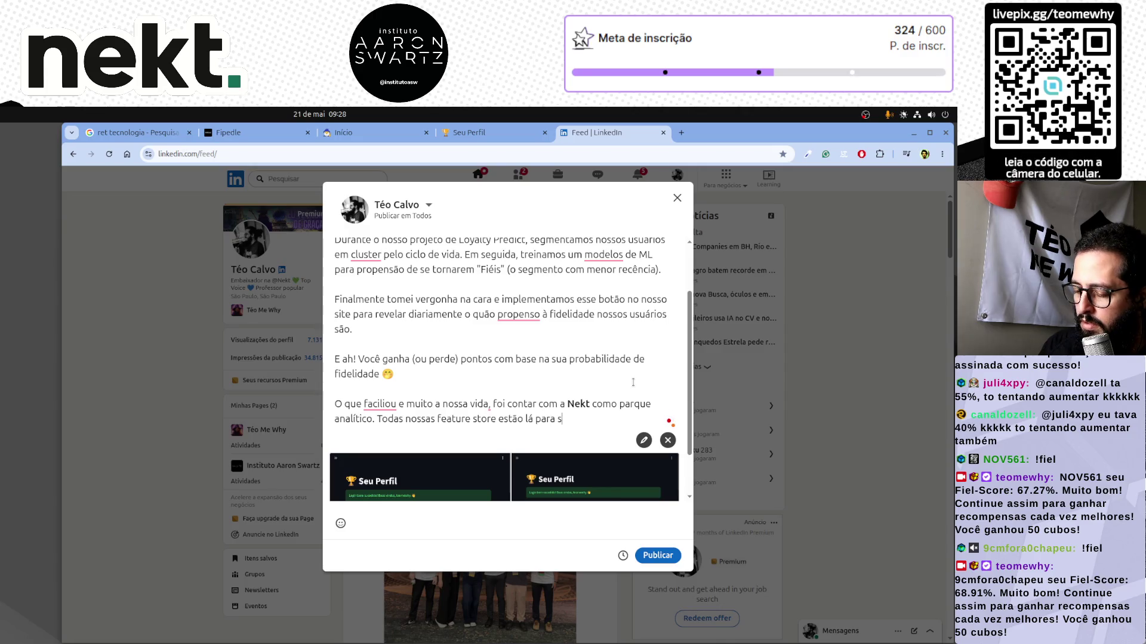
pyautogui.write('sadas')
pyautogui.press('BackSpace')
pyautogui.press('BackSpace')
pyautogui.press('BackSpace')
pyautogui.press('BackSpace')
pyautogui.press('BackSpace')
pyautogui.press('BackSpace')
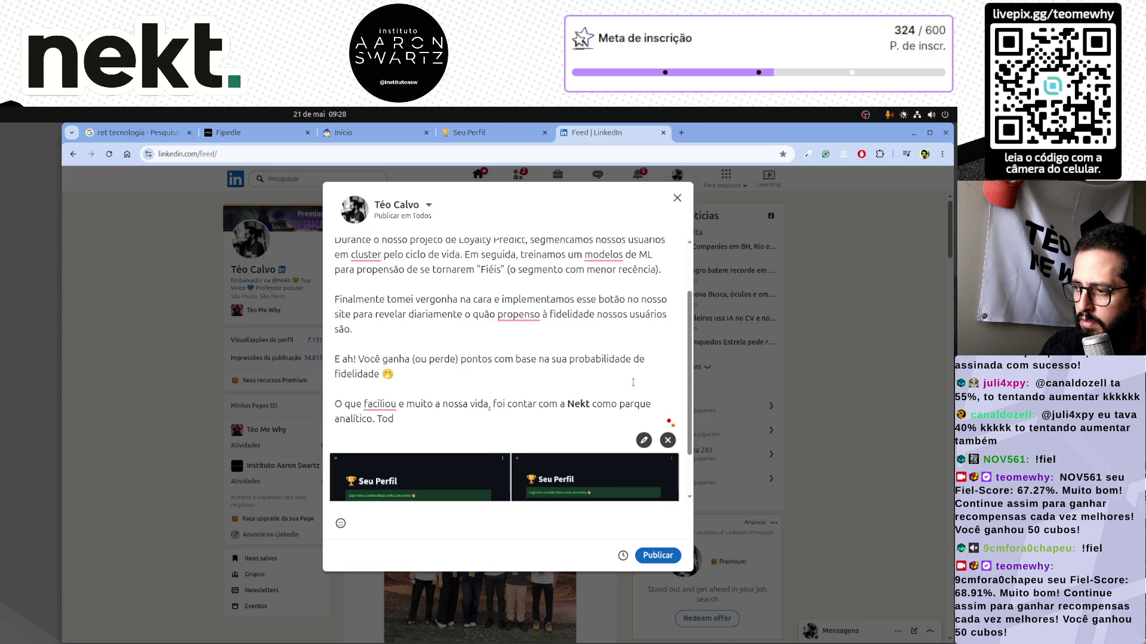
# Step: Add the headache-free data pipeline line and the Feature Store sentence about real-time predictions
pyautogui.write('Todo pipeline')
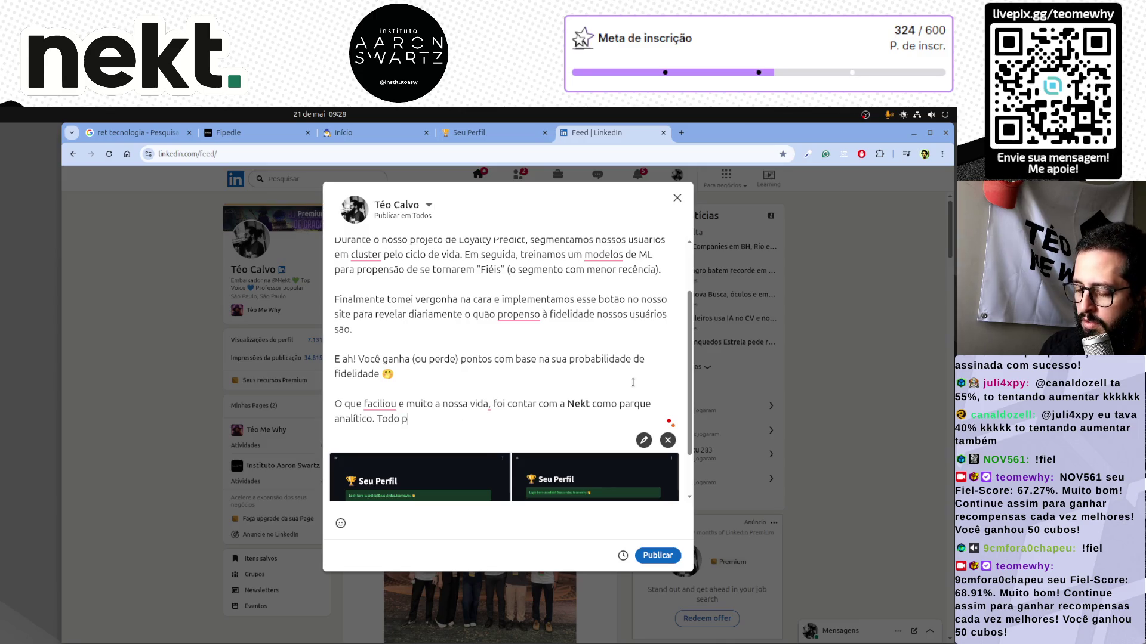
pyautogui.write(' de dados')
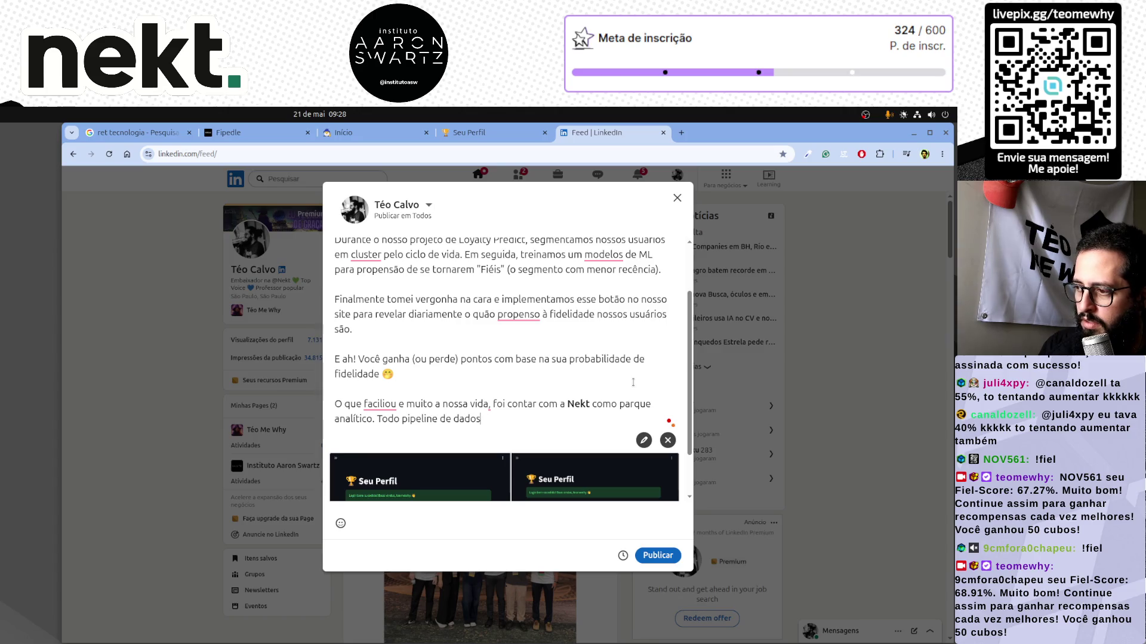
pyautogui.write('está por ')
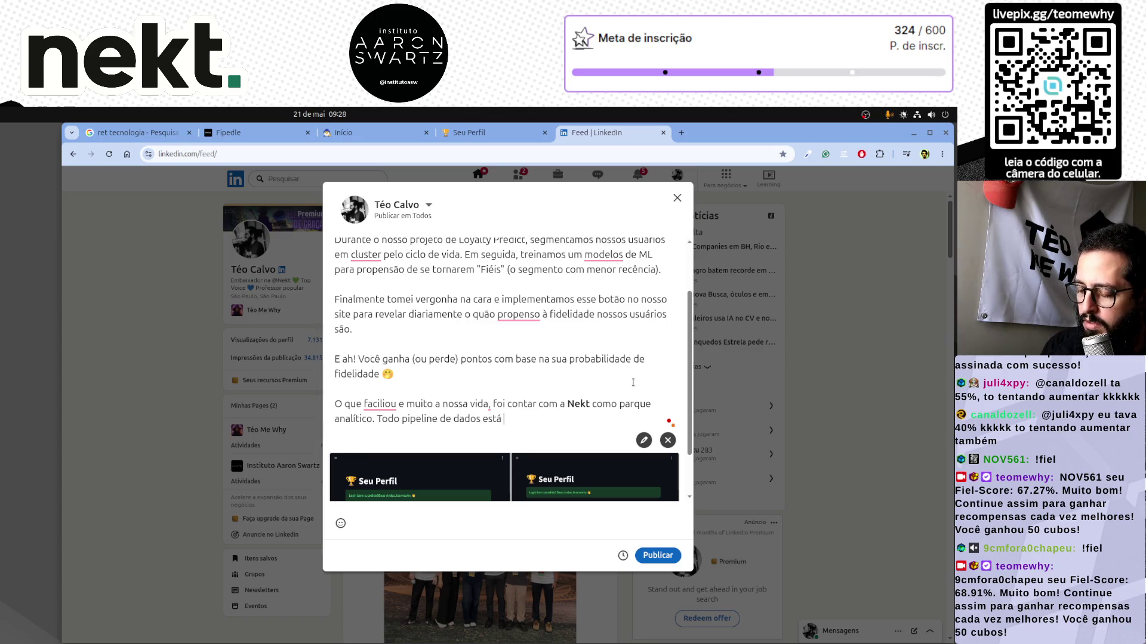
pyautogui.write('lá com zer')
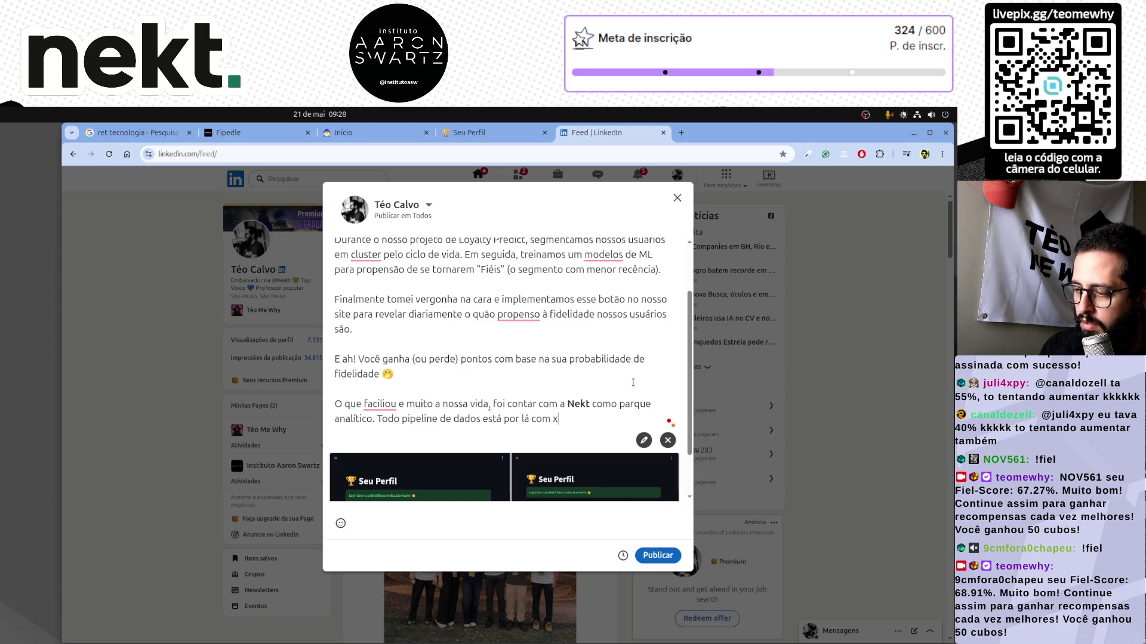
pyautogui.write('o dor de cabe')
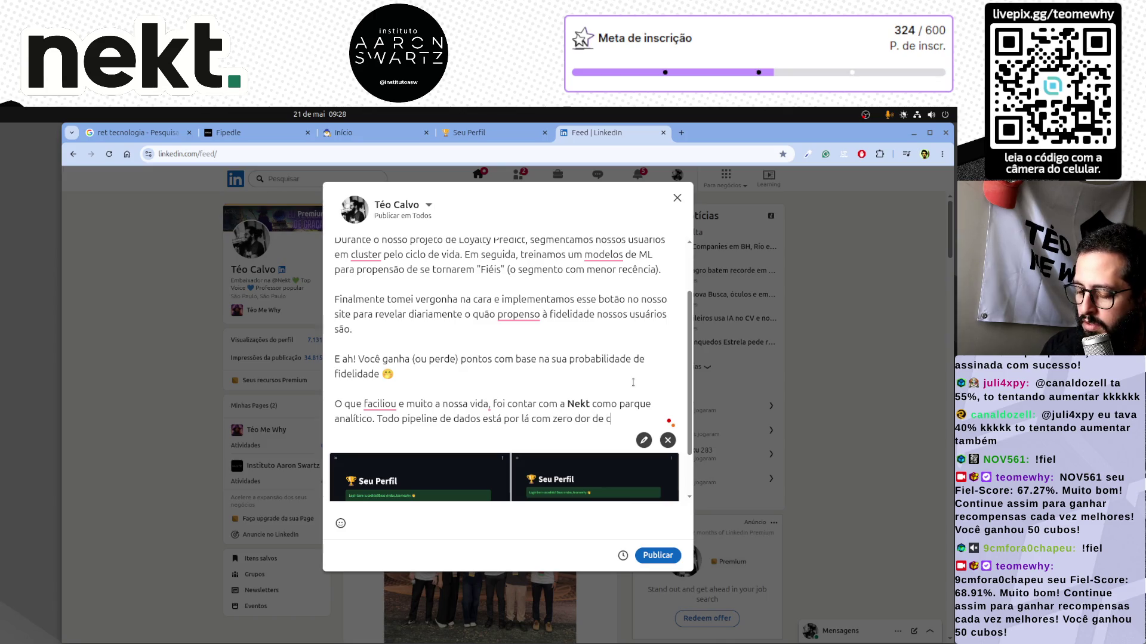
pyautogui.write('ça e ')
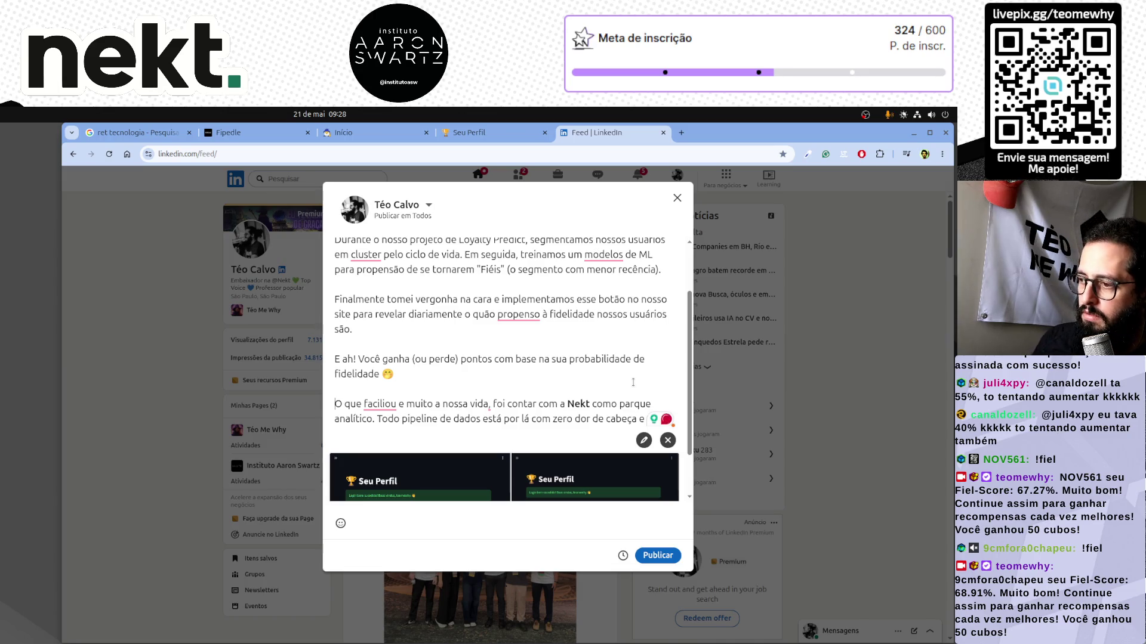
pyautogui.write('t')
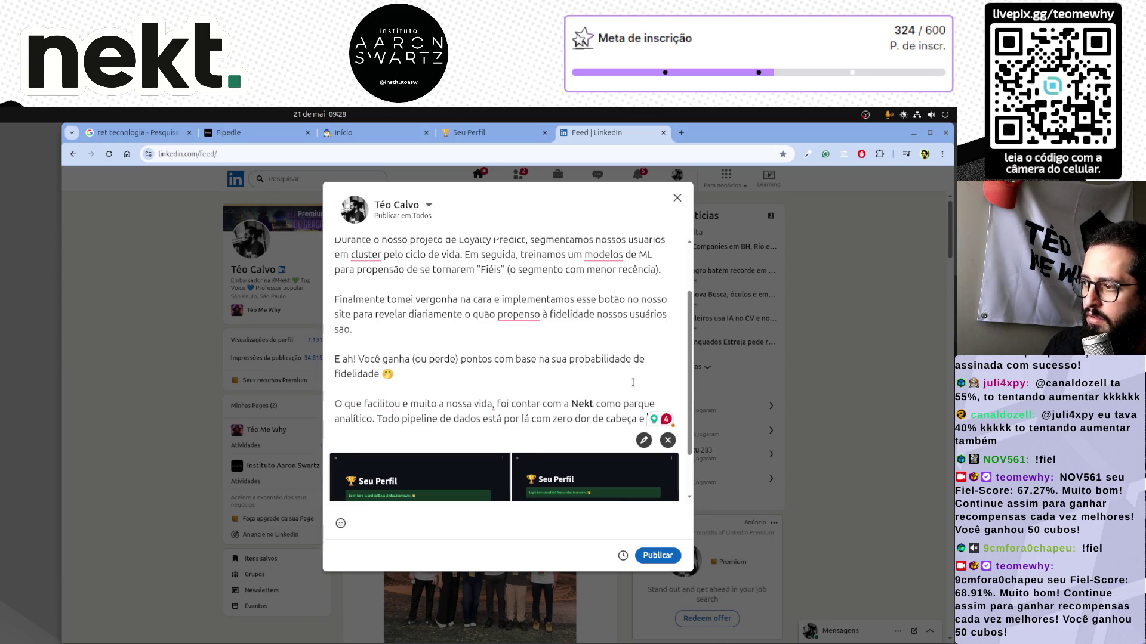
pyautogui.press('BackSpace')
pyautogui.press('BackSpace')
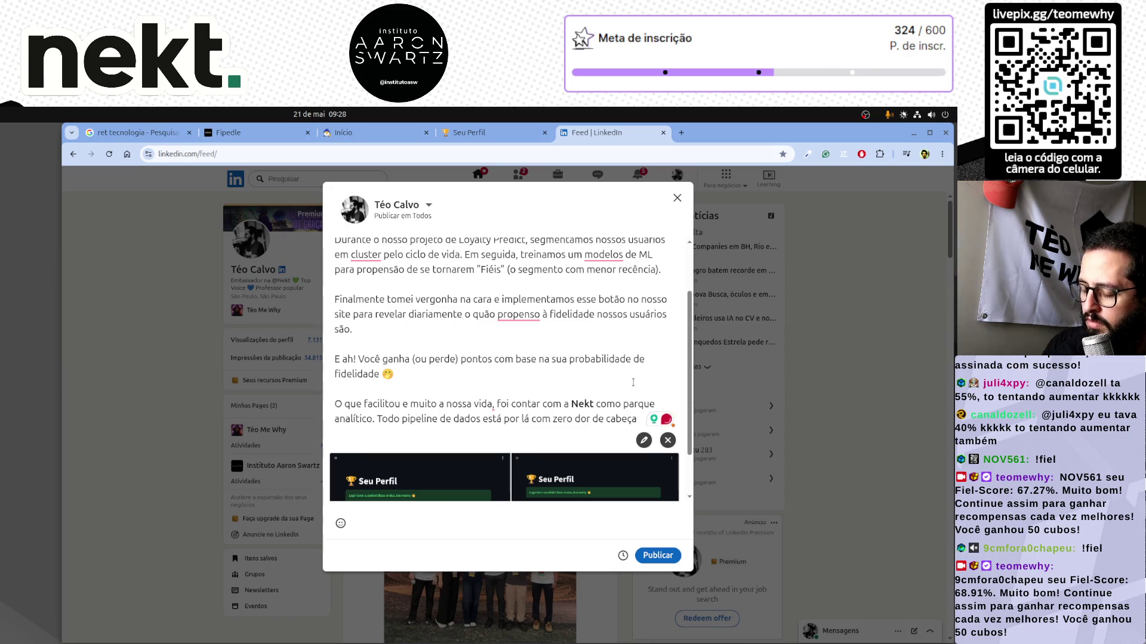
pyautogui.write('. Assim')
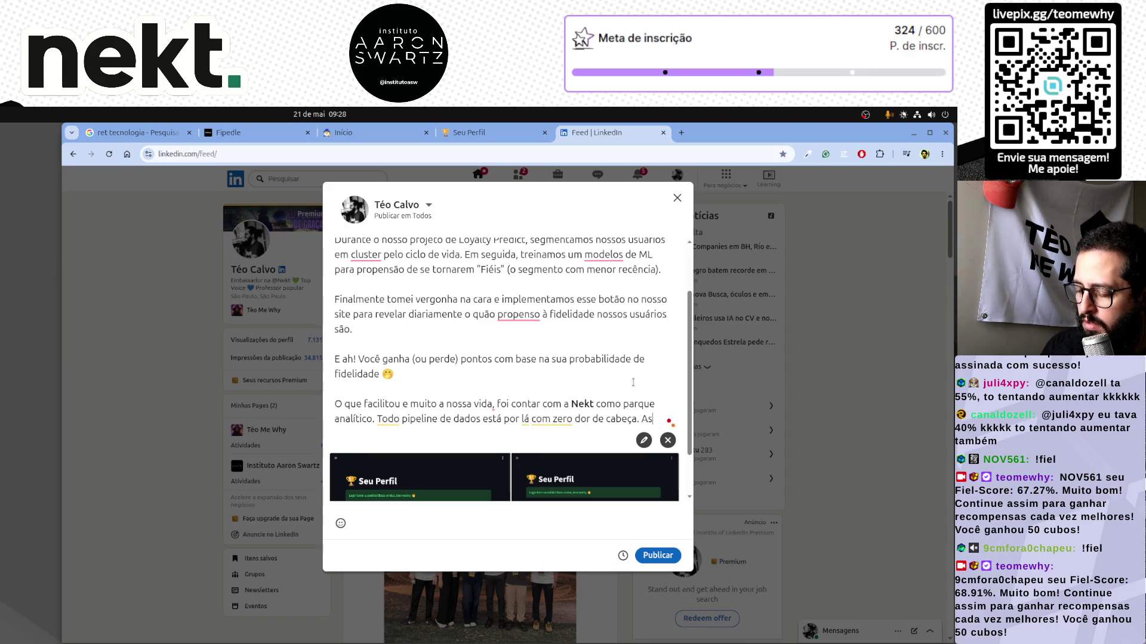
pyautogui.write(', consigotrazer to')
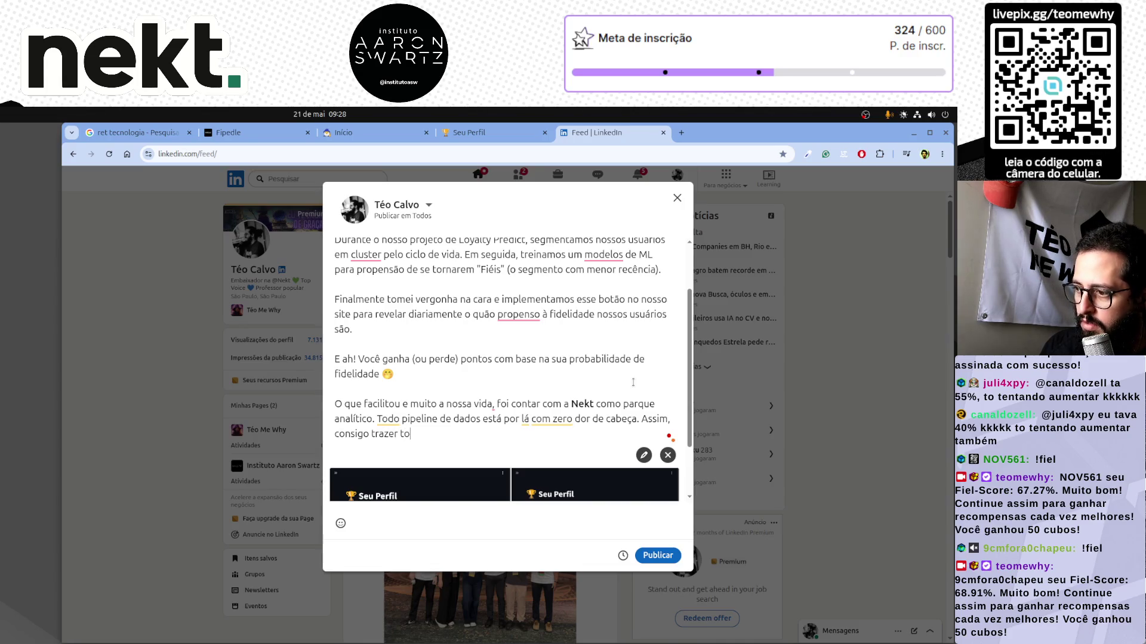
pyautogui.write('das feature store para')
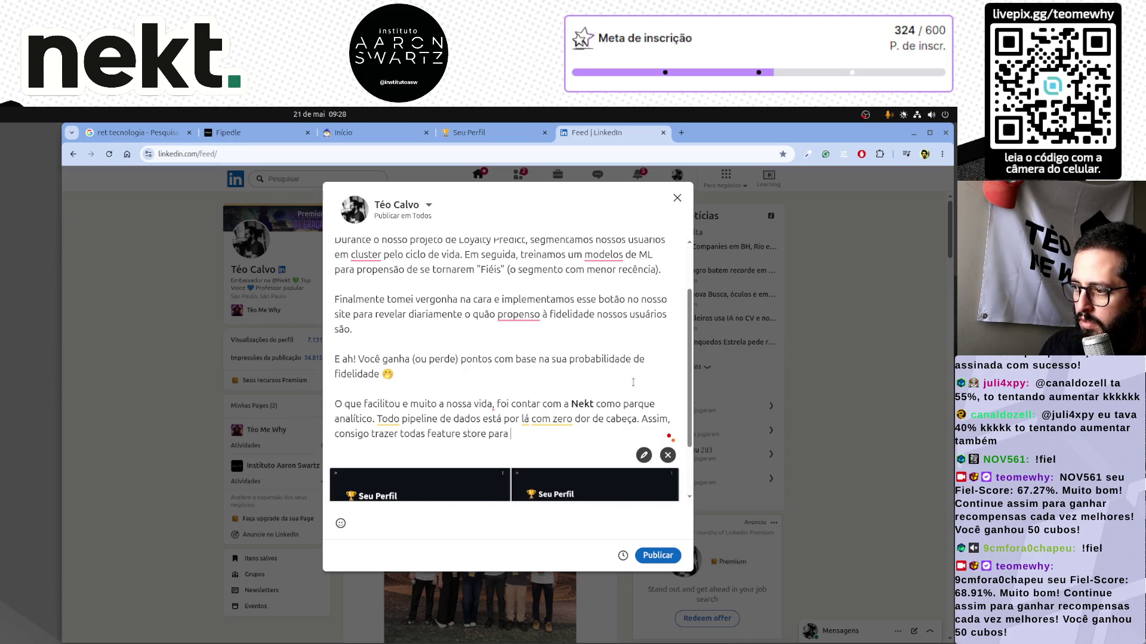
pyautogui.write(' noss')
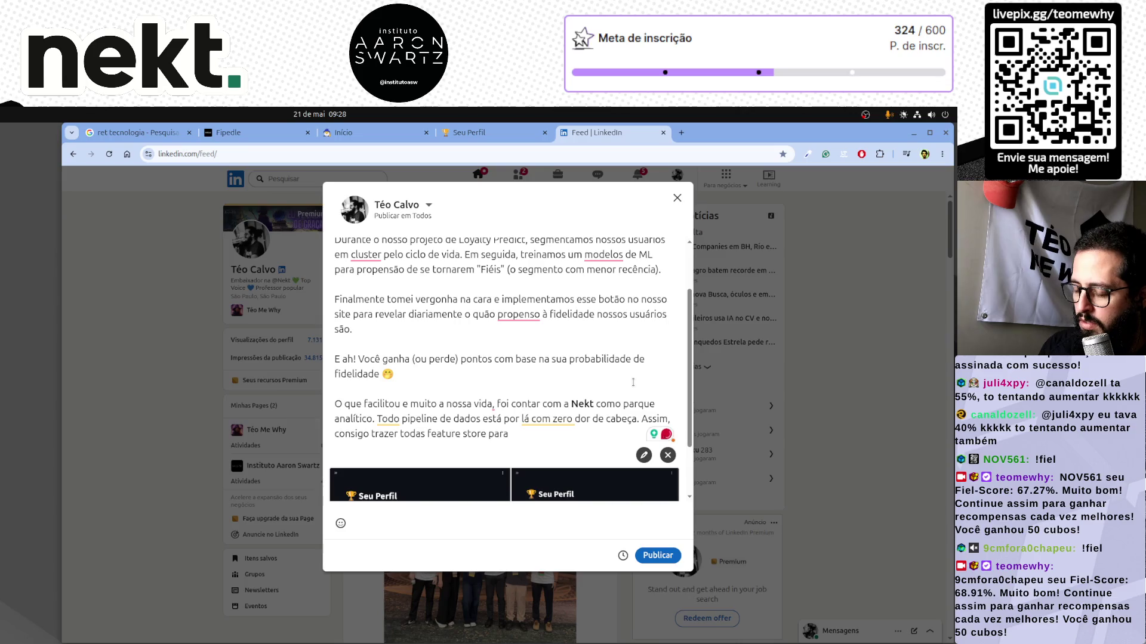
pyautogui.write('a')
pyautogui.write('modelo realiza')
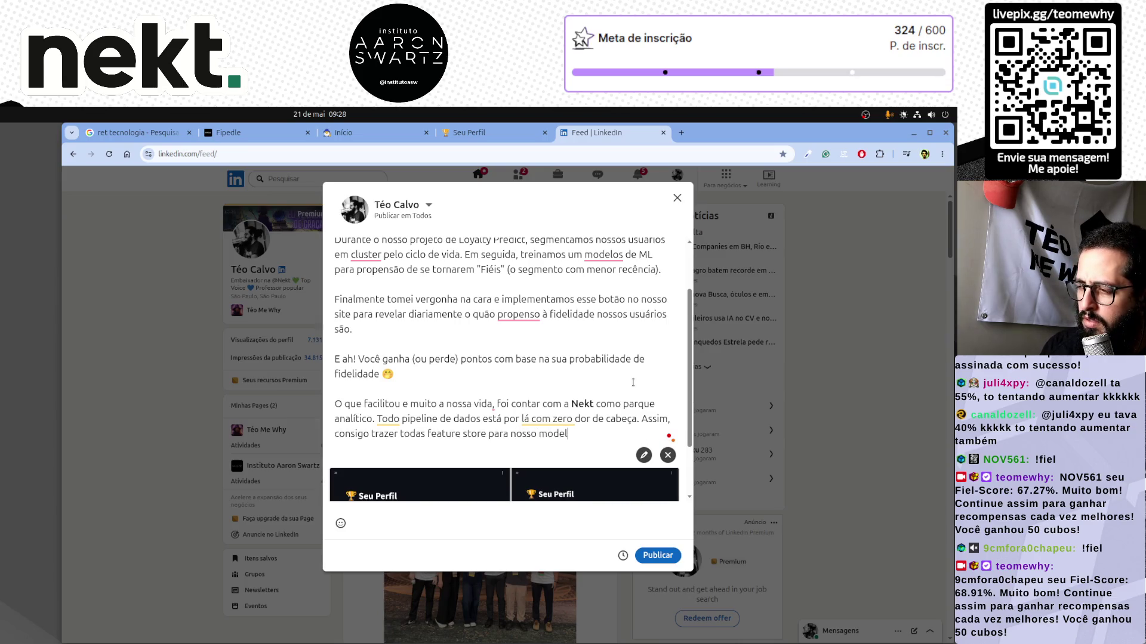
pyautogui.write('r predições')
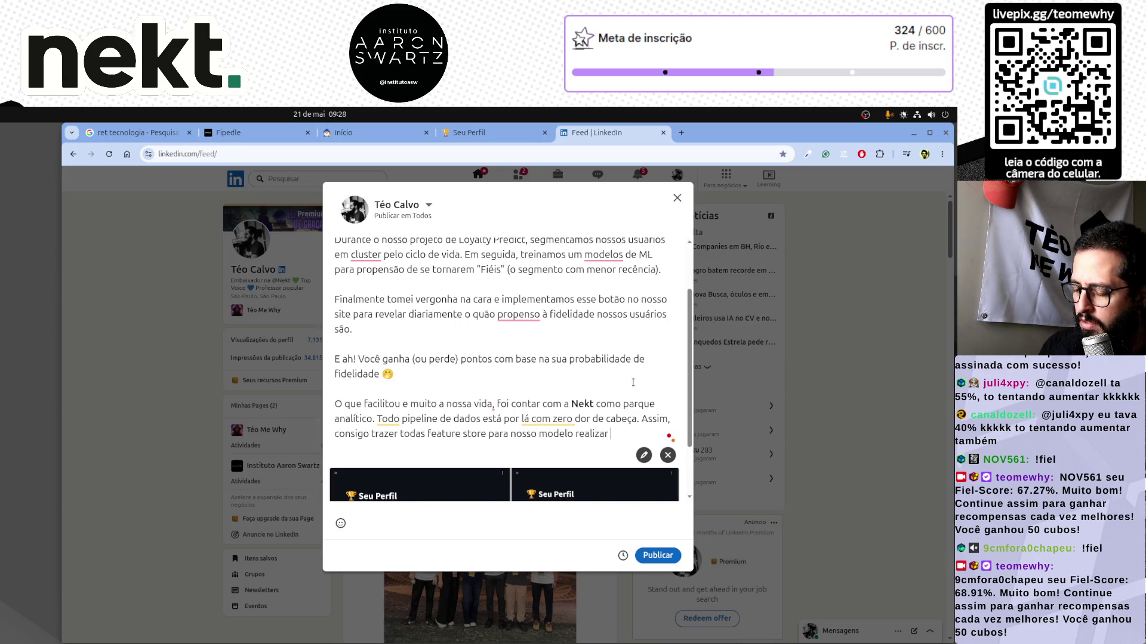
pyautogui.write(' em tempo real.')
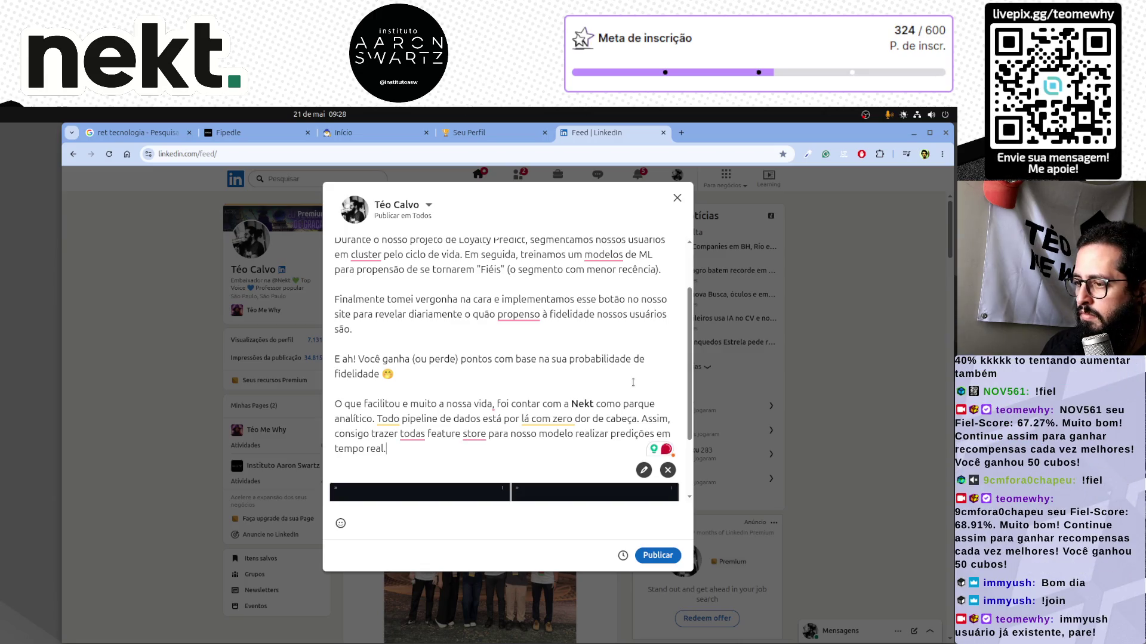
pyautogui.hotkey('ctrl', 'shift', 'Right')
pyautogui.write('Feature')
pyautogui.press('Delete')
pyautogui.write('S')
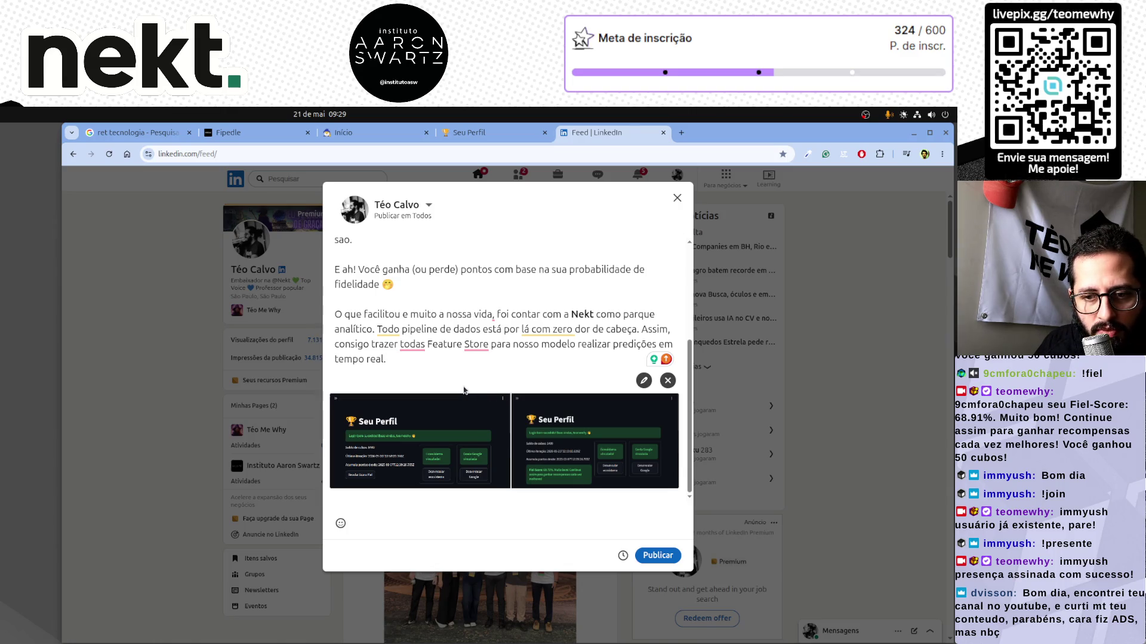
# Step: Add a new empty paragraph after 'realizar predições em tempo real.'
pyautogui.click(425, 358)
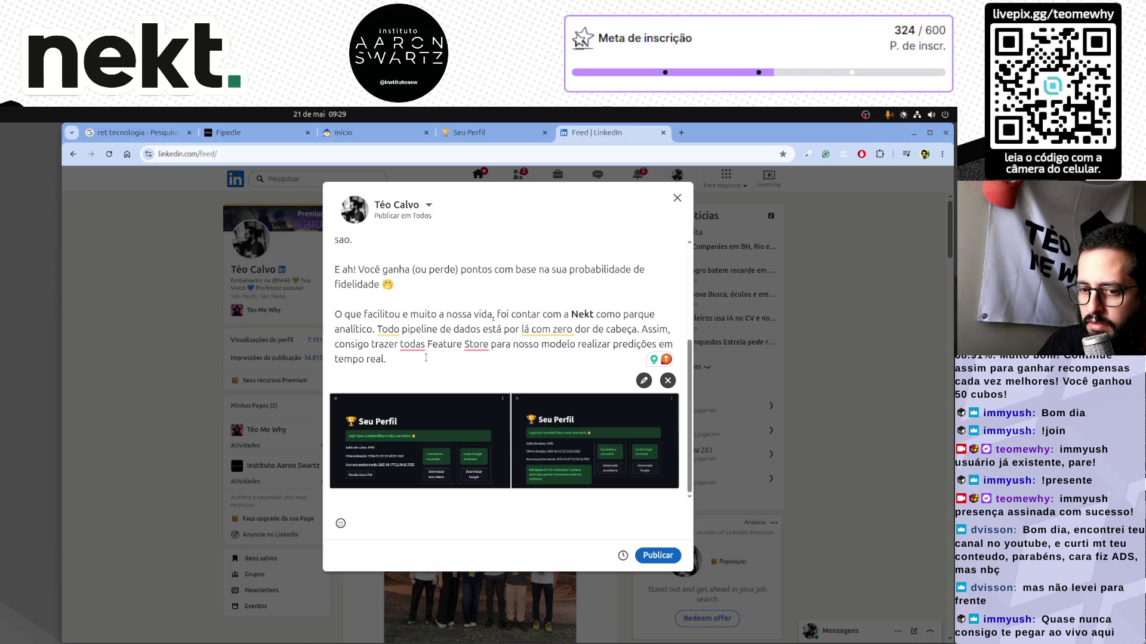
pyautogui.press('Return')
pyautogui.press('Return')
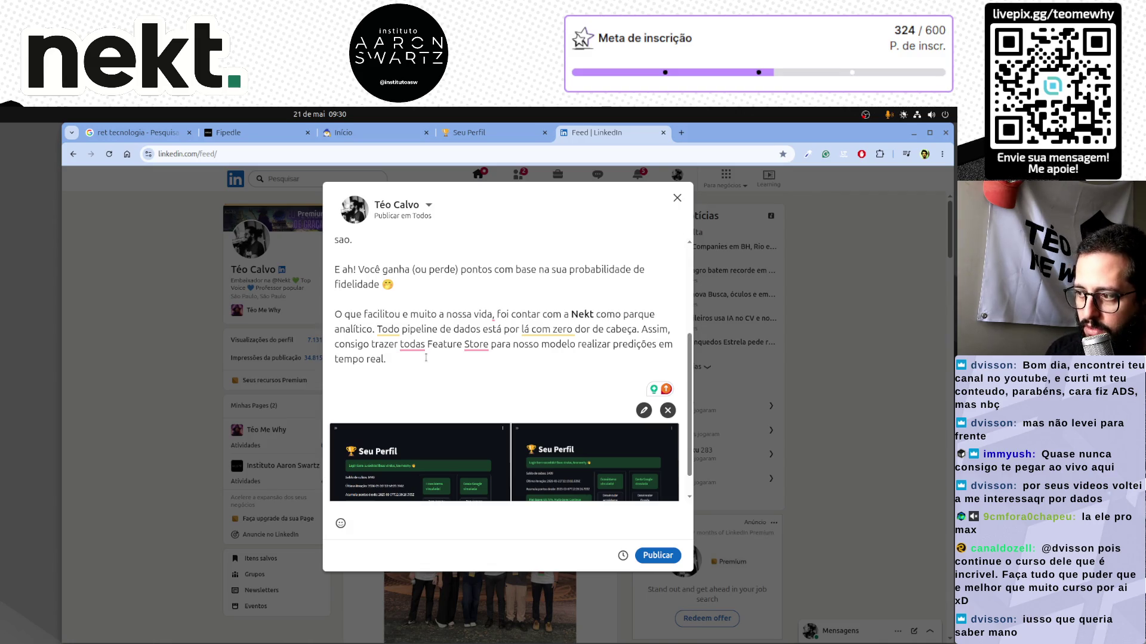
# Step: Place the insertion point on the empty line, dismissing the 'todas' suggestion
pyautogui.scroll(5, 426, 358)
pyautogui.scroll(-5, 426, 358)
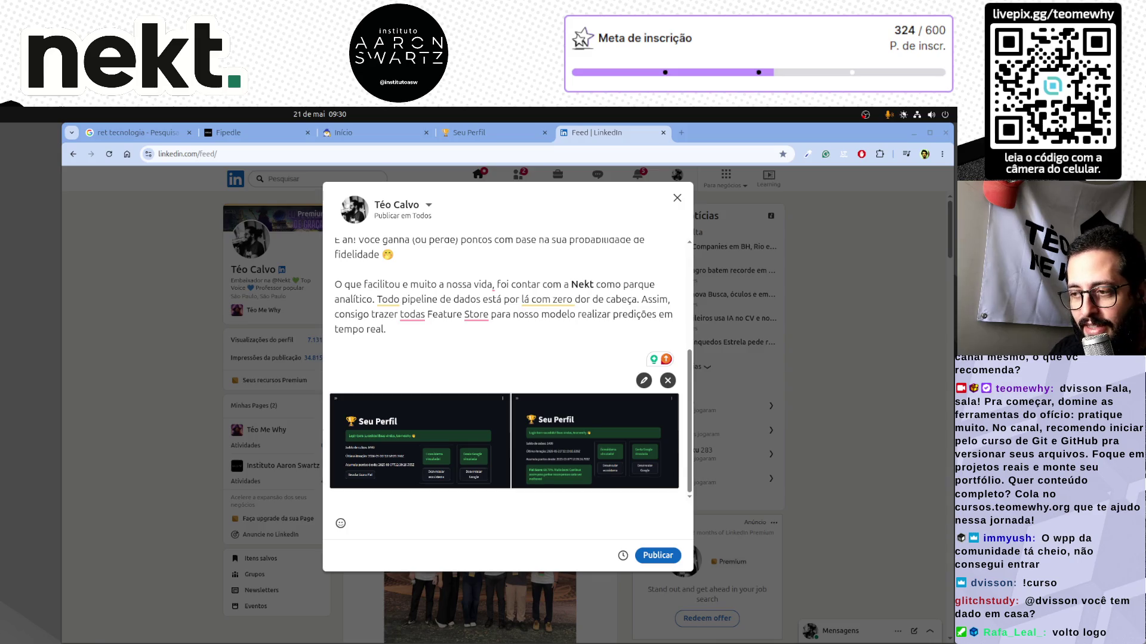
pyautogui.click(403, 356)
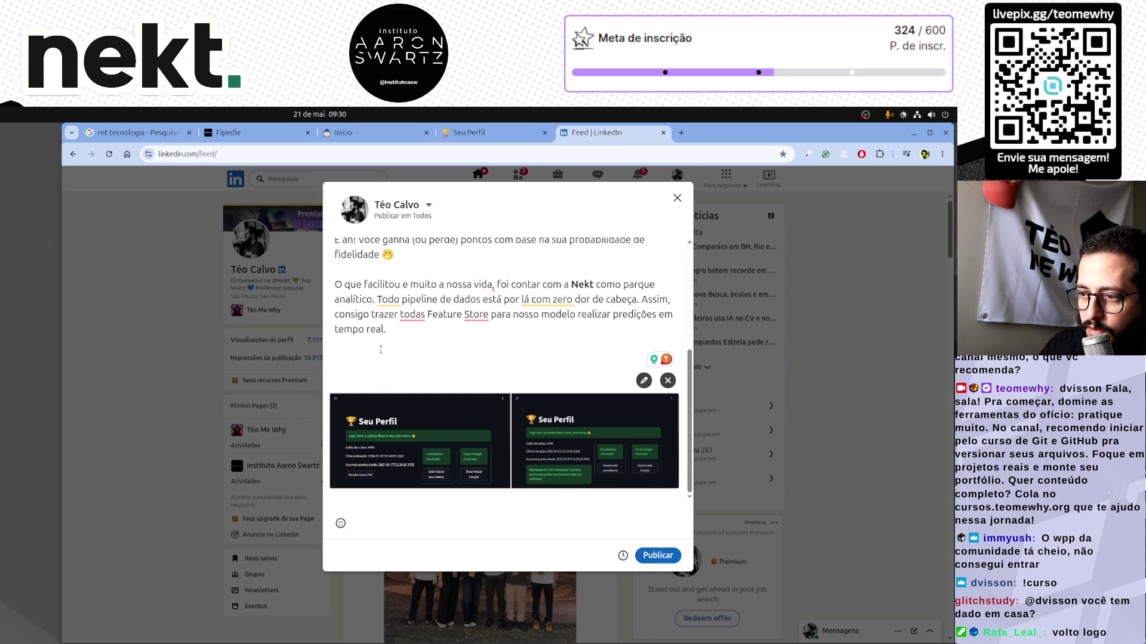
pyautogui.click(357, 361)
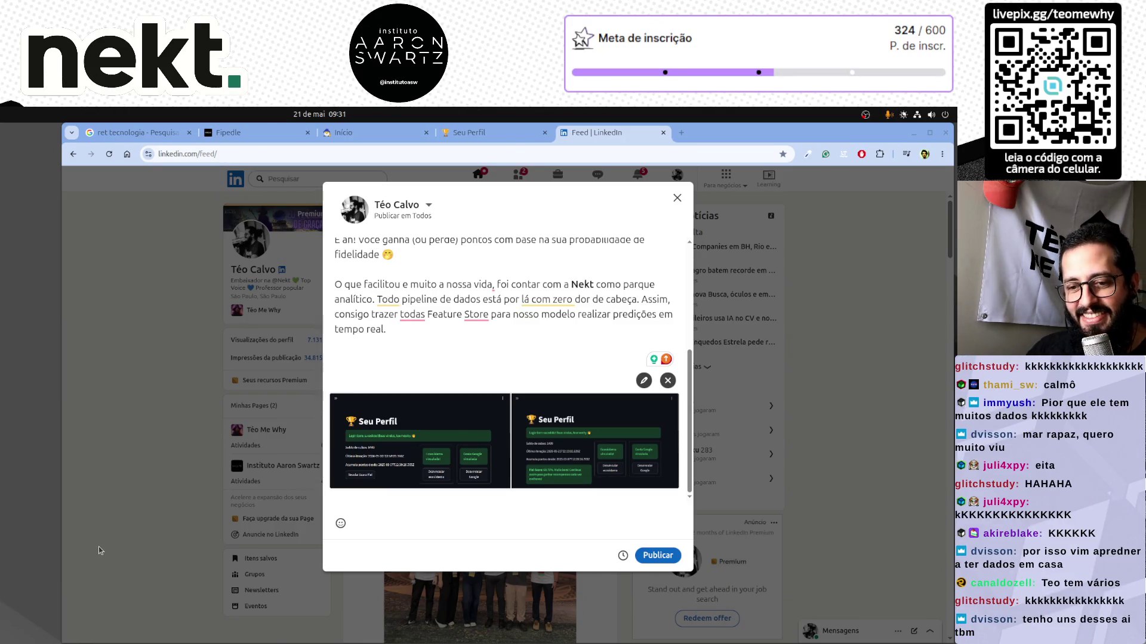
pyautogui.click(449, 355)
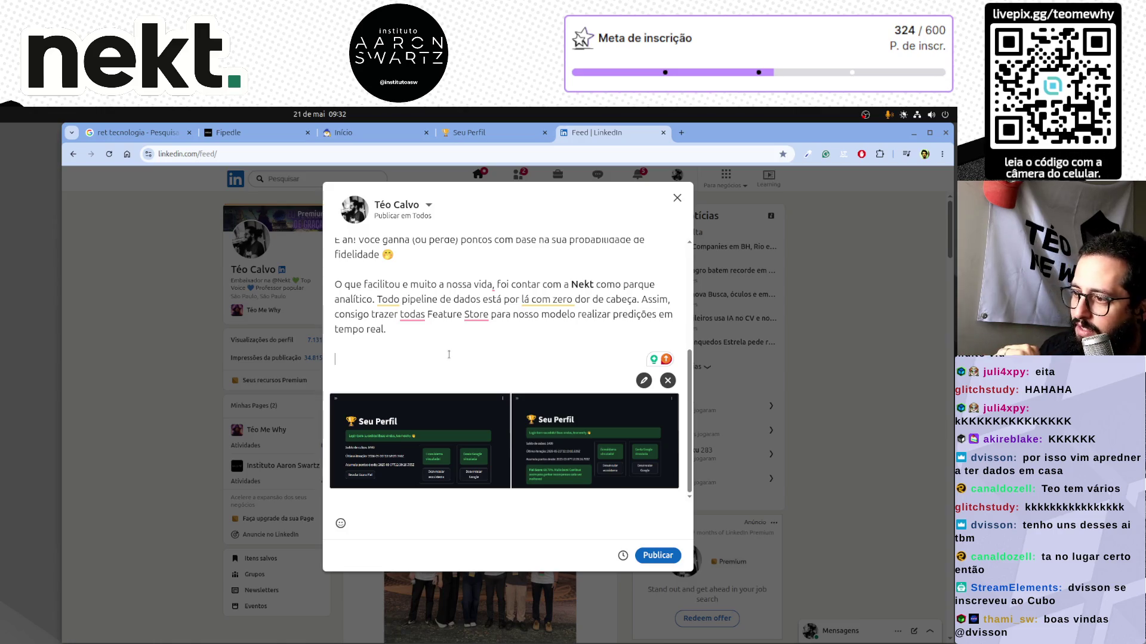
pyautogui.moveTo(424, 315)
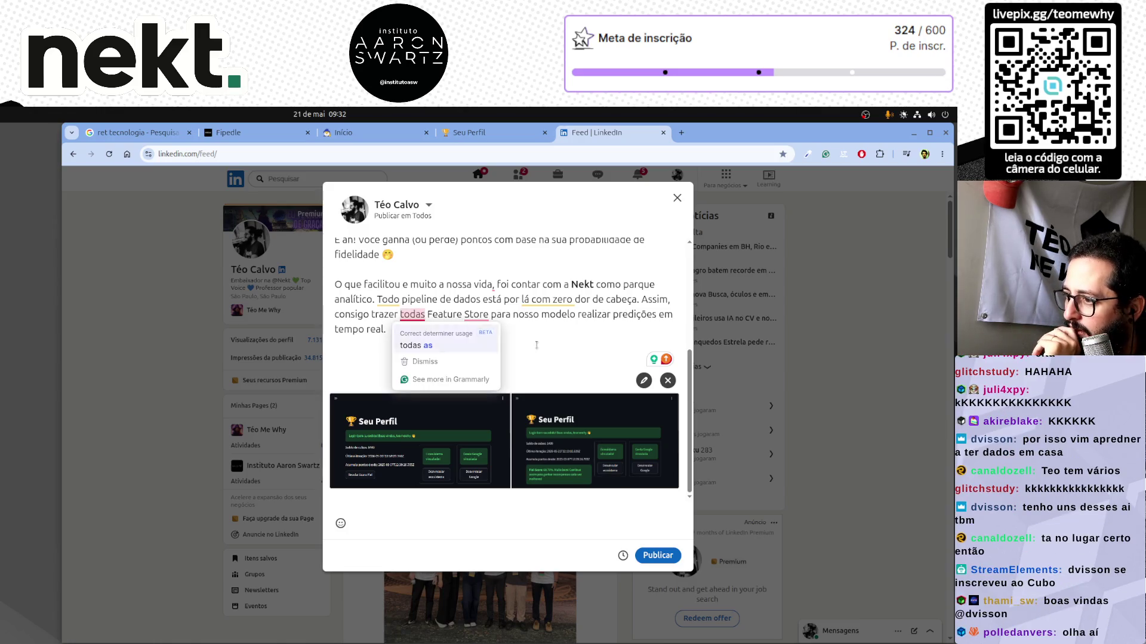
pyautogui.click(592, 350)
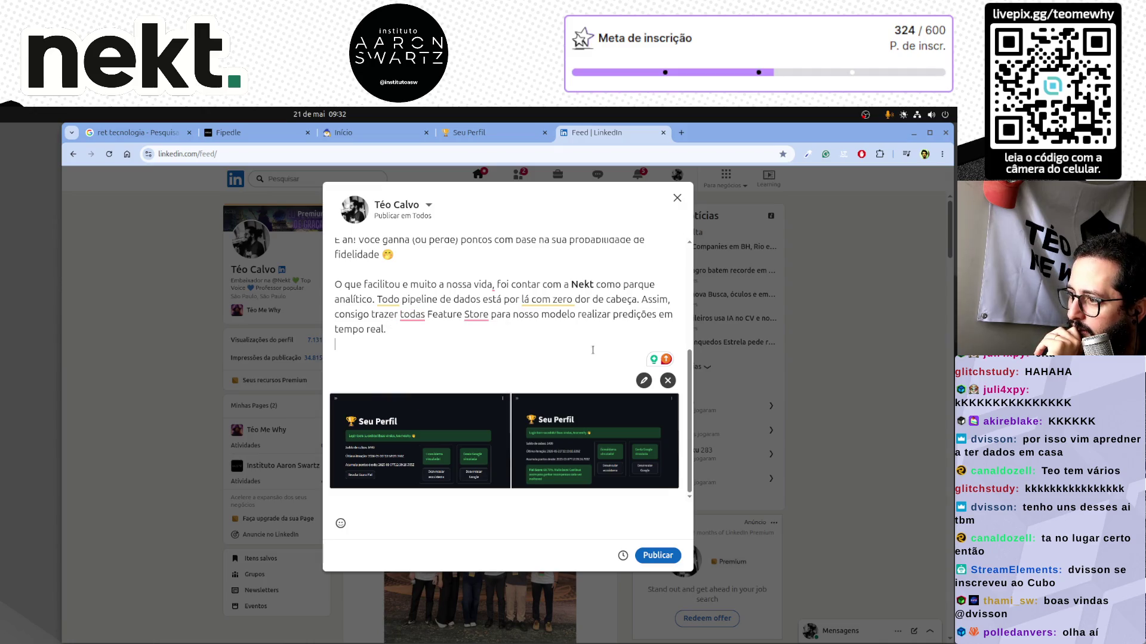
# Step: Apply Grammarly's suggestion to change 'propenso' to 'propensos'
pyautogui.scroll(5, 593, 350)
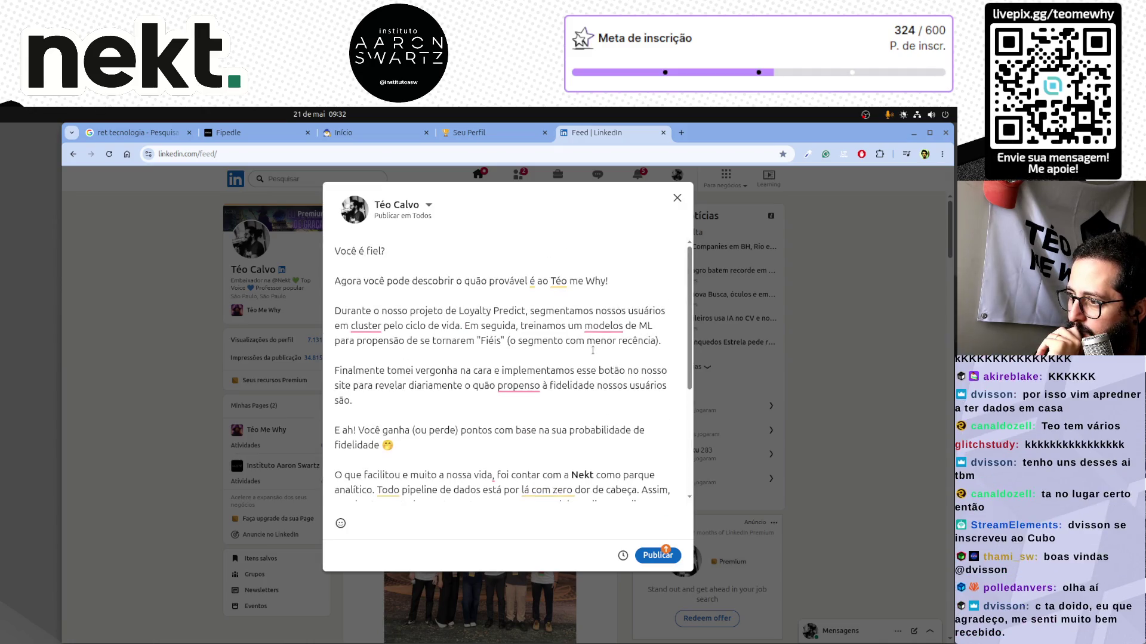
pyautogui.moveTo(518, 387)
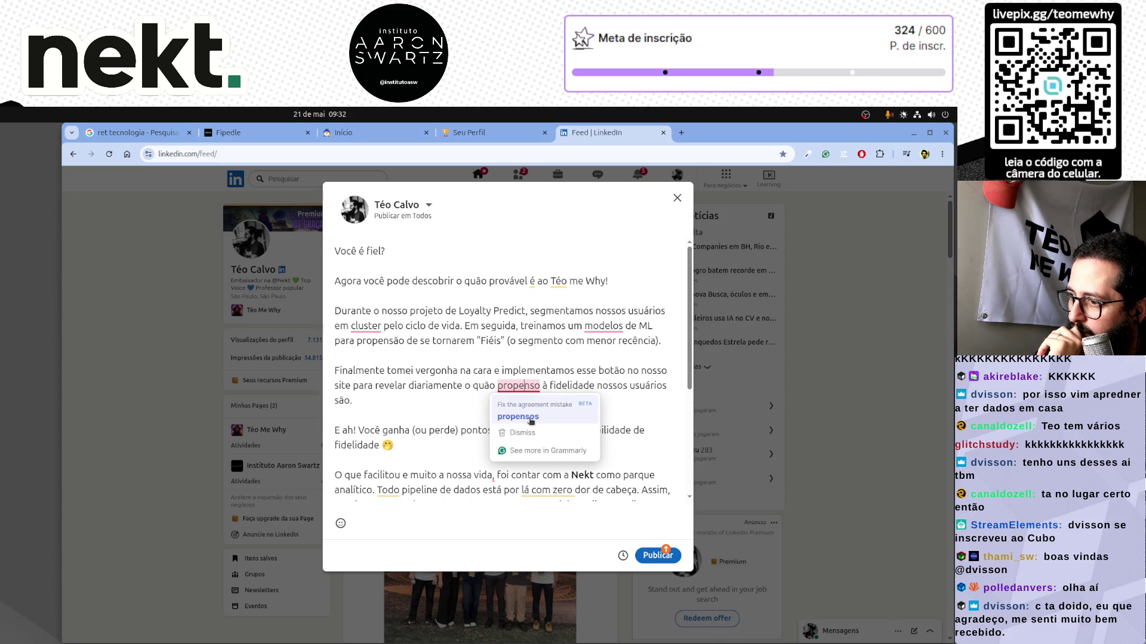
pyautogui.click(518, 417)
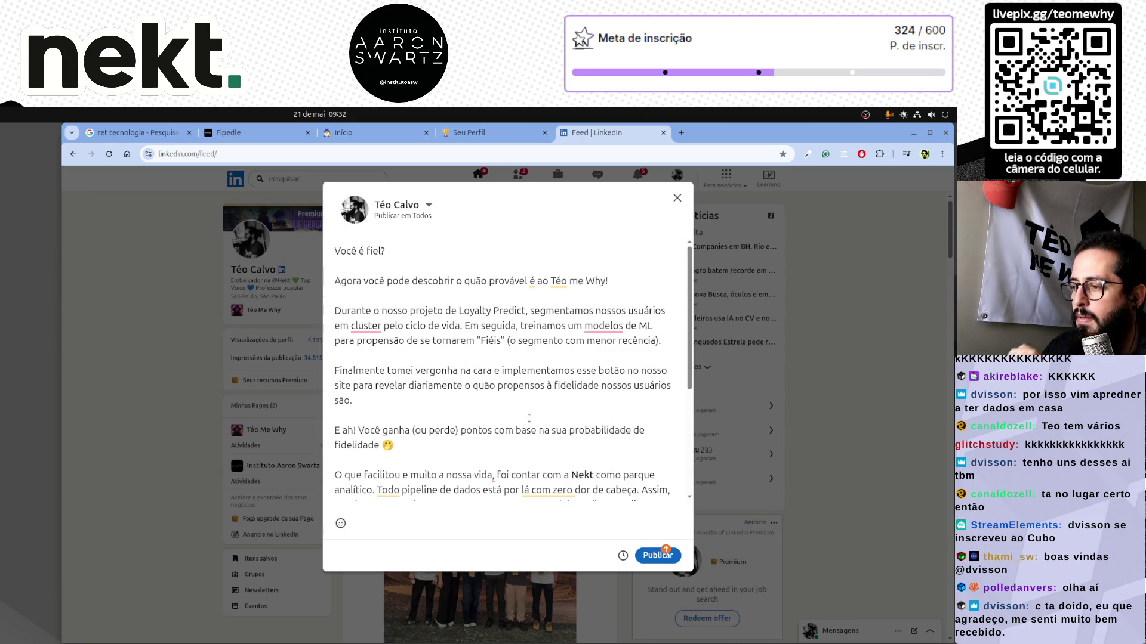
pyautogui.scroll(-3, 529, 418)
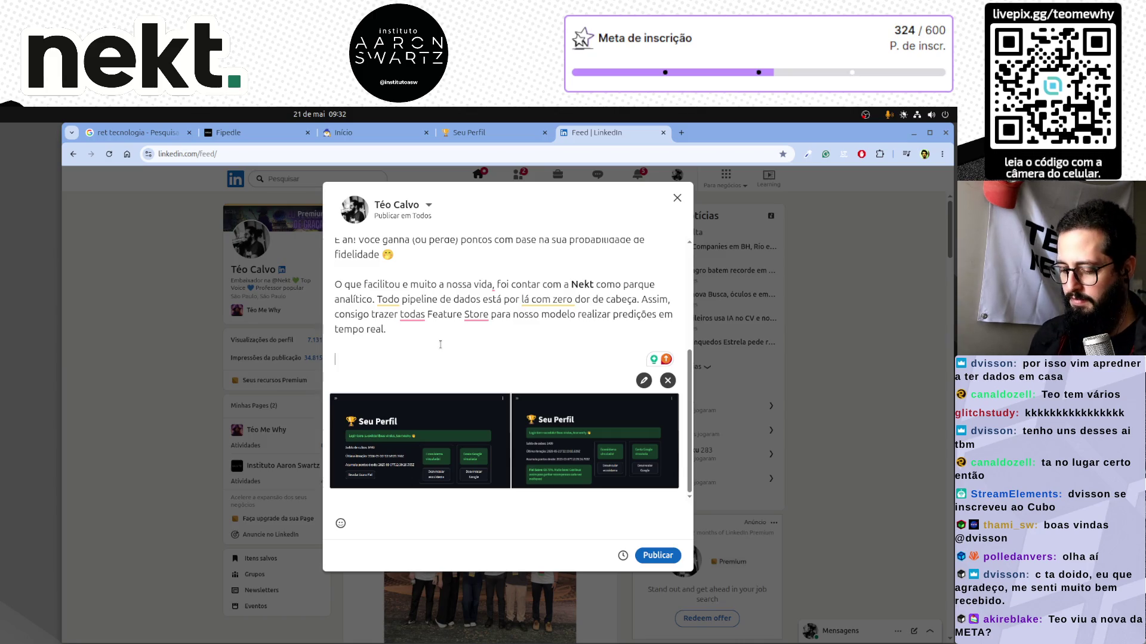
# Step: Add 'Então bora engajar durante as nossas lives e cursos no site!' with a green heart emoji
pyautogui.write('Então bo')
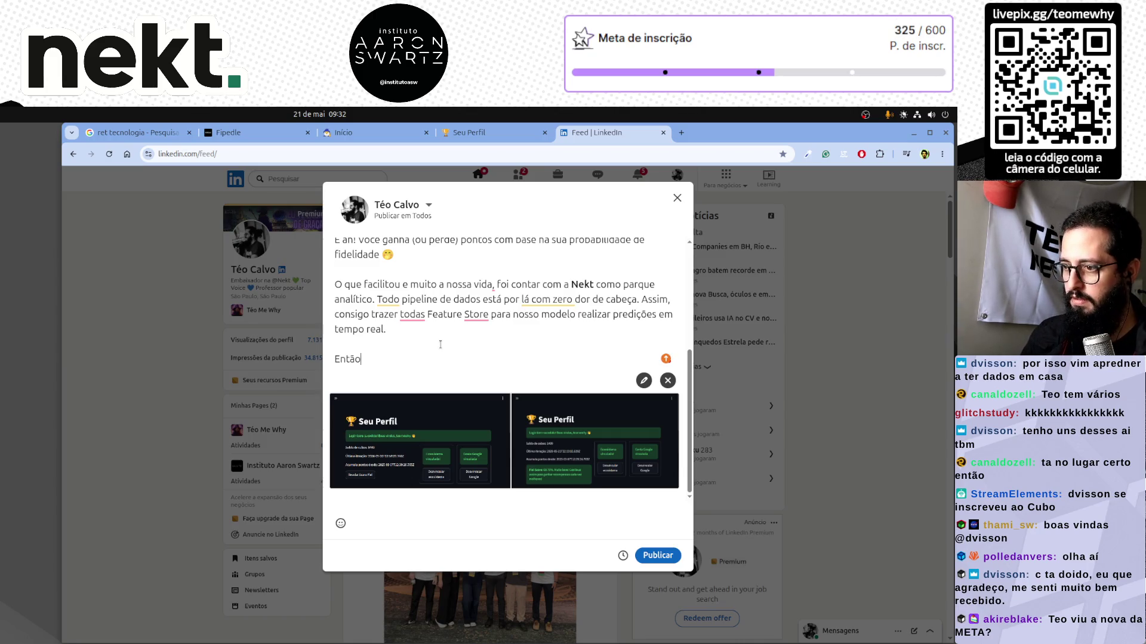
pyautogui.write('ra ')
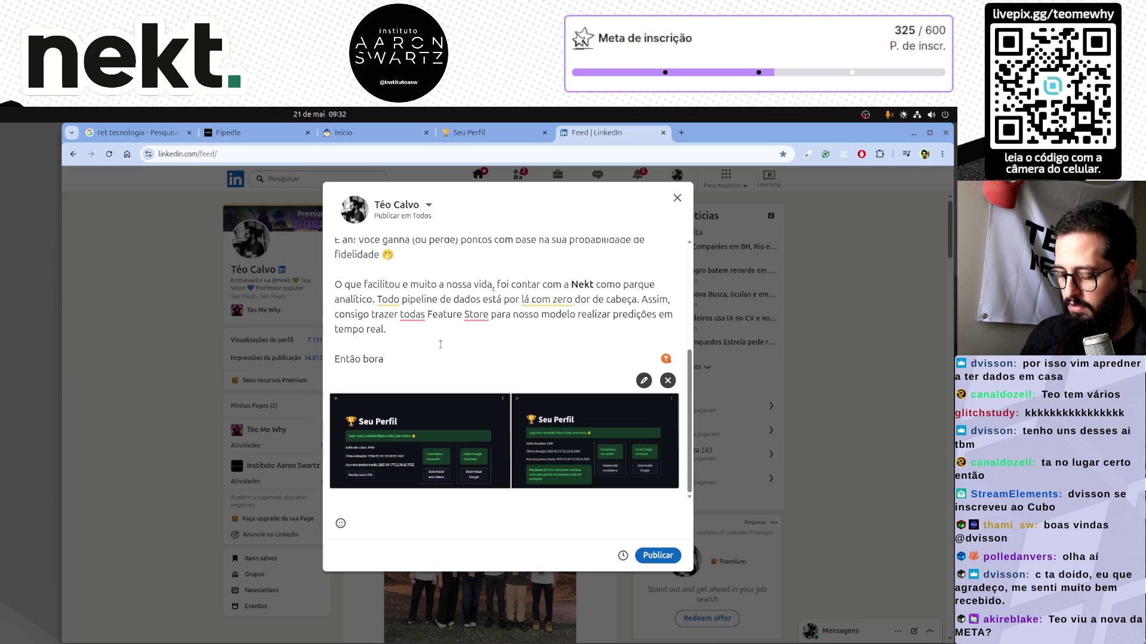
pyautogui.write('engajar durante as nossas lives e cursos no site!')
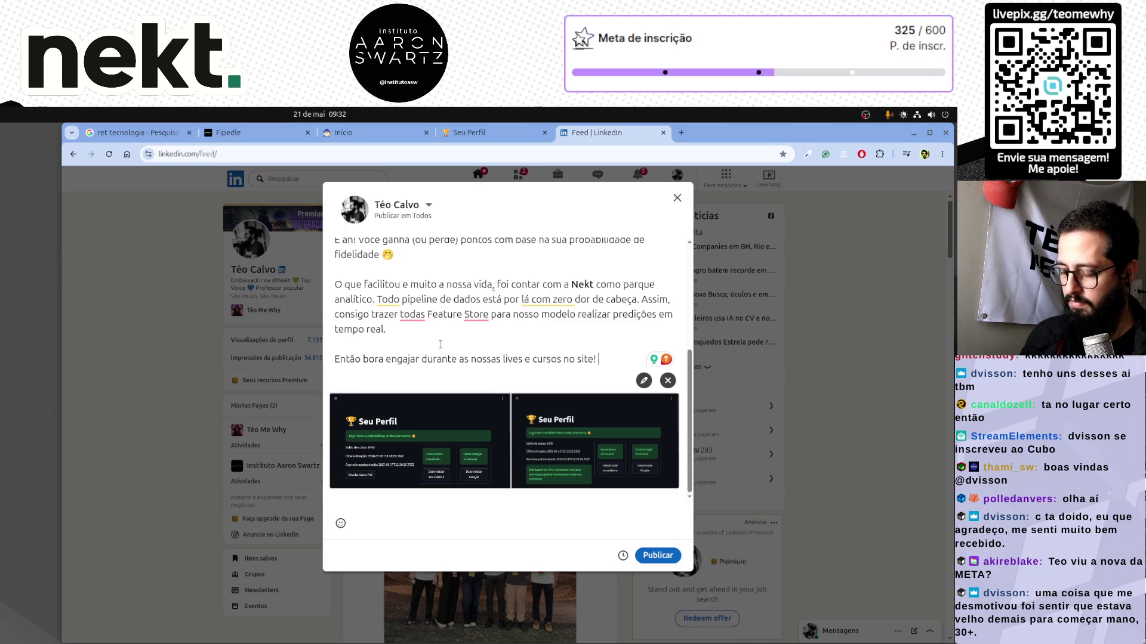
pyautogui.click(340, 523)
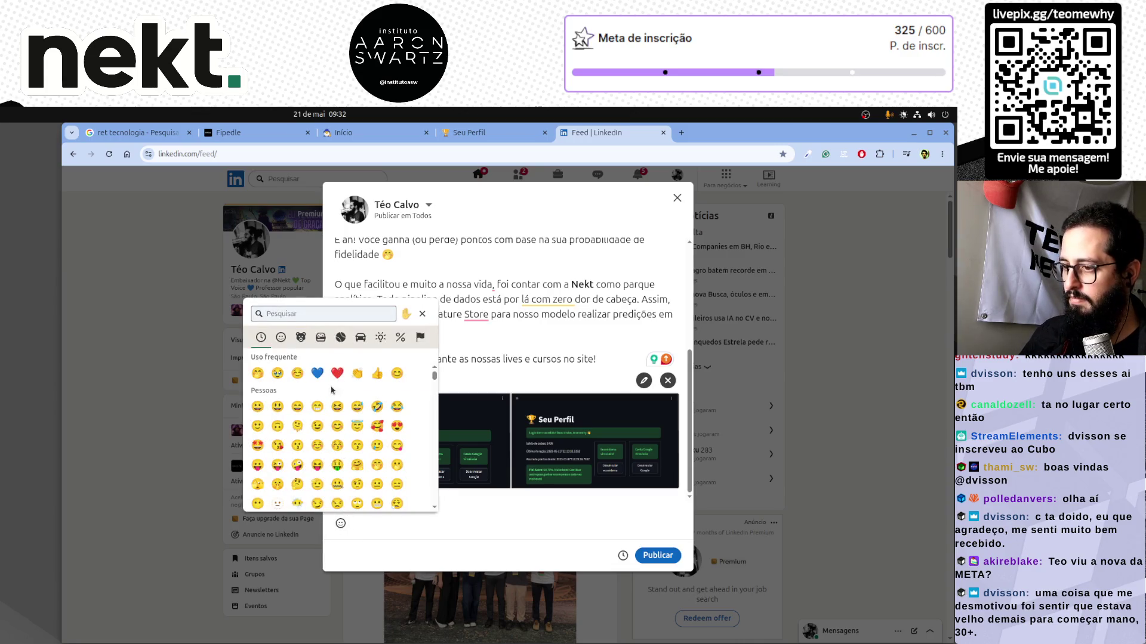
pyautogui.scroll(-10, 336, 463)
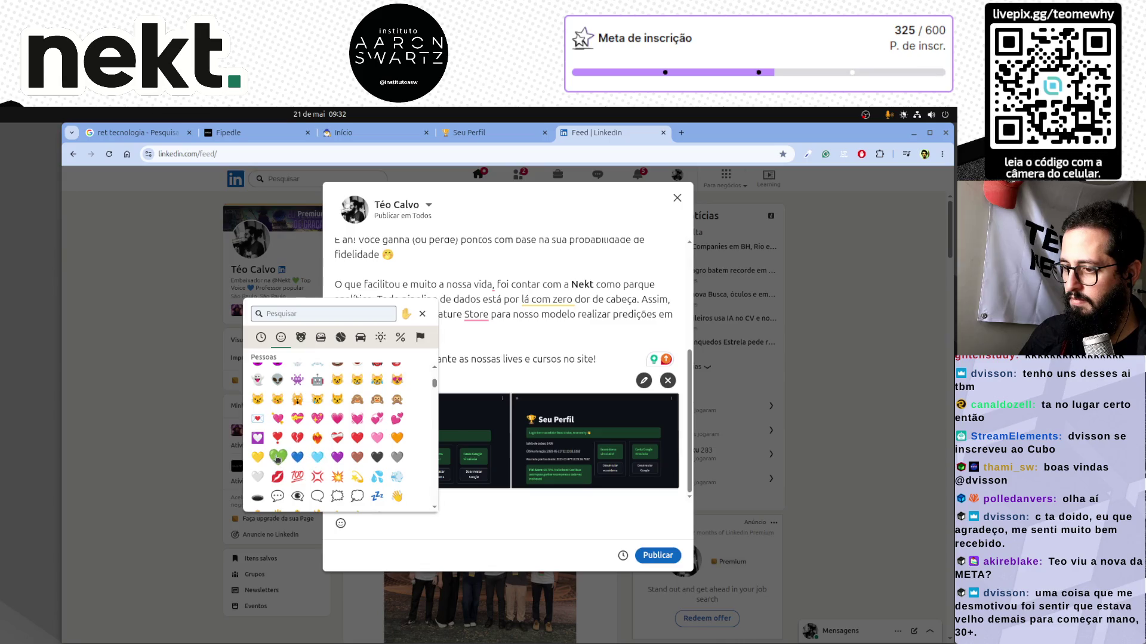
pyautogui.click(317, 458)
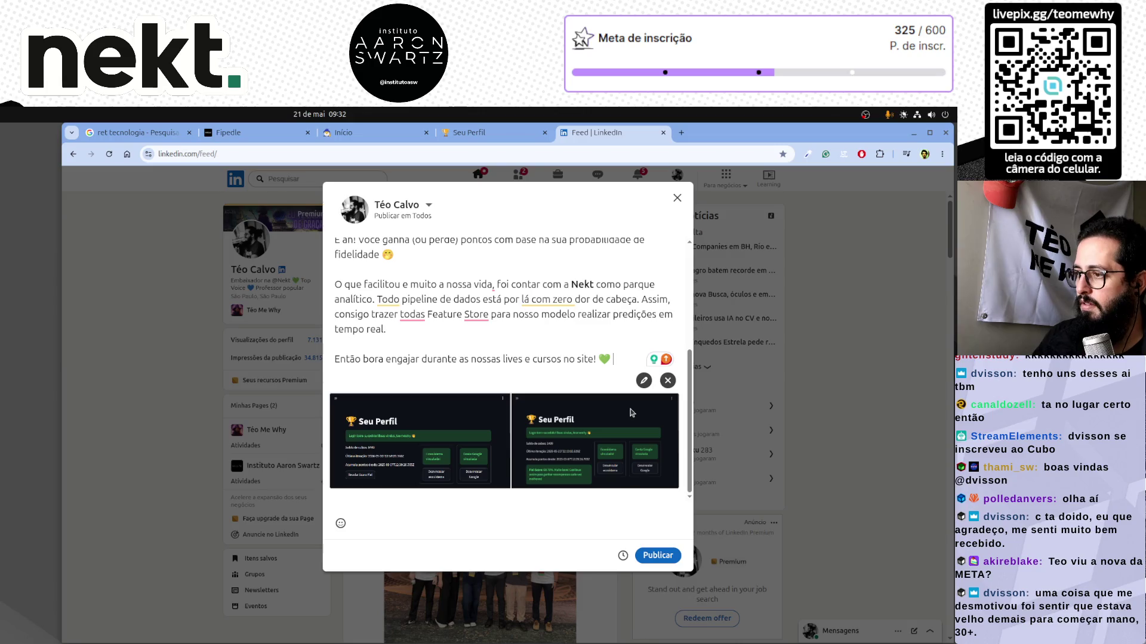
# Step: Add 'Além de aprender de graça, você junta pontos para trocar por brindes'
pyautogui.write('Além de aprender de ')
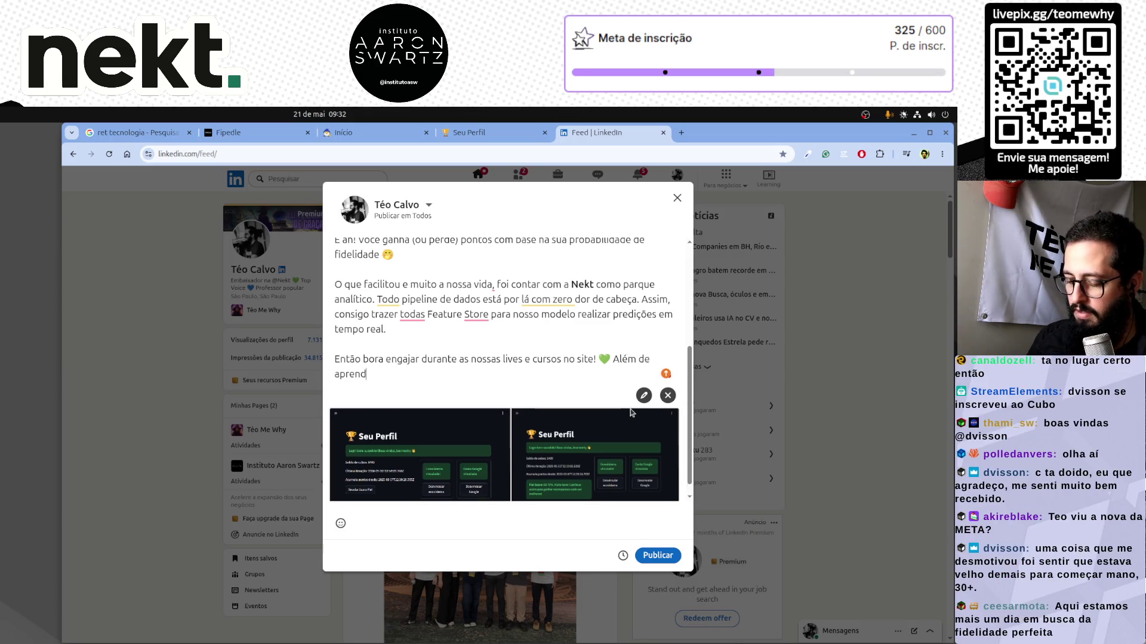
pyautogui.write('graça, voc')
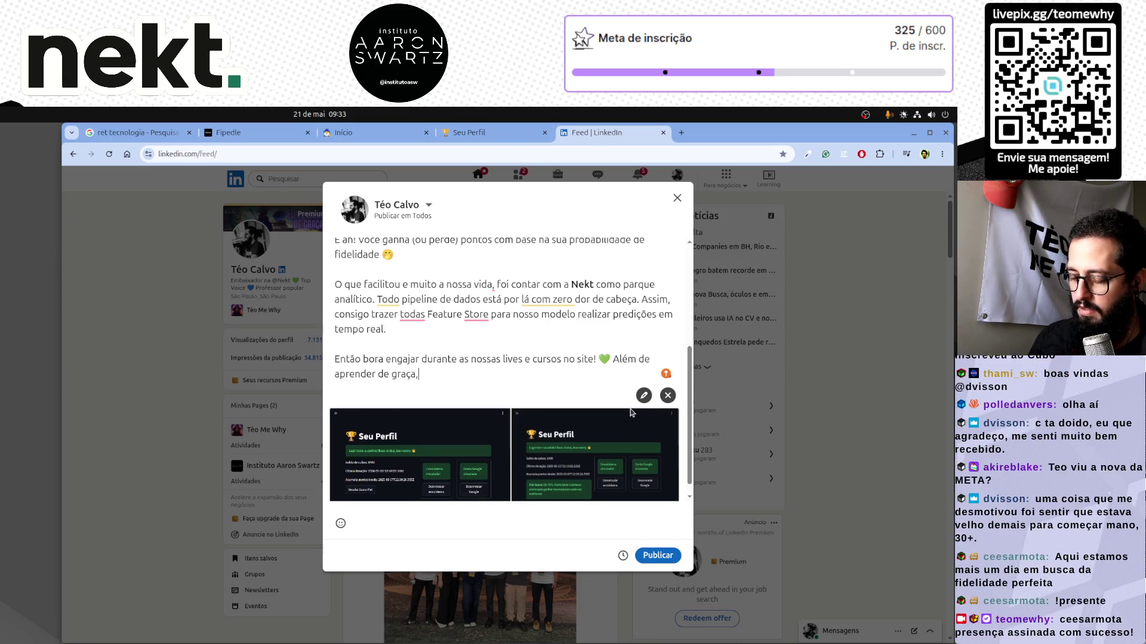
pyautogui.write('ê junta pontos')
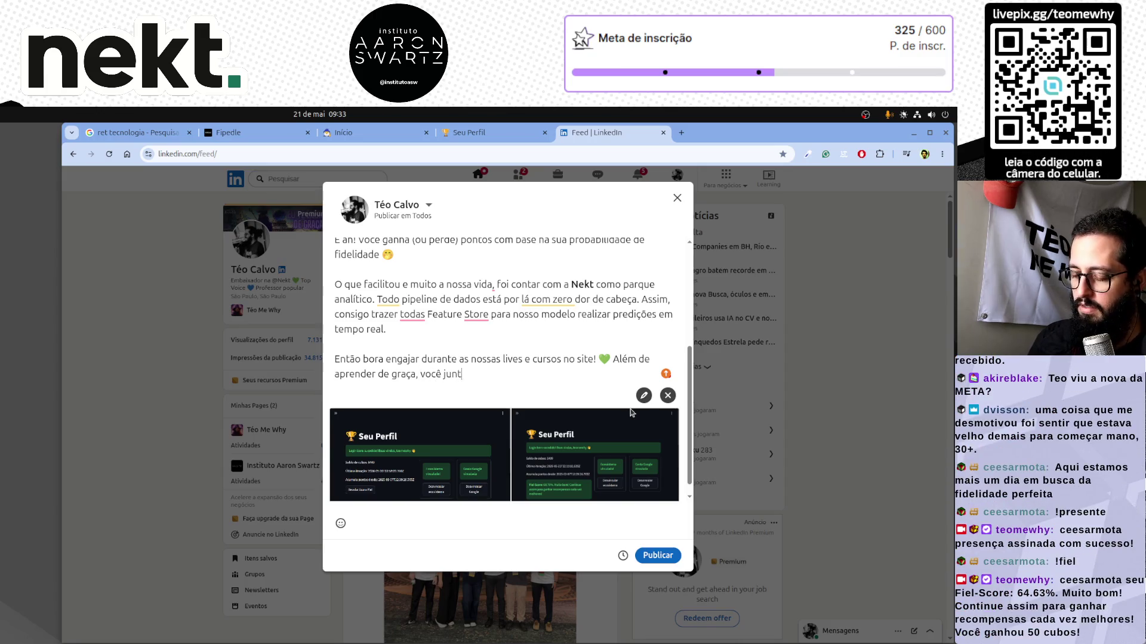
pyautogui.write(' para trocar por ')
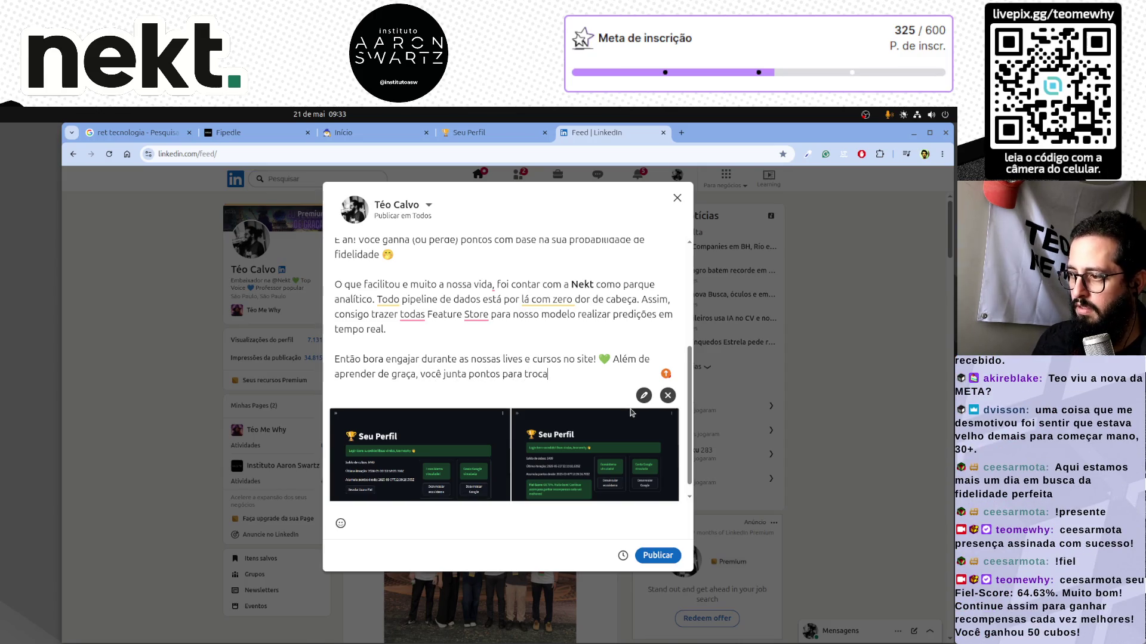
pyautogui.write('brindes na')
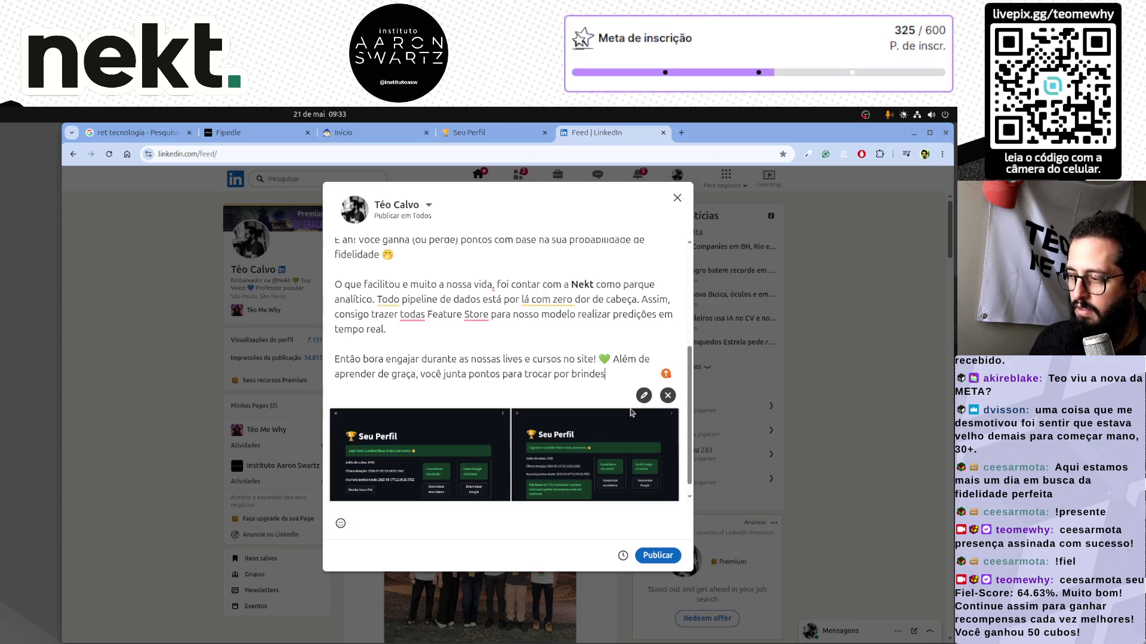
pyautogui.press('BackSpace')
pyautogui.press('BackSpace')
pyautogui.press('BackSpace')
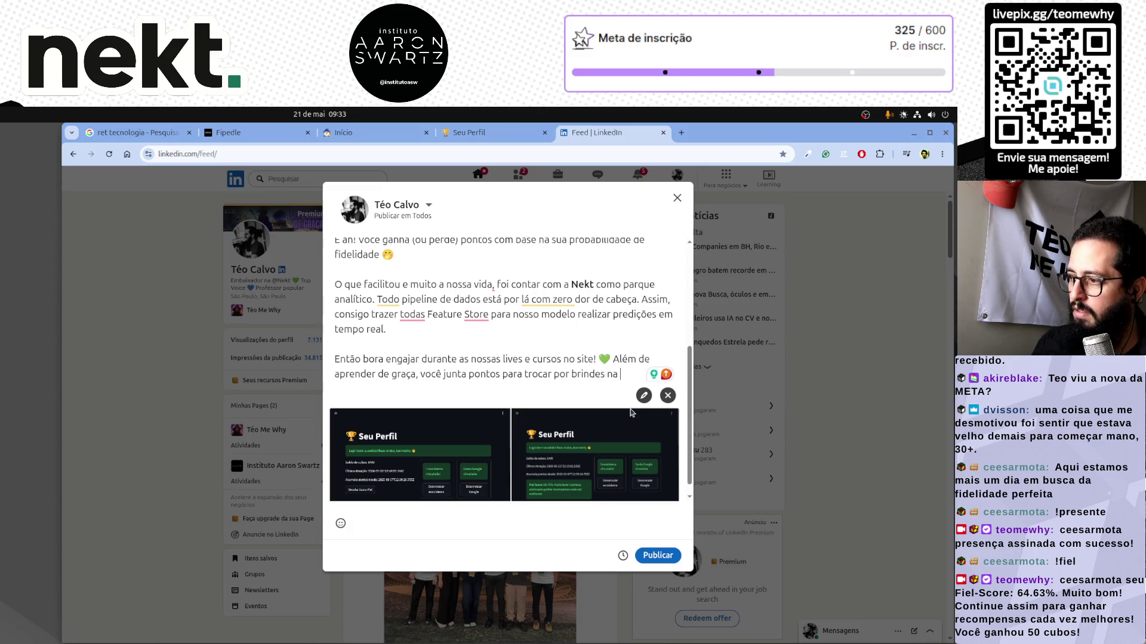
pyautogui.press('BackSpace')
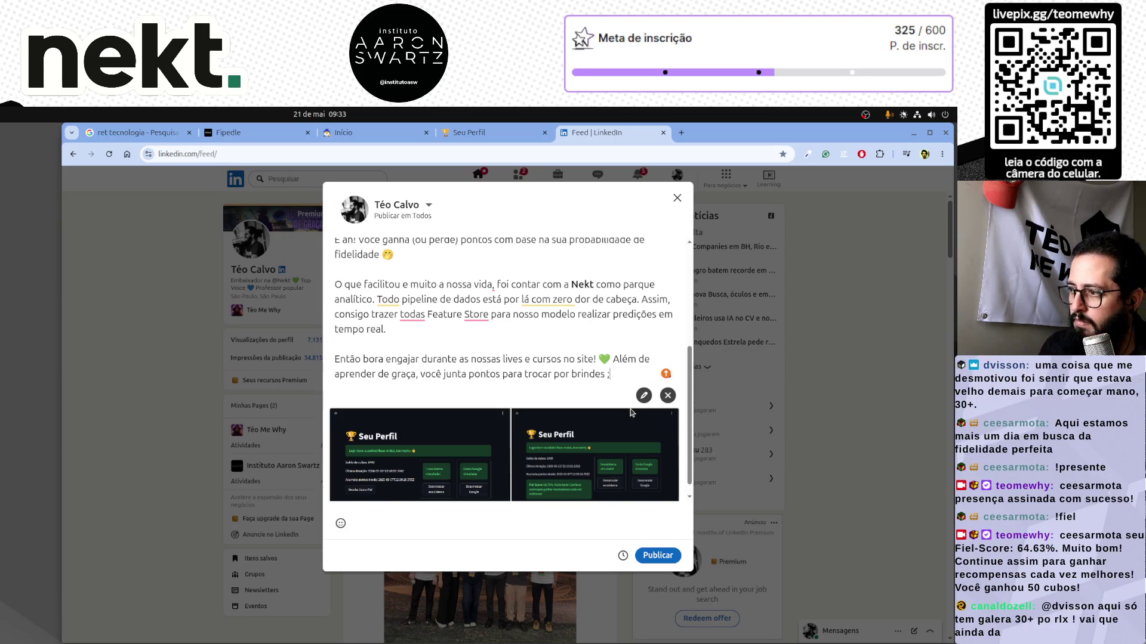
# Step: End the post with the 🧙 mage emoji and publish it
pyautogui.click(340, 525)
pyautogui.scroll(-3, 346, 442)
pyautogui.scroll(3, 346, 443)
pyautogui.press('Escape')
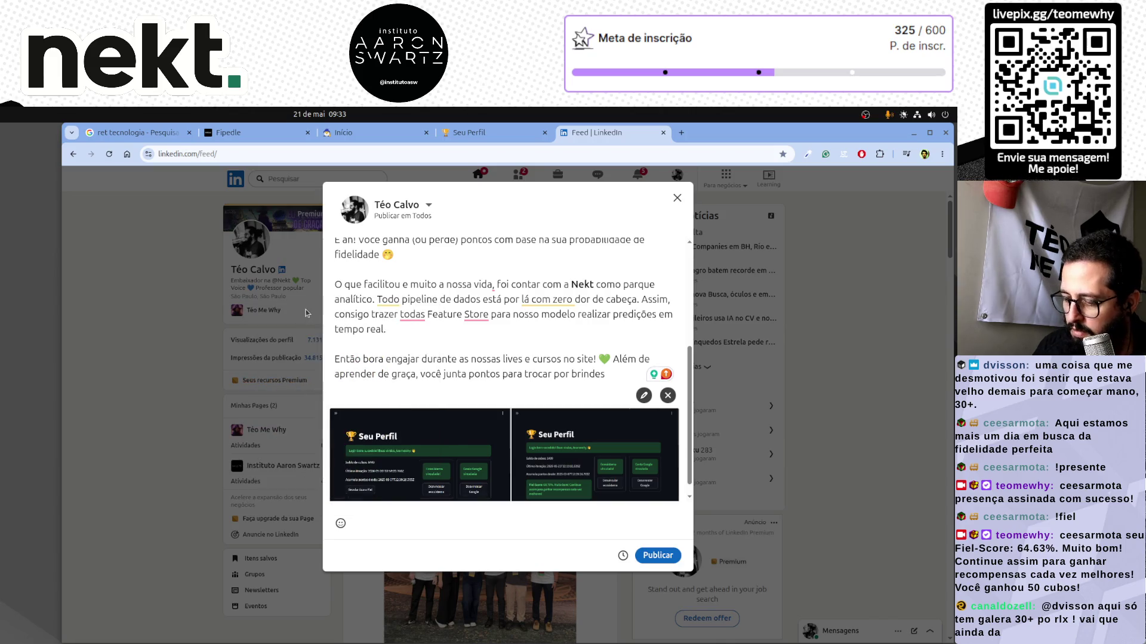
pyautogui.click(341, 523)
pyautogui.click(341, 524)
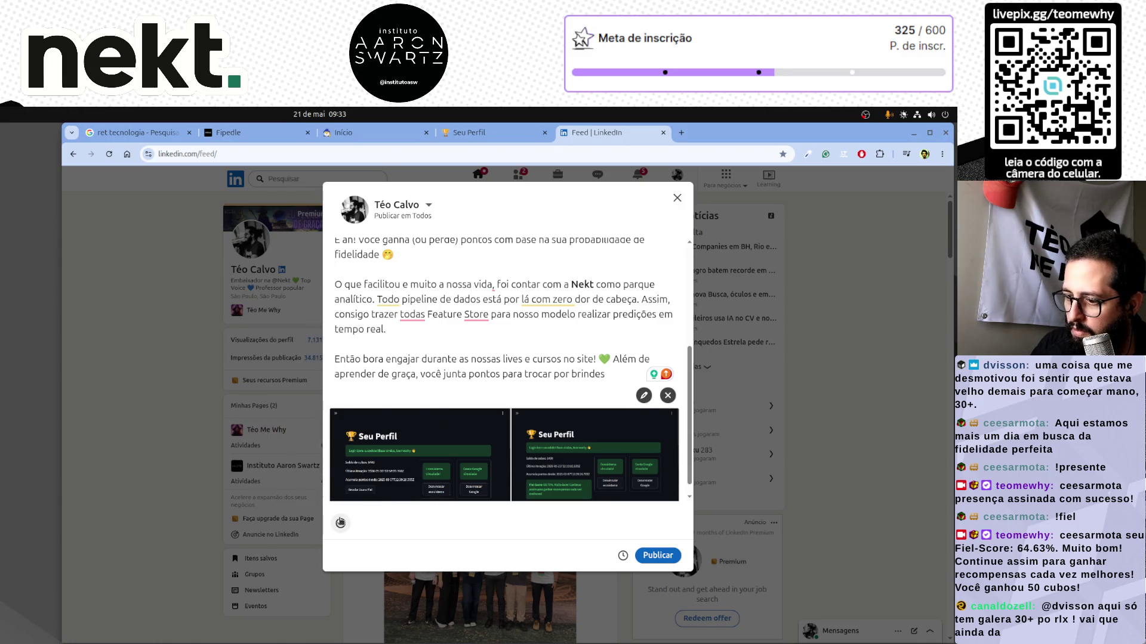
pyautogui.click(340, 522)
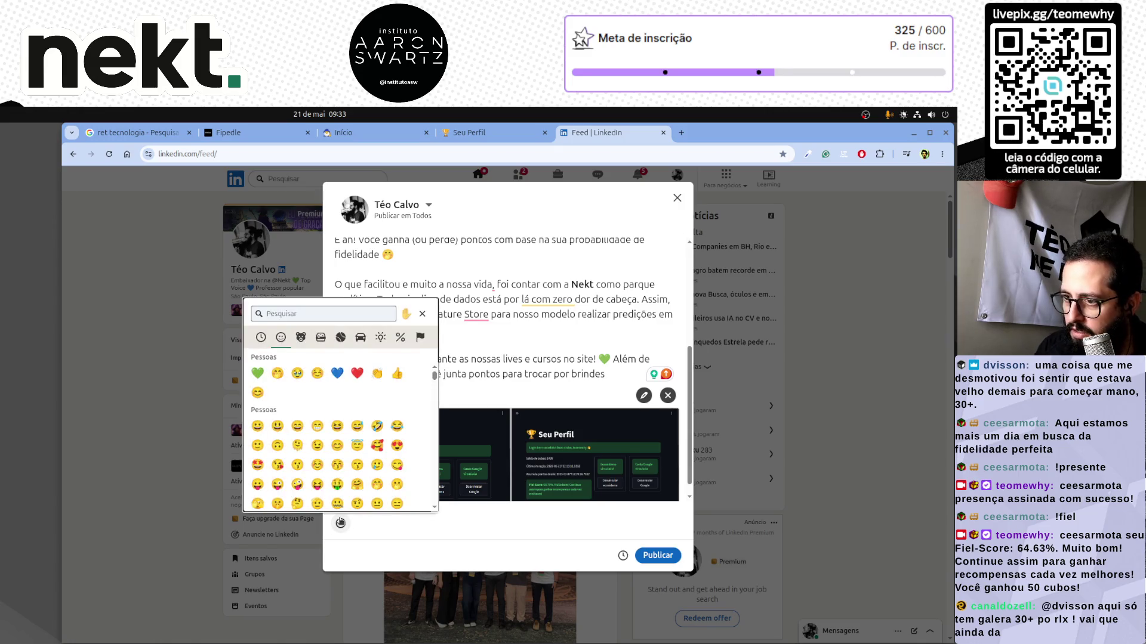
pyautogui.click(339, 315)
pyautogui.press('Escape')
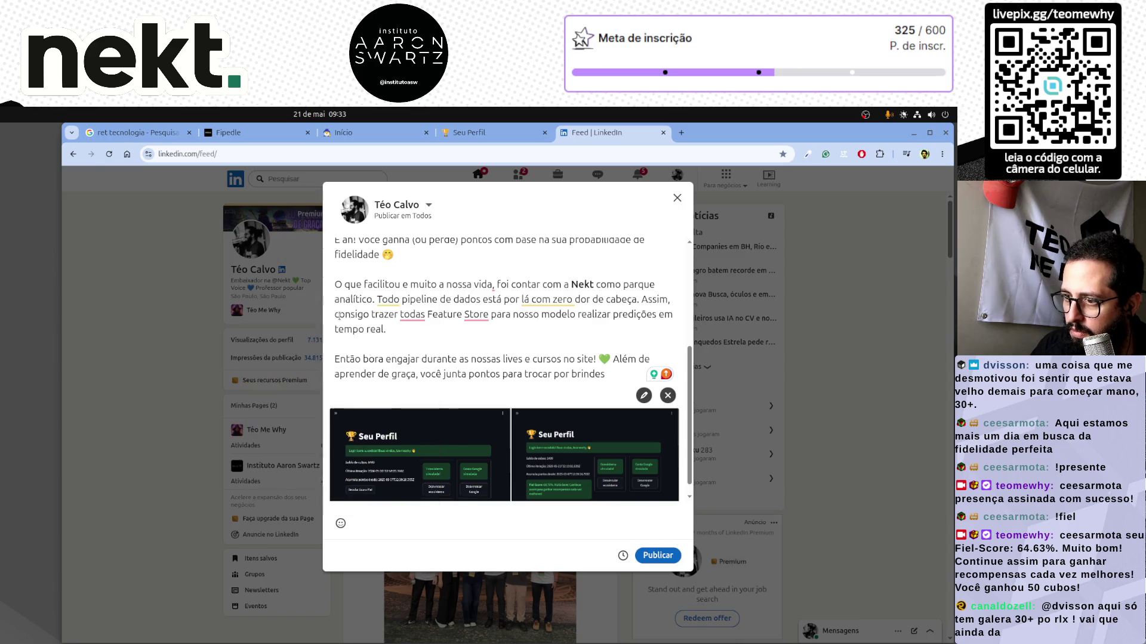
pyautogui.click(341, 523)
pyautogui.scroll(-10, 317, 436)
pyautogui.scroll(5, 317, 436)
pyautogui.scroll(-2, 318, 388)
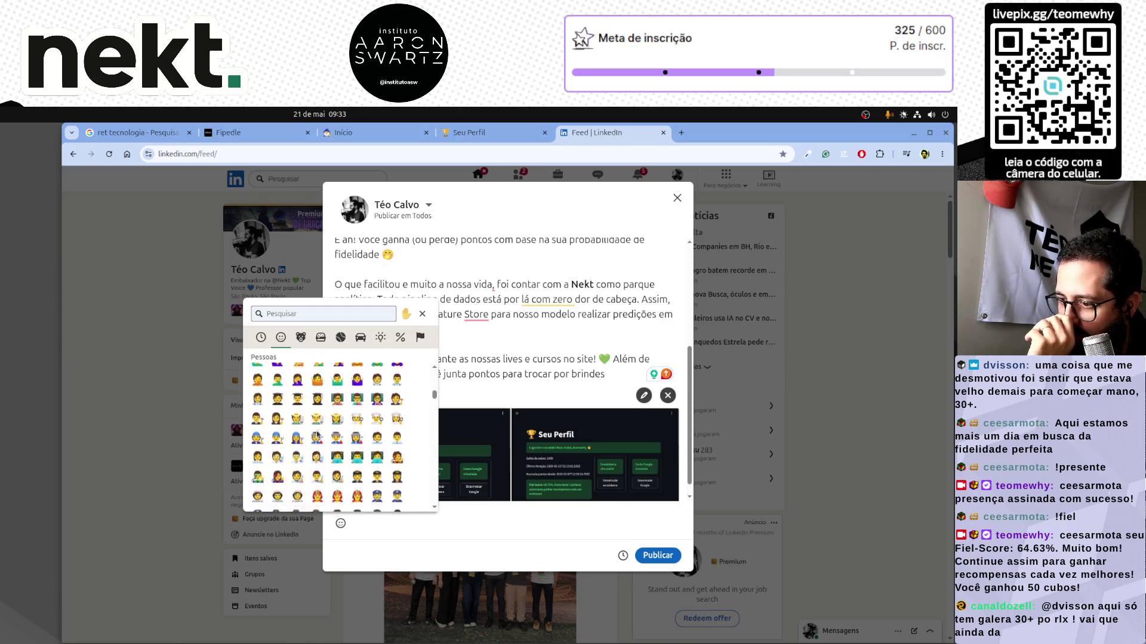
pyautogui.scroll(-4, 317, 418)
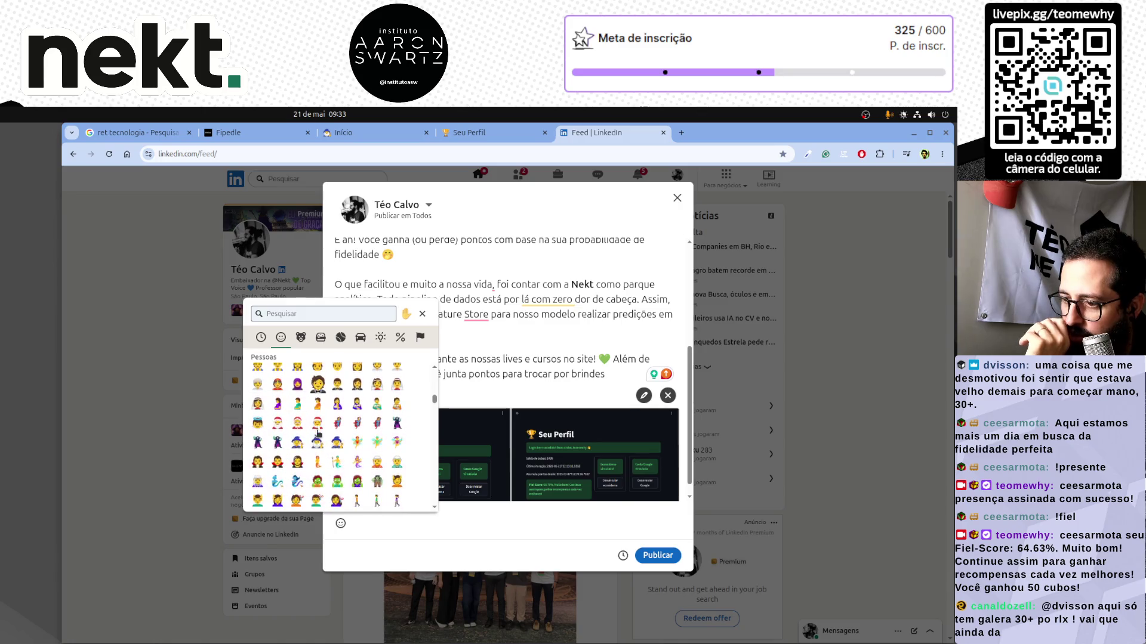
pyautogui.click(317, 382)
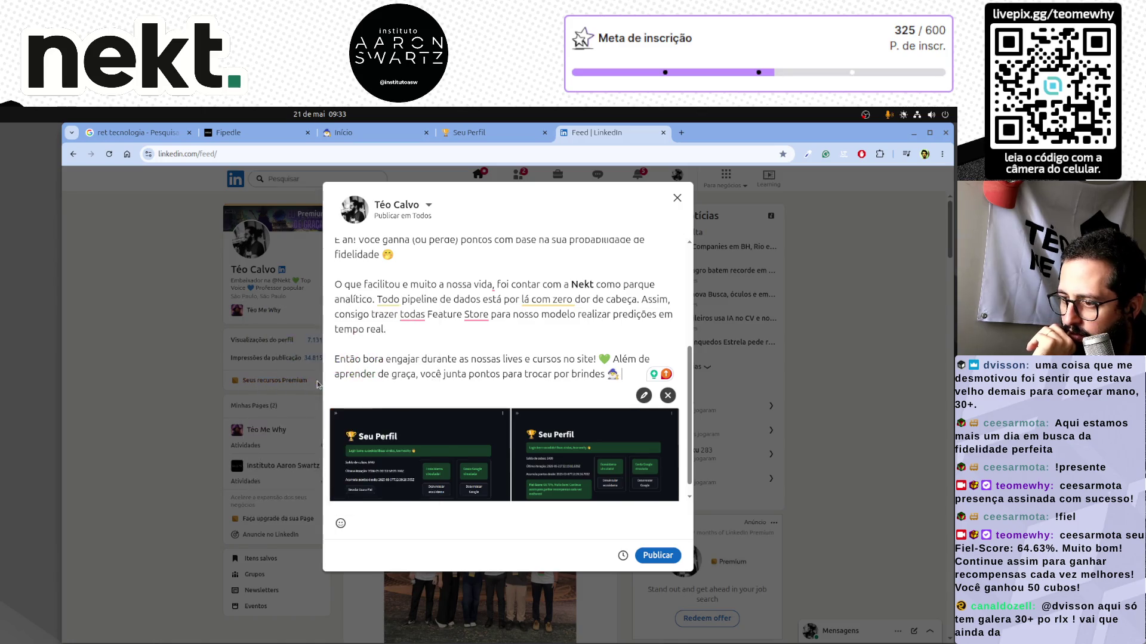
pyautogui.click(664, 556)
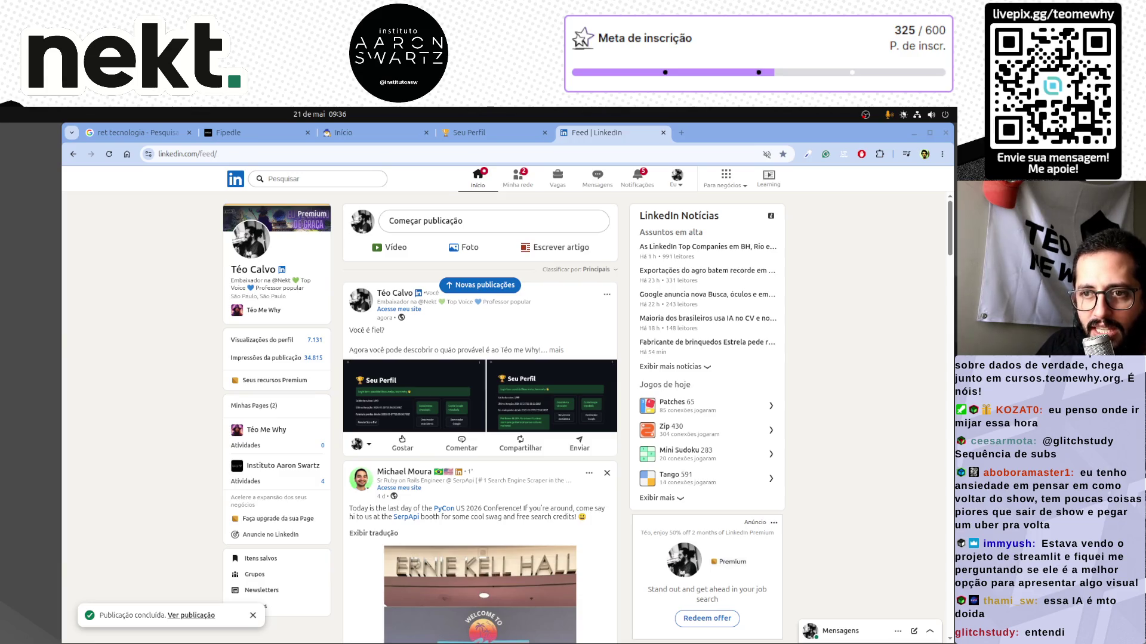
# Step: Go to the notifications page once the post has published
pyautogui.click(636, 179)
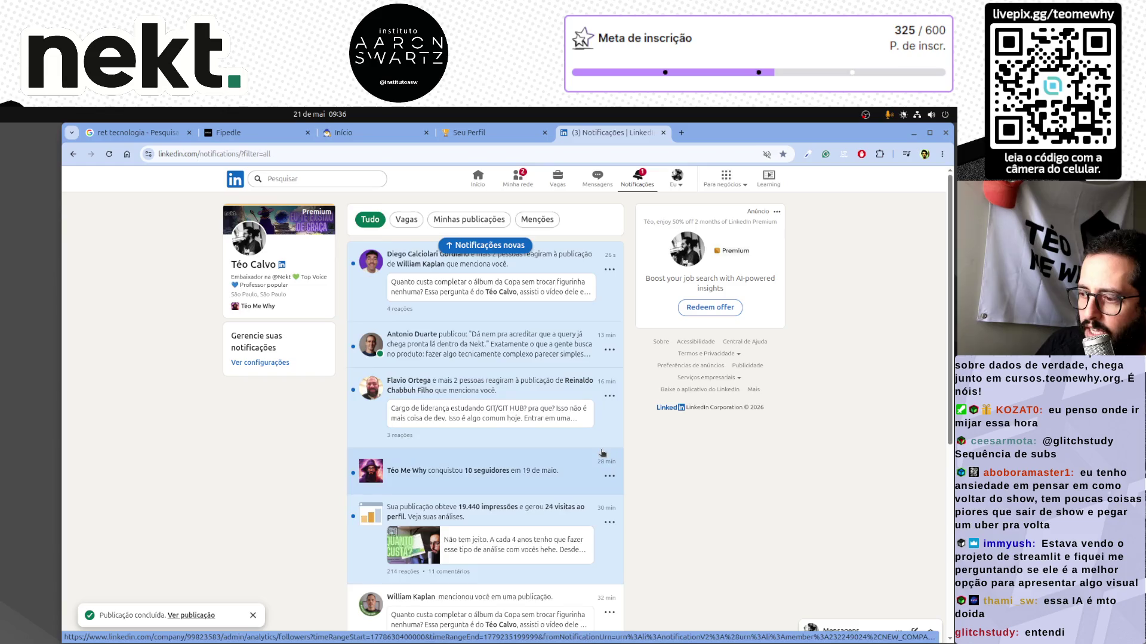
# Step: Load the newest notifications and open the Você é fiel? post to see its reactions
pyautogui.click(499, 247)
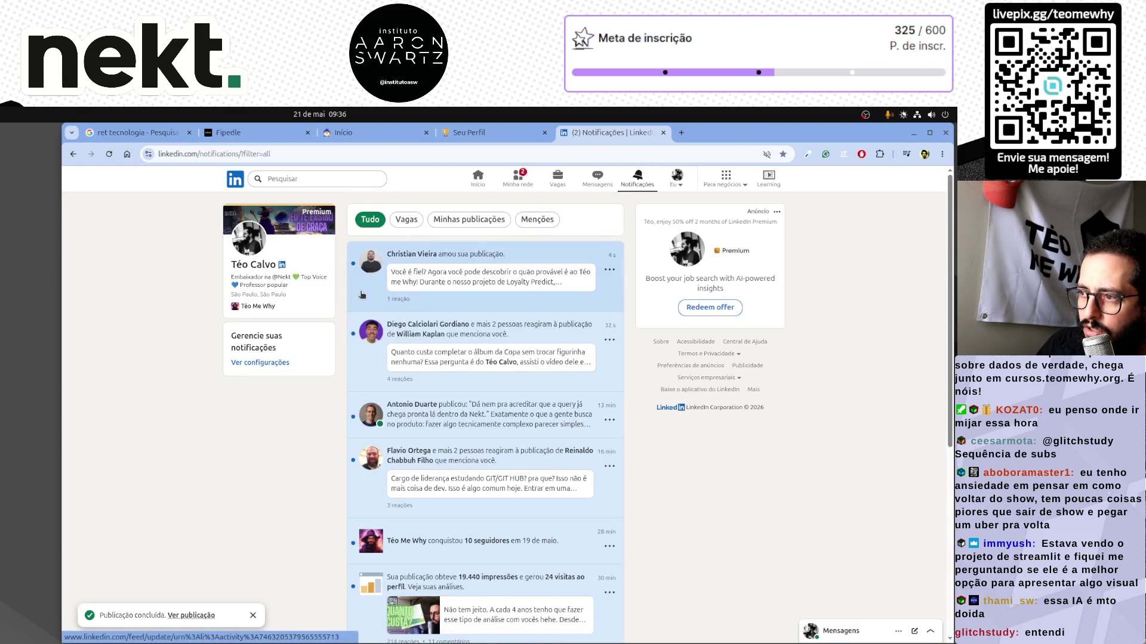
pyautogui.click(362, 295)
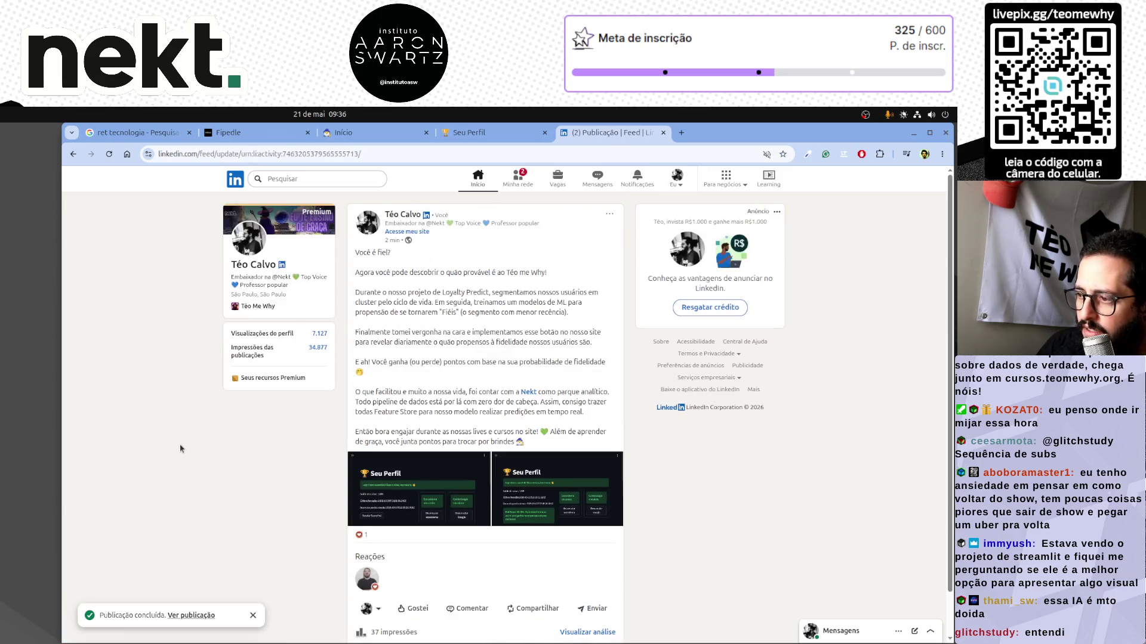
pyautogui.scroll(-1, 176, 449)
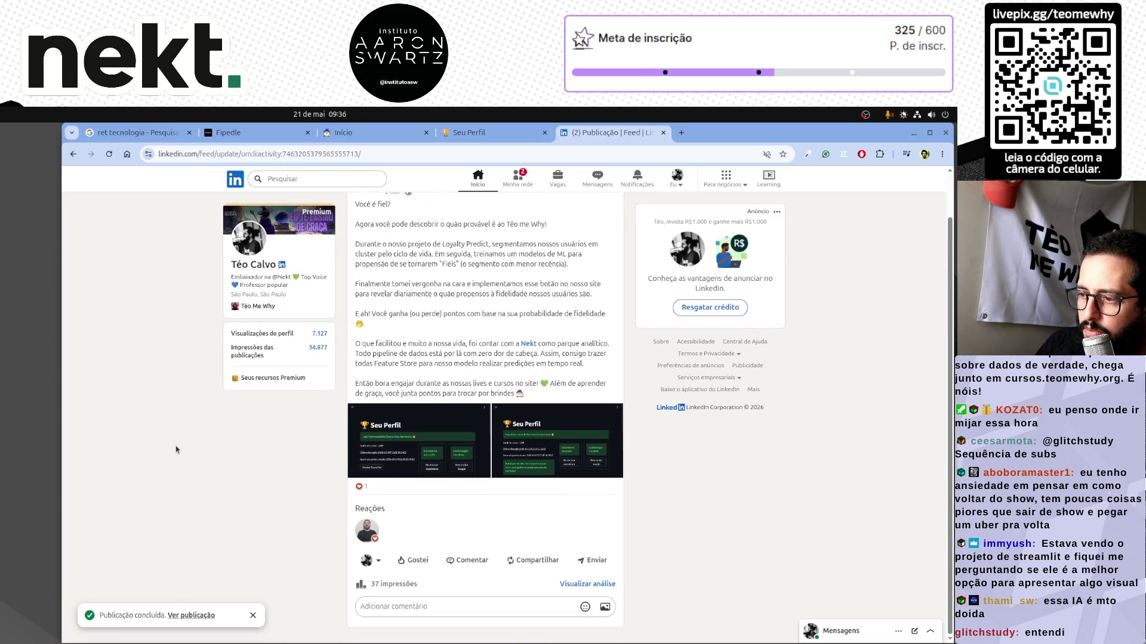
pyautogui.scroll(1, 177, 449)
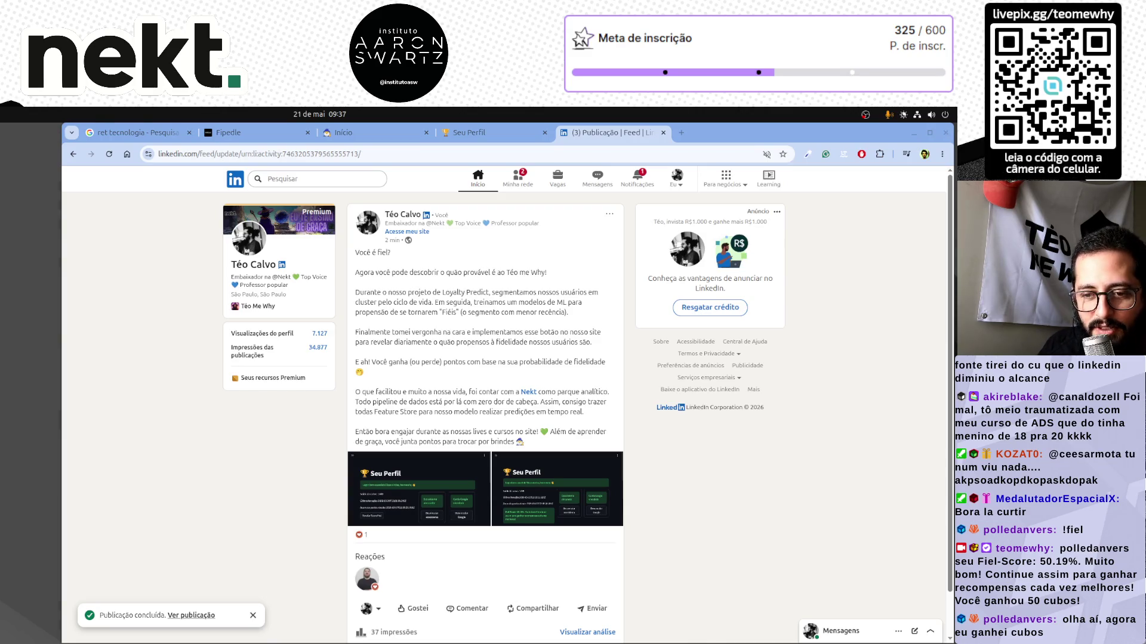
pyautogui.click(638, 177)
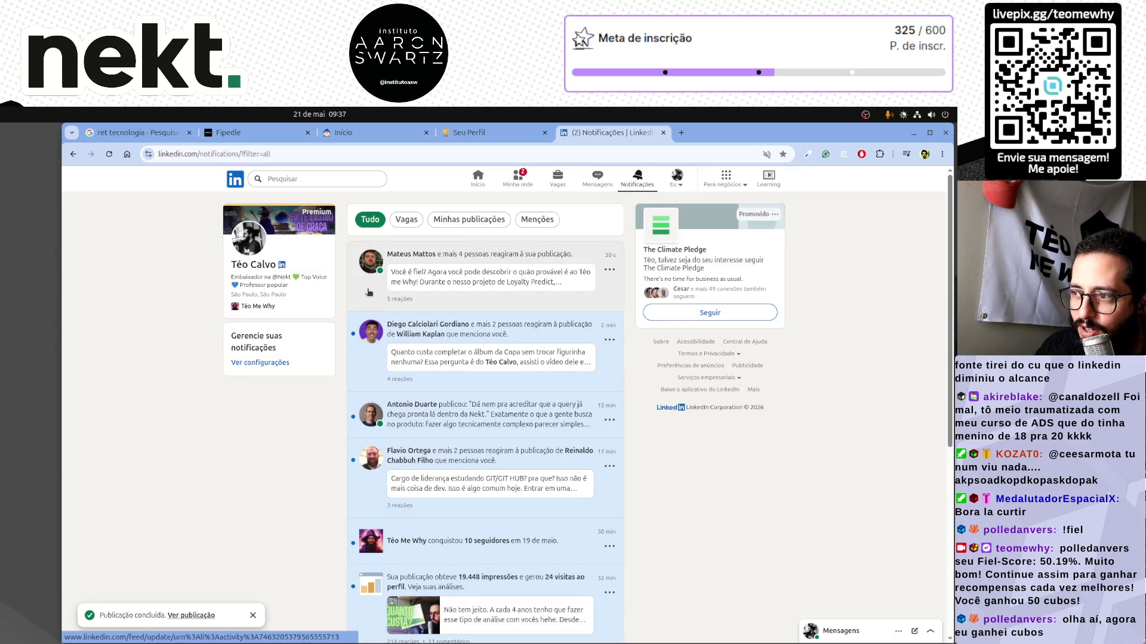
pyautogui.click(368, 293)
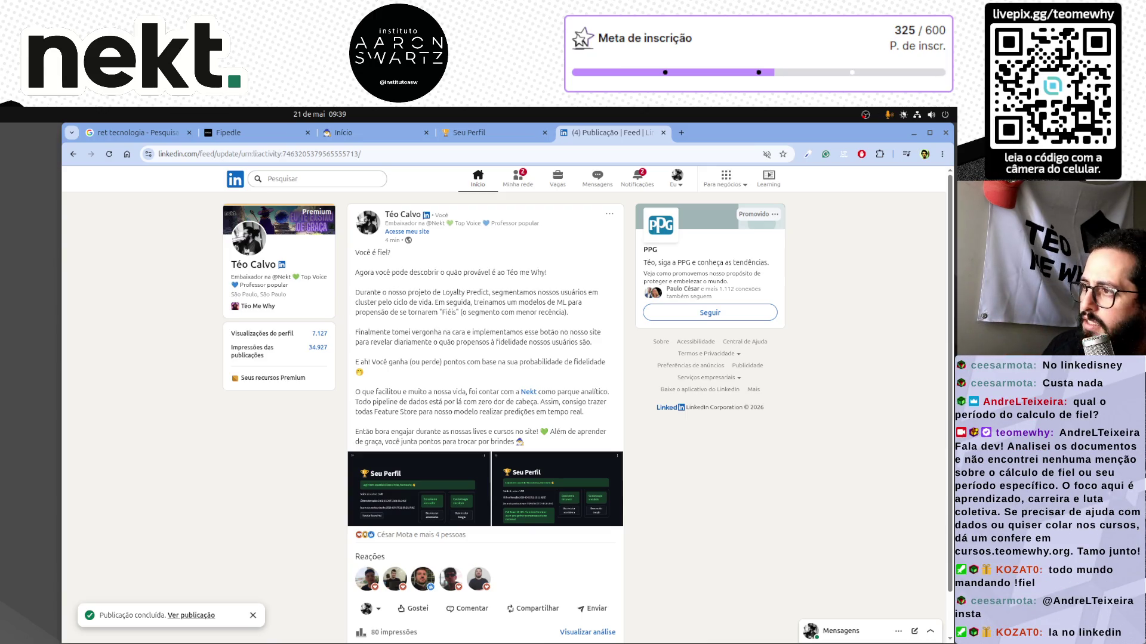
# Step: From the comment notification, open the post and give both !fiel comments an Amei heart
pyautogui.click(634, 181)
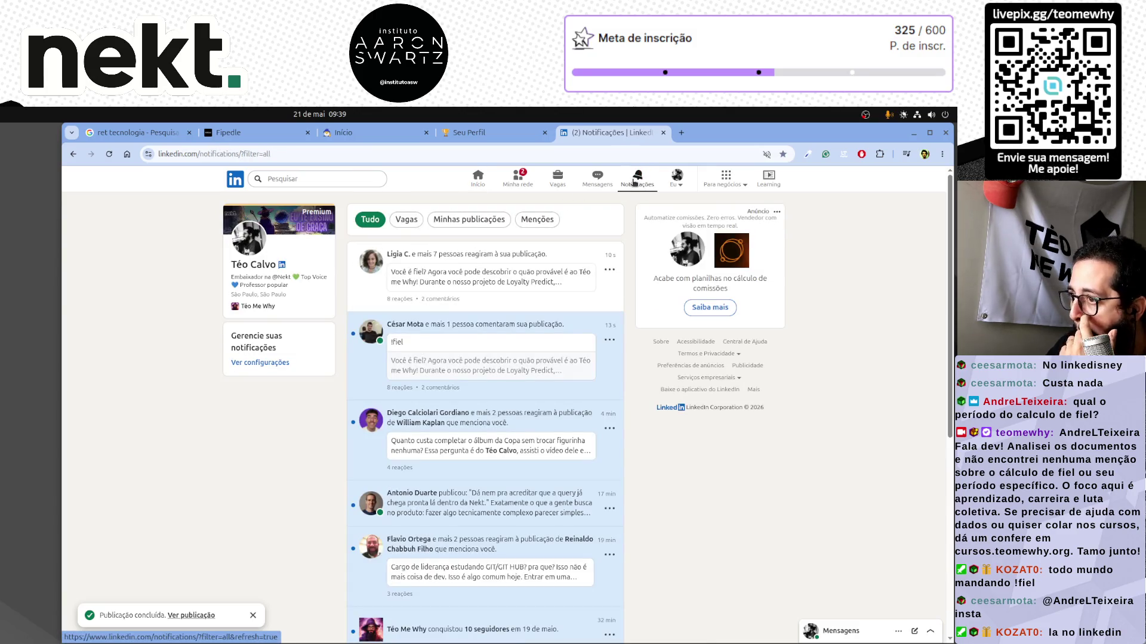
pyautogui.click(363, 378)
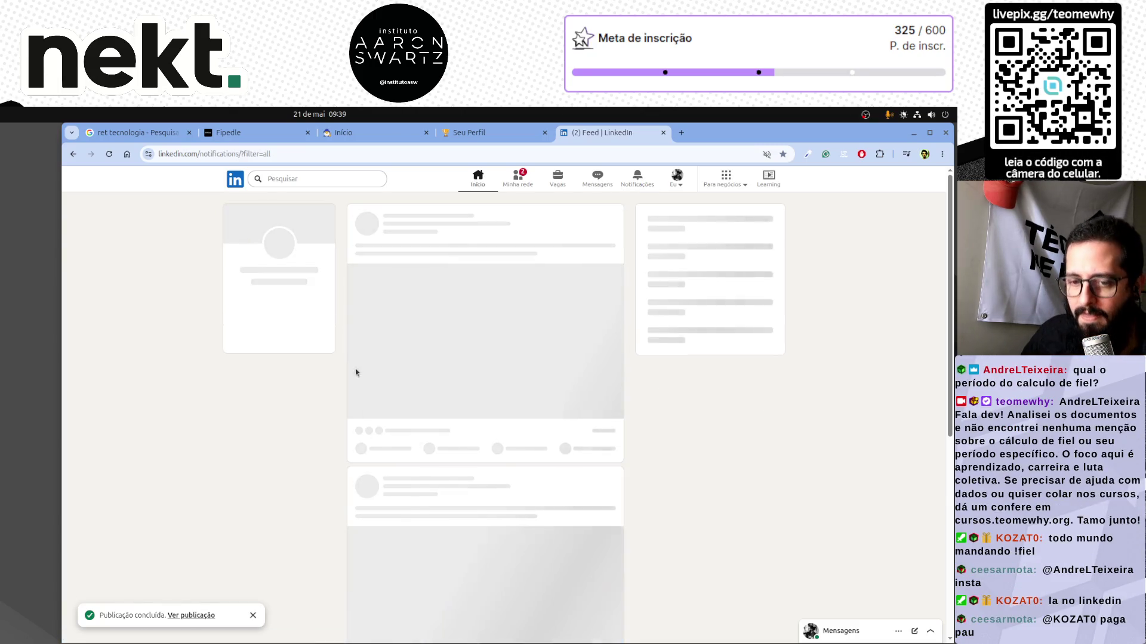
pyautogui.moveTo(411, 419)
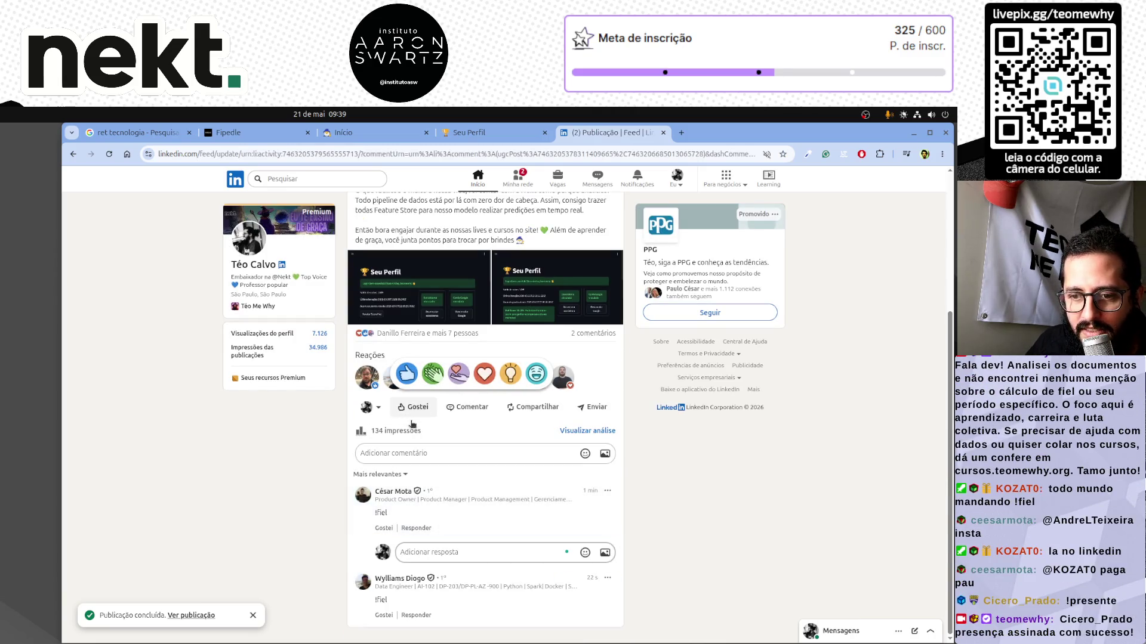
pyautogui.moveTo(384, 528)
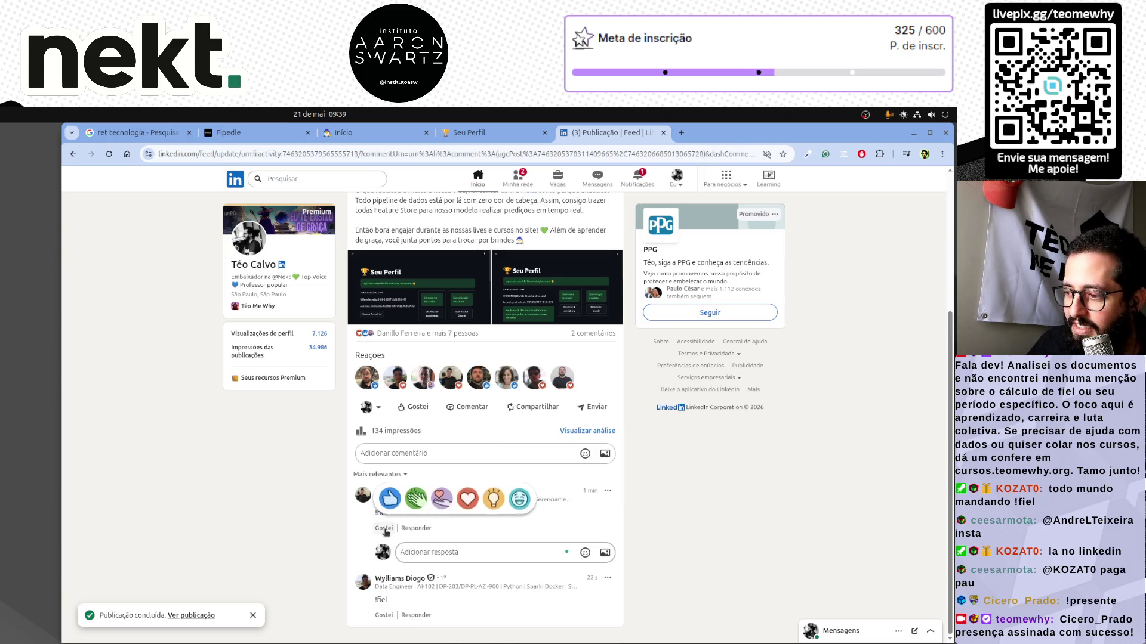
pyautogui.click(469, 498)
pyautogui.moveTo(384, 615)
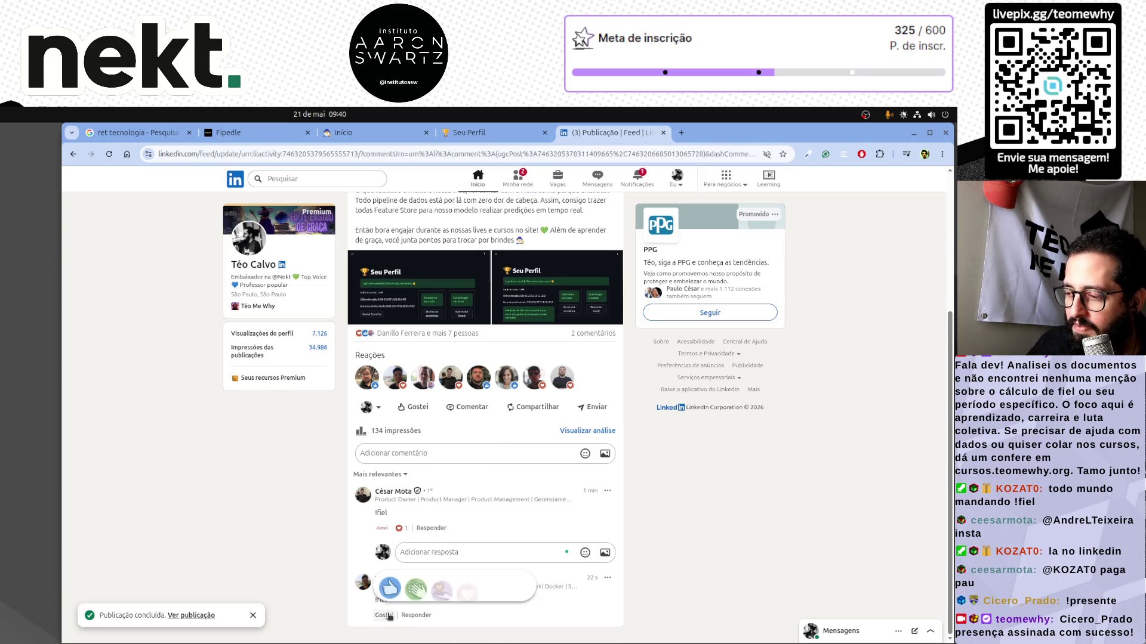
pyautogui.click(471, 582)
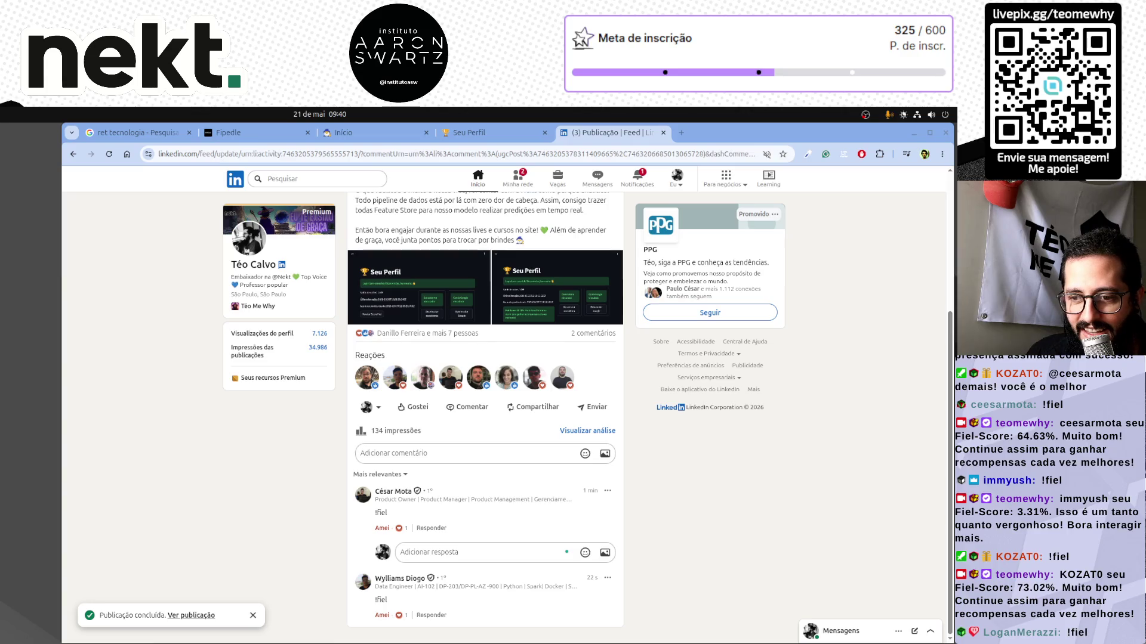
# Step: Reply to the first !fiel comment with a mention of the commenter and its 64.63% Fiel-Score
pyautogui.click(435, 552)
pyautogui.hotkey('ctrl', 'v')
pyautogui.hotkey('ctrl', 'Home')
pyautogui.hotkey('ctrl', 'shift', 'Right')
pyautogui.press('BackSpace')
pyautogui.hotkey('ctrl', 'a')
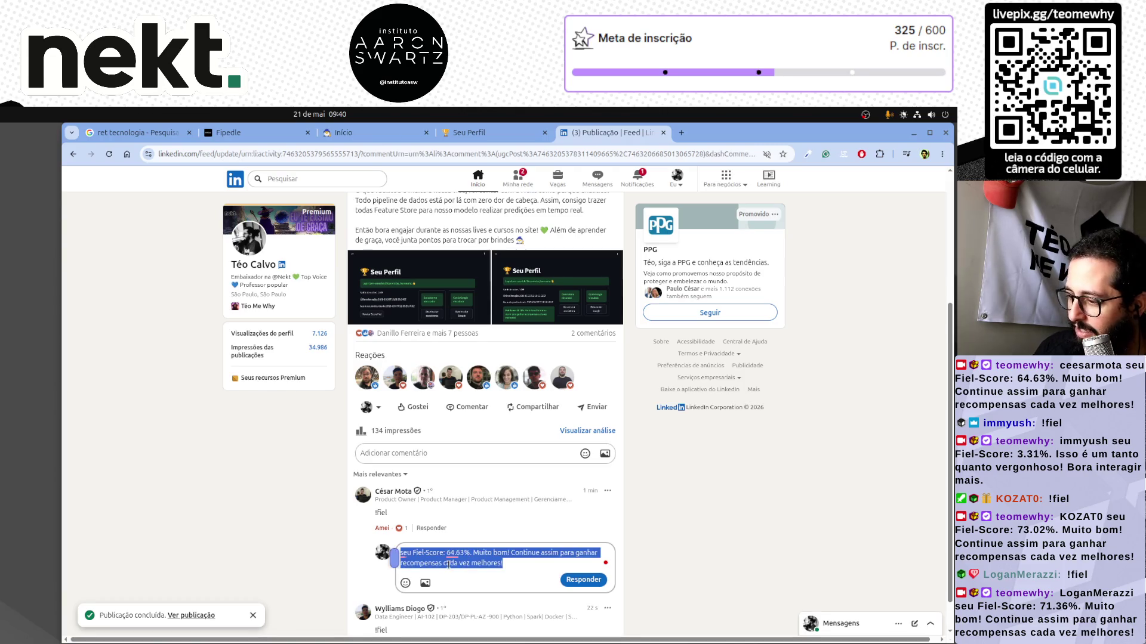
pyautogui.hotkey('ctrl', 'x')
pyautogui.write('@Cés')
pyautogui.press('Return')
pyautogui.hotkey('ctrl', 'v')
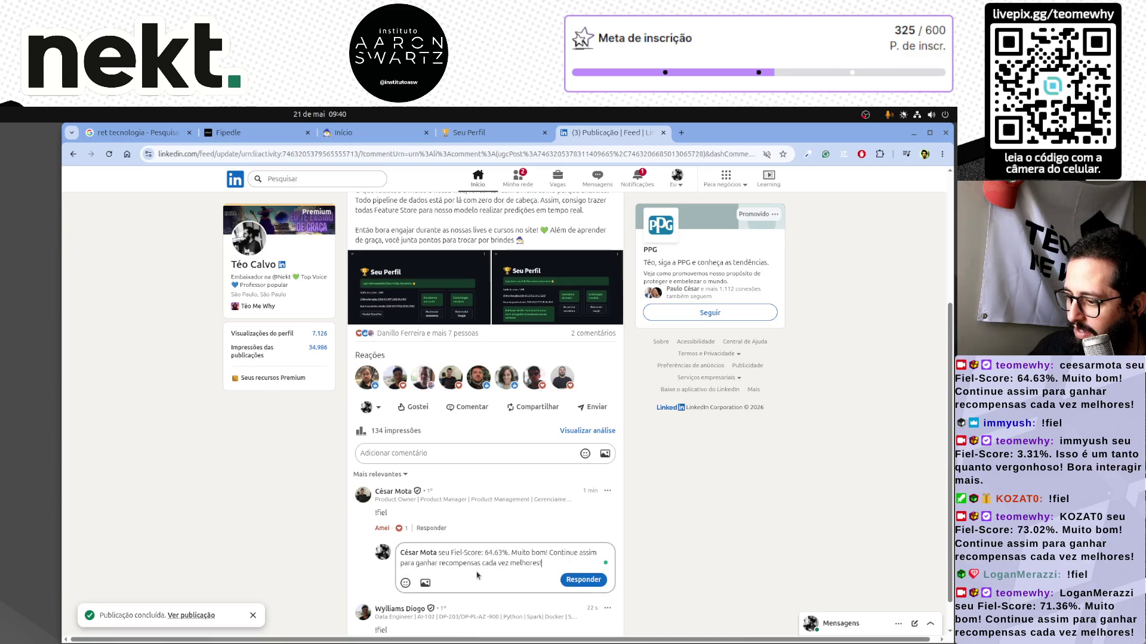
pyautogui.click(568, 580)
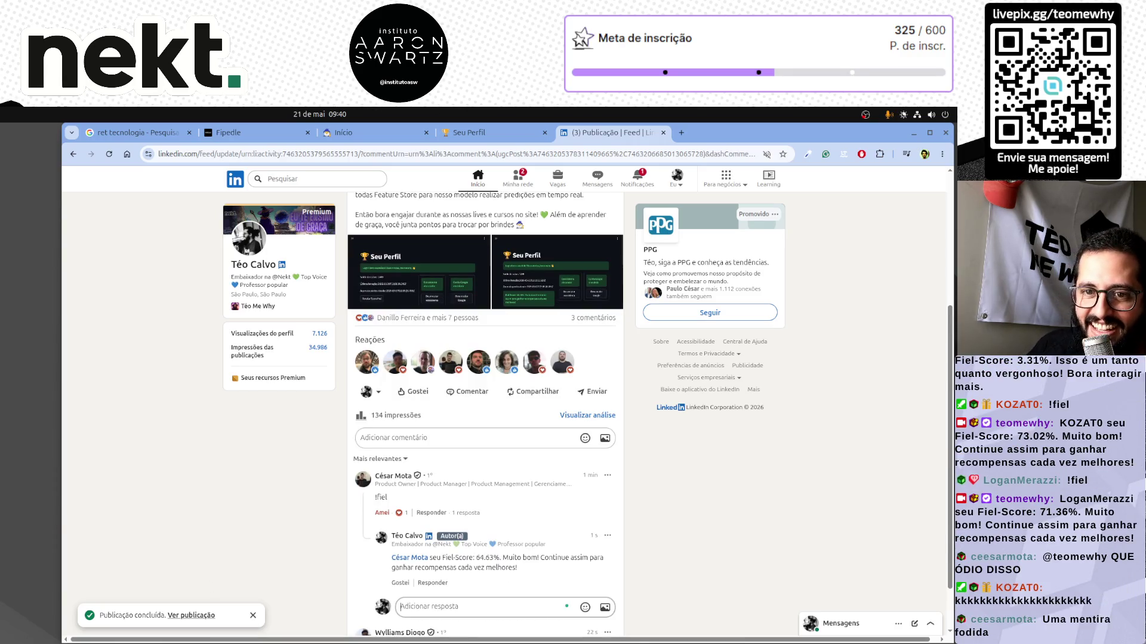
# Step: Reply to the second !fiel comment with its 73.02% Fiel-Score, then open the notifications
pyautogui.hotkey('alt', 'Tab')
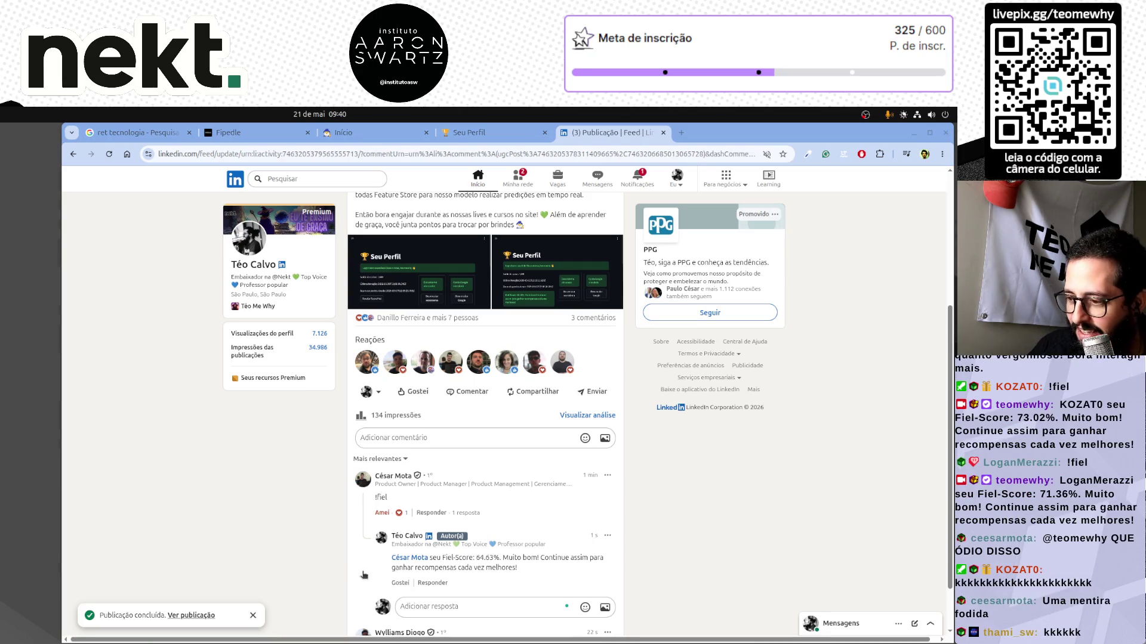
pyautogui.scroll(-2, 362, 576)
pyautogui.click(431, 607)
pyautogui.hotkey('ctrl', 'v')
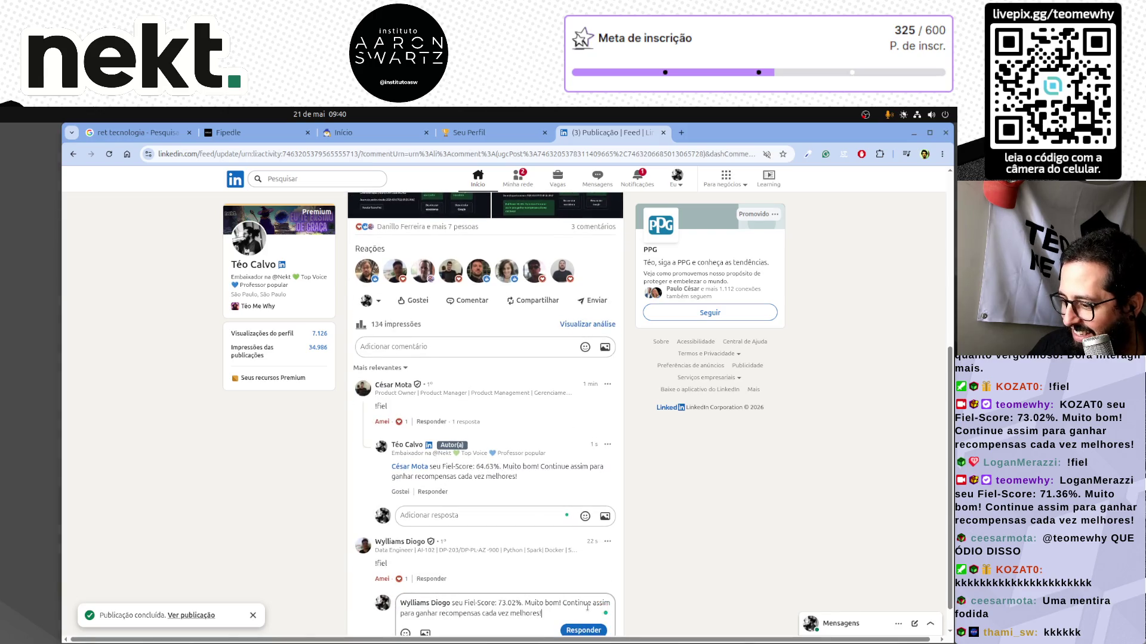
pyautogui.click(584, 605)
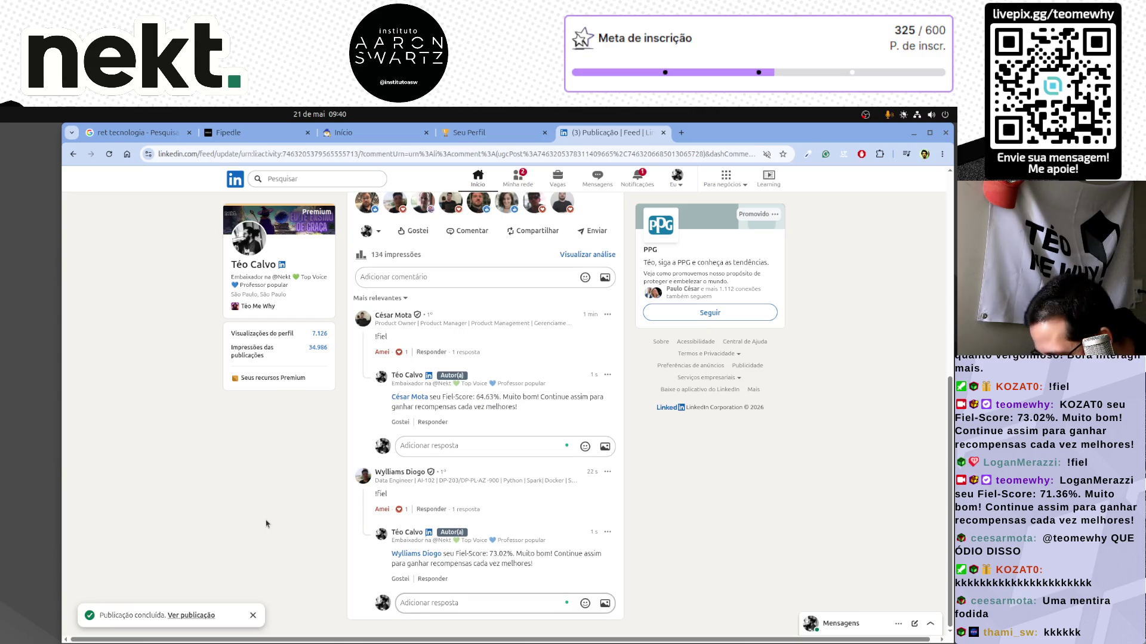
pyautogui.click(639, 181)
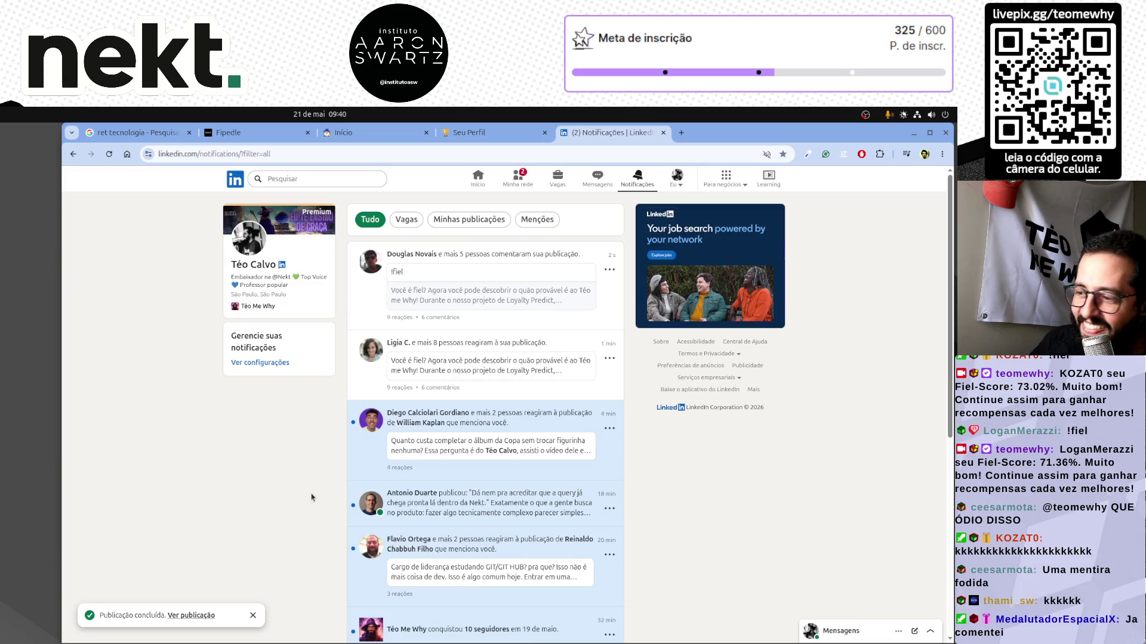
# Step: Open the post and reply to the newest !fiel comment with its 3.31% Fiel-Score
pyautogui.click(374, 303)
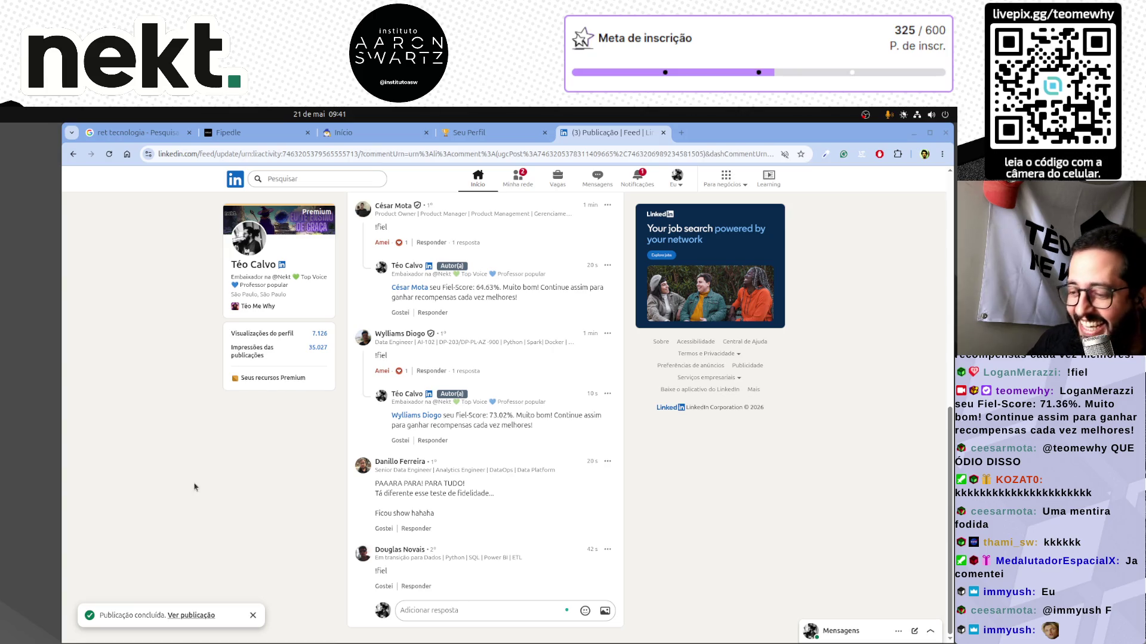
pyautogui.click(416, 587)
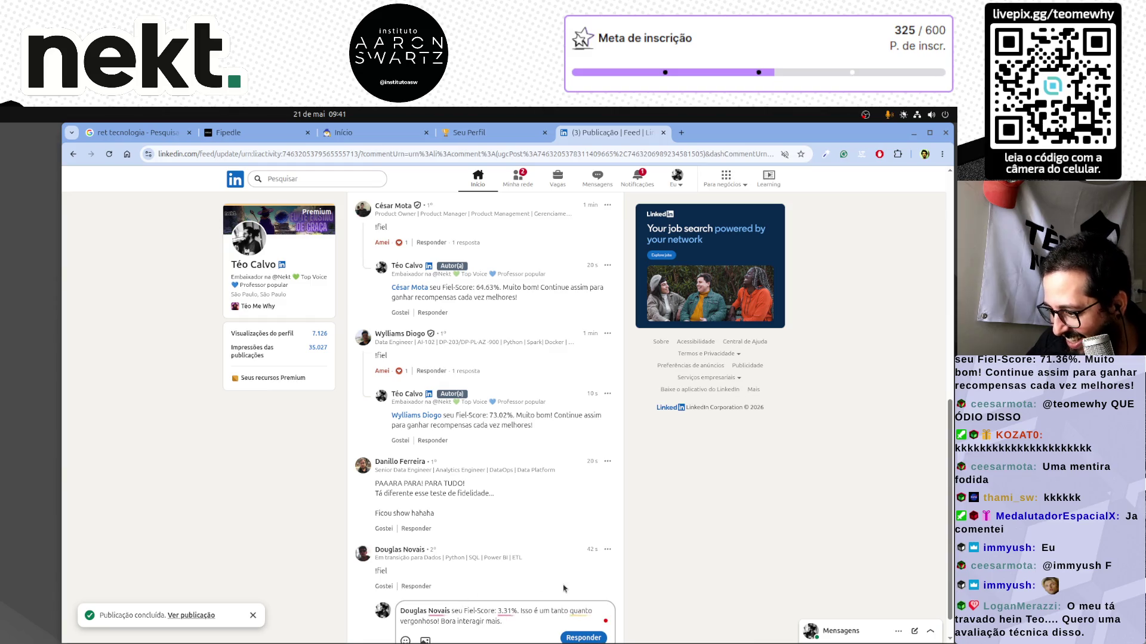
pyautogui.scroll(-1, 561, 588)
pyautogui.click(583, 607)
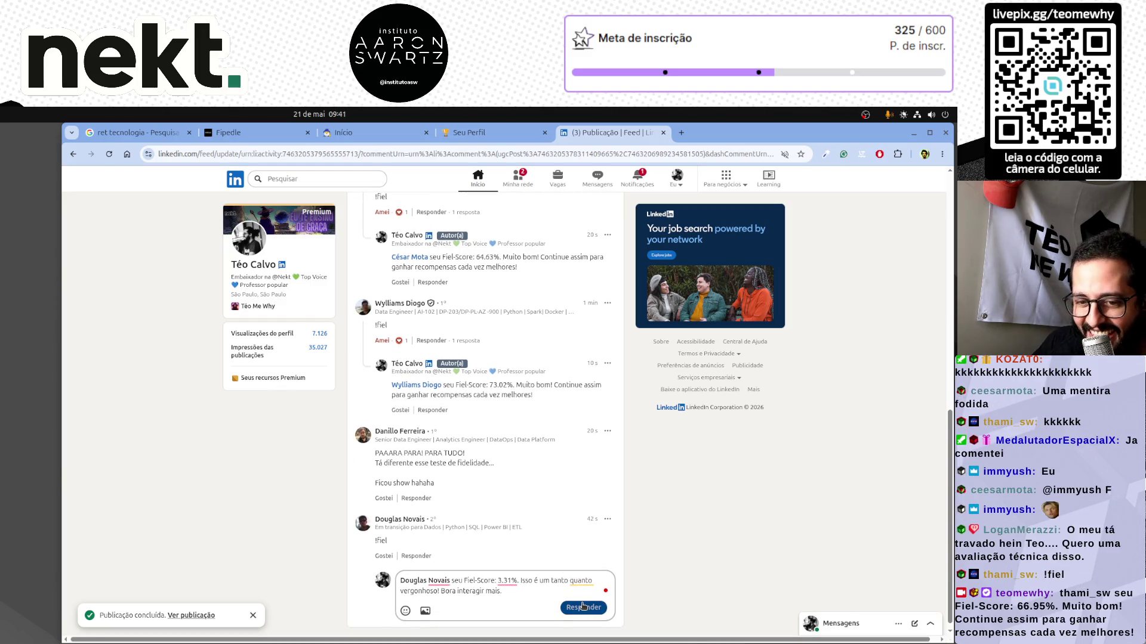
# Step: Give that comment a Divertido laughing reaction and return to the notifications
pyautogui.moveTo(382, 544)
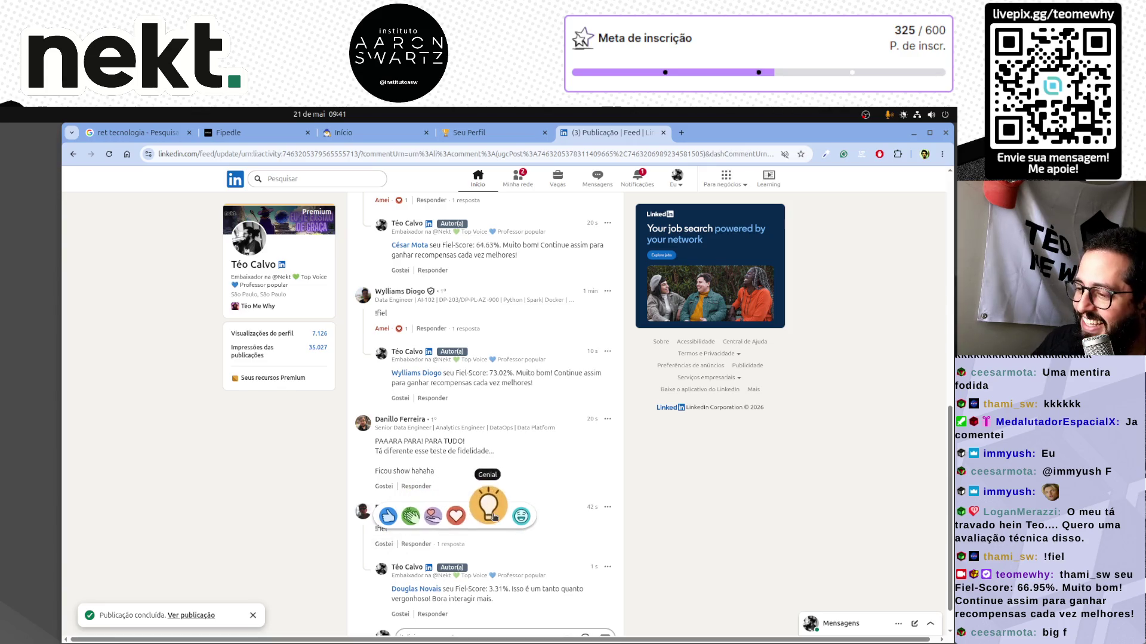
pyautogui.click(521, 516)
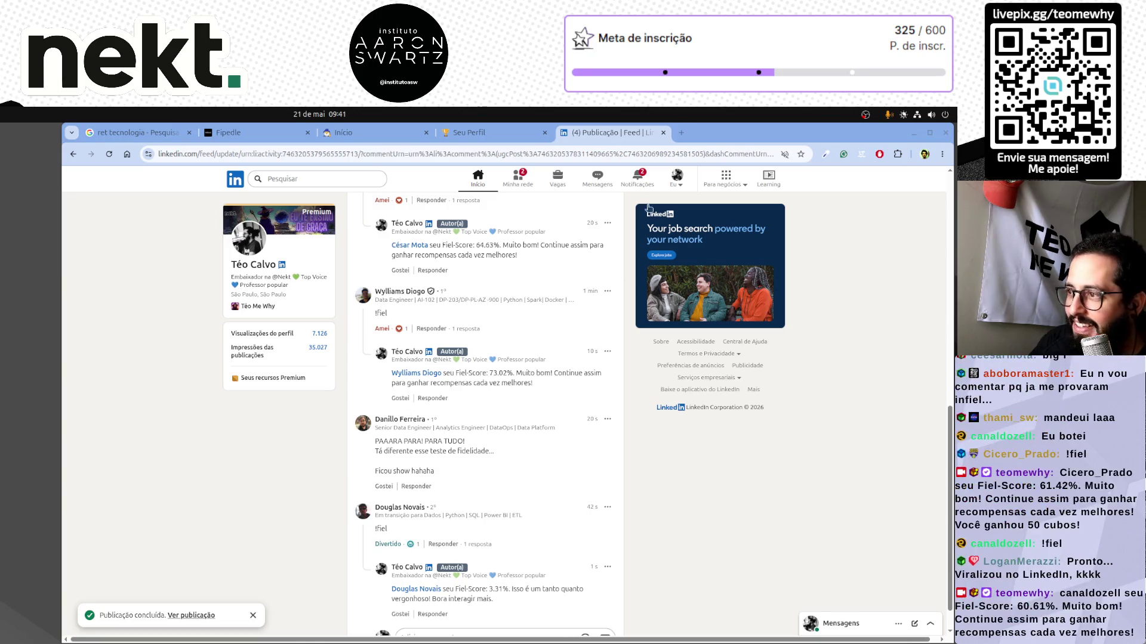
pyautogui.click(638, 177)
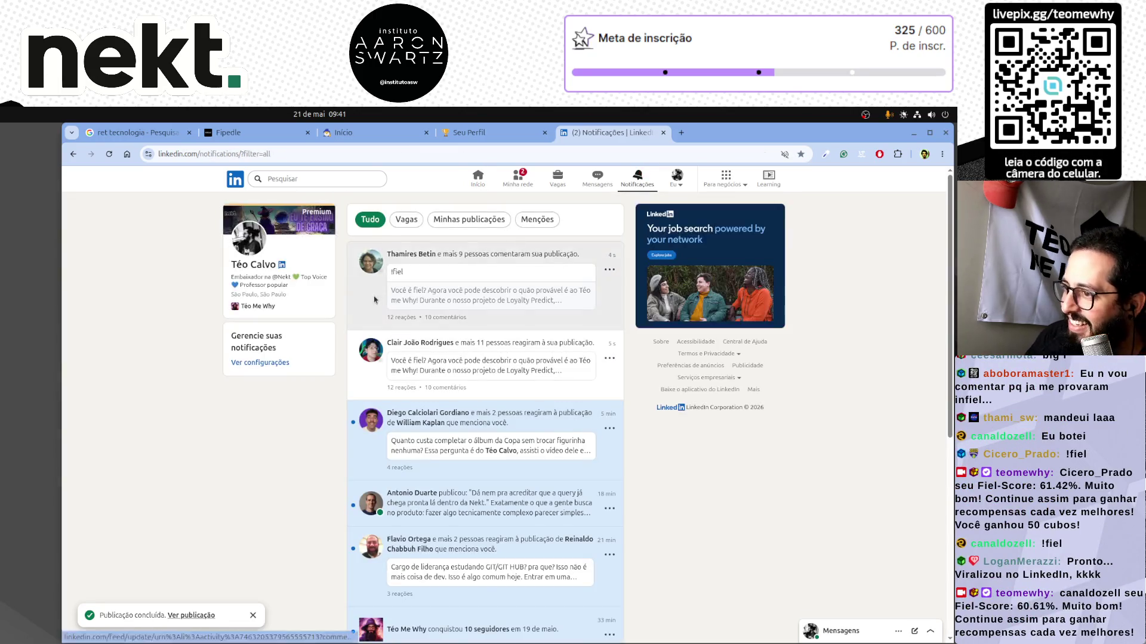
# Step: Open the post from the notification, heart the !fiel comment and reply with its 66.95% Fiel-Score
pyautogui.click(494, 448)
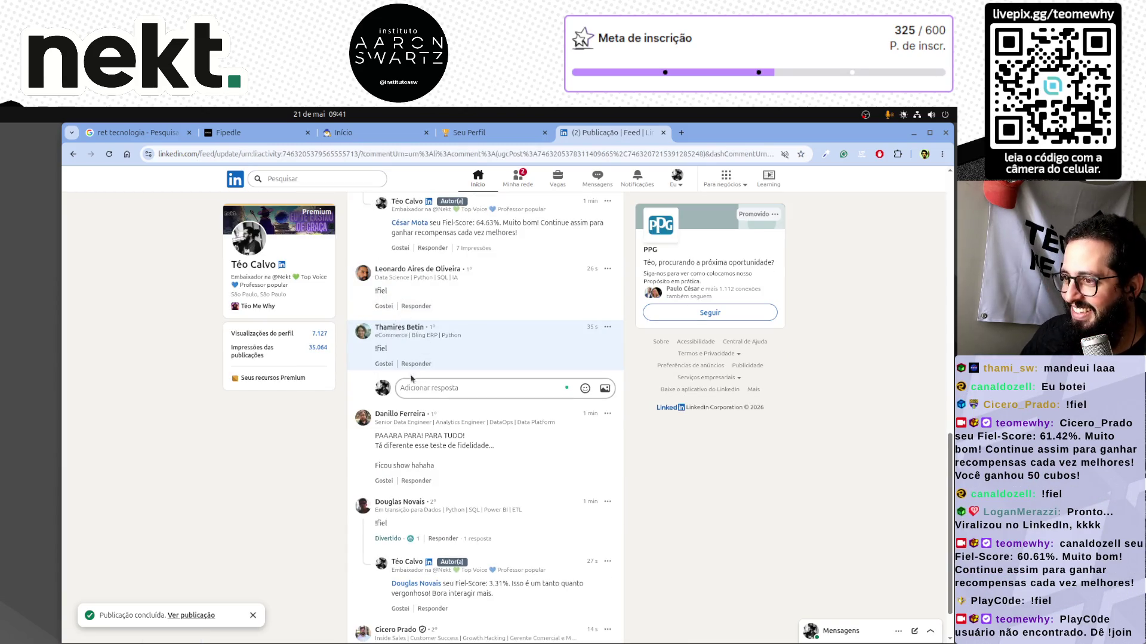
pyautogui.click(463, 327)
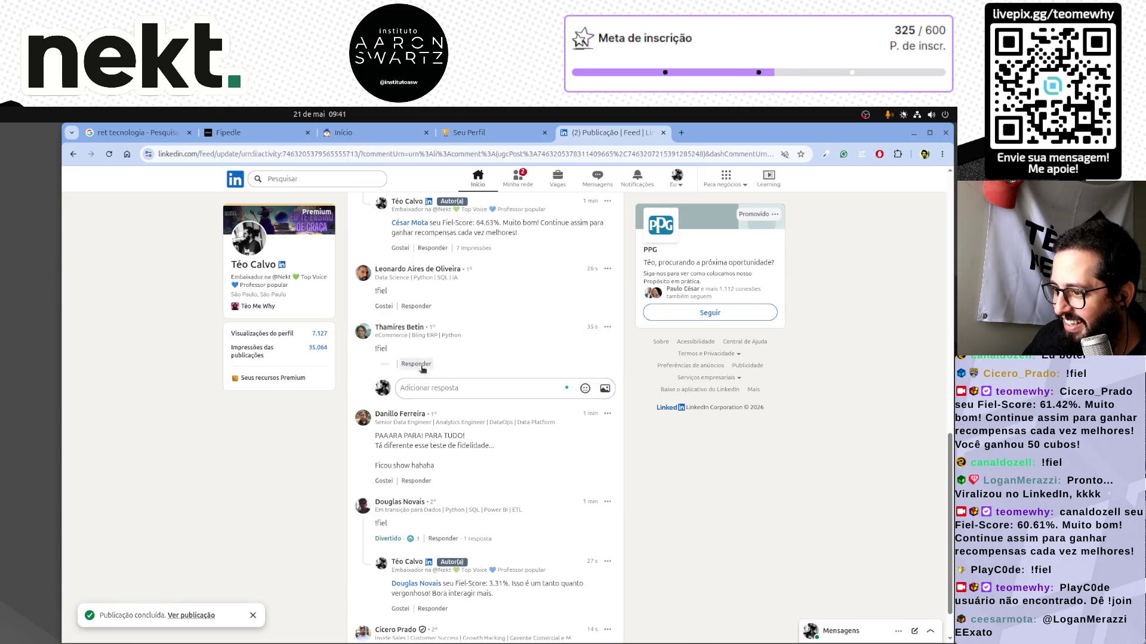
pyautogui.click(421, 365)
pyautogui.hotkey('ctrl', 'v')
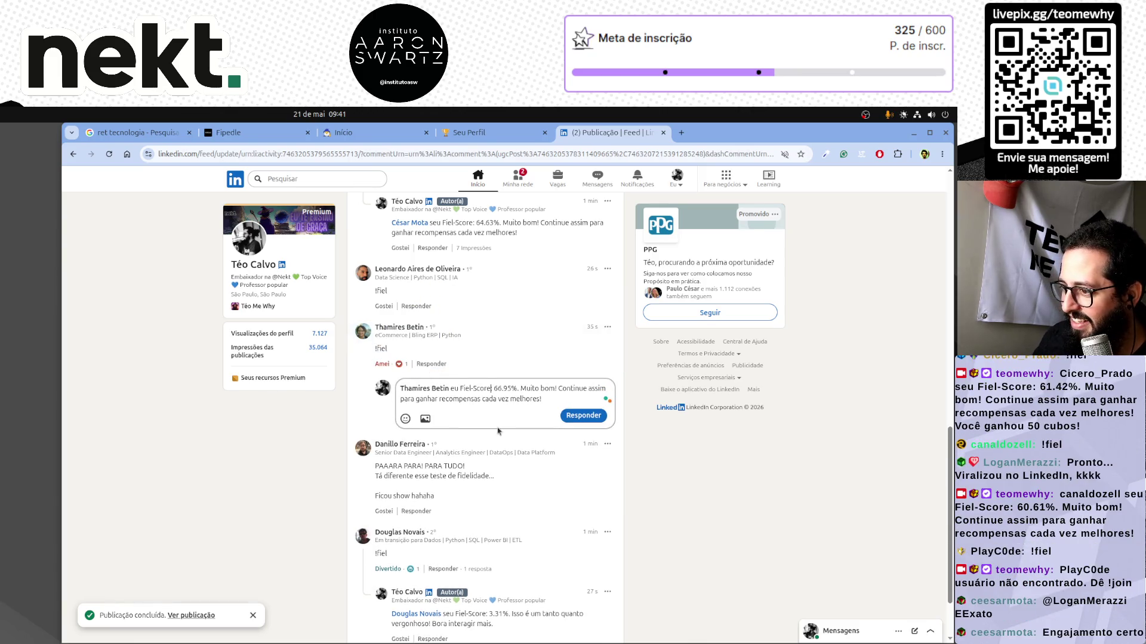
pyautogui.click(583, 416)
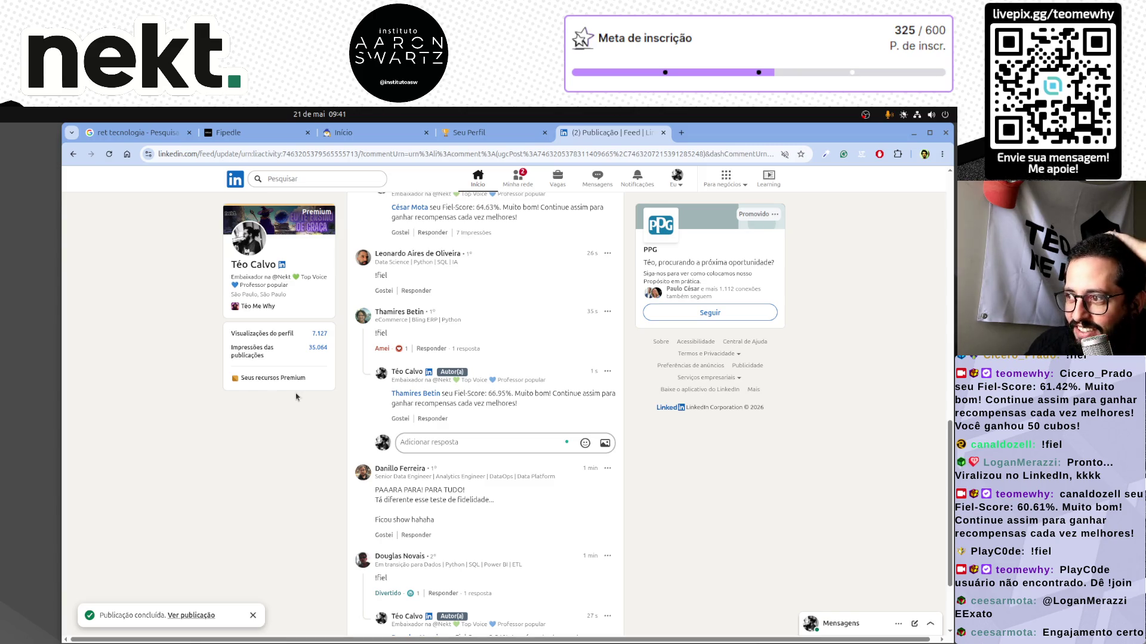
# Step: Heart the next !fiel comment and reply with its 60.61% Fiel-Score message
pyautogui.scroll(4, 296, 398)
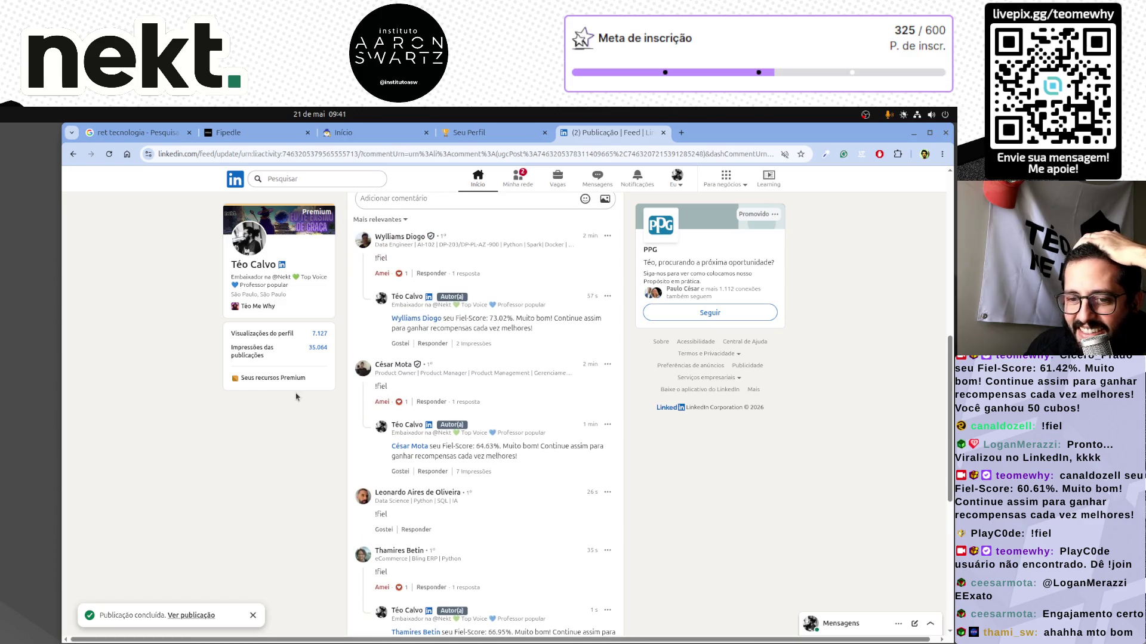
pyautogui.scroll(1, 296, 397)
pyautogui.scroll(-2, 296, 398)
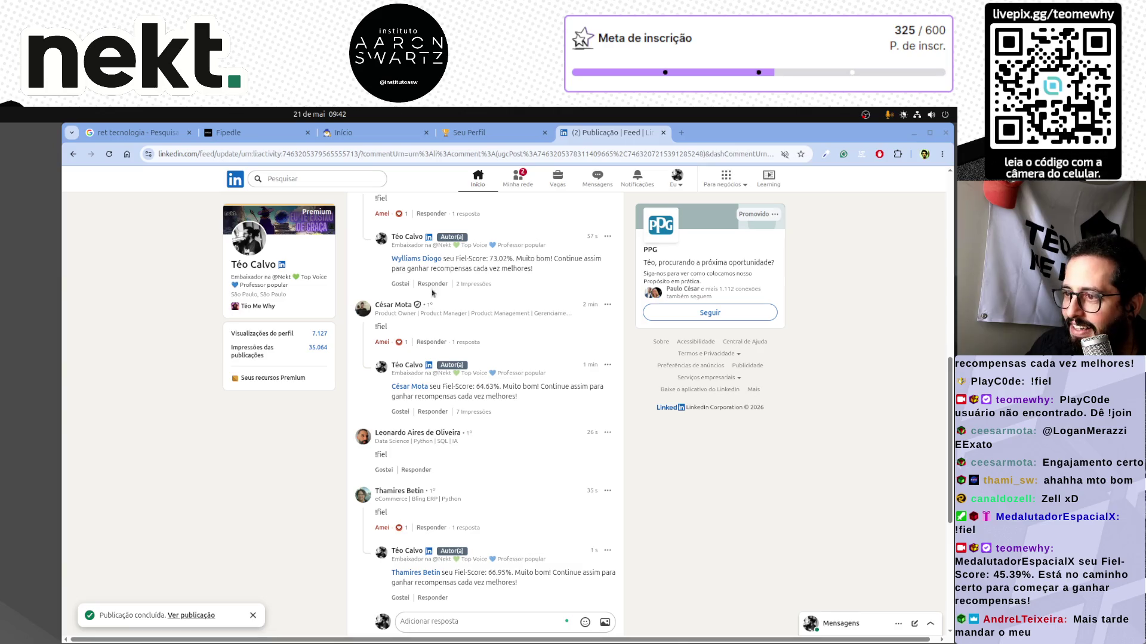
pyautogui.moveTo(385, 470)
pyautogui.click(466, 441)
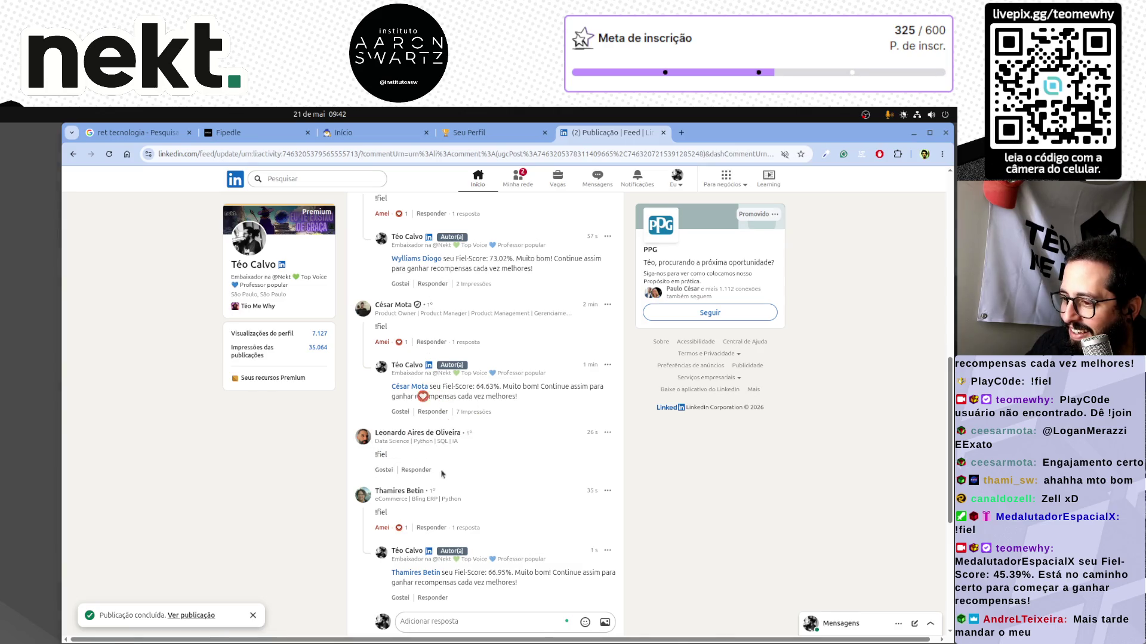
pyautogui.click(435, 471)
pyautogui.write('seu Fiel-Score: 60.61%. Muito bom! Continue assim para ganhar recompensas cada vez melhores!')
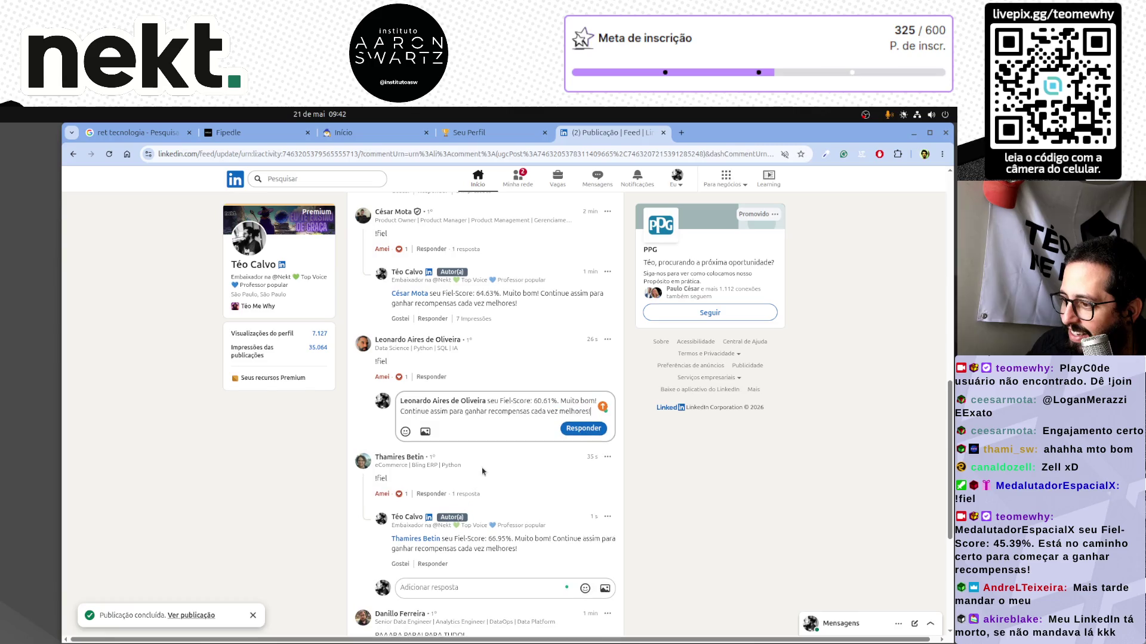
pyautogui.click(597, 431)
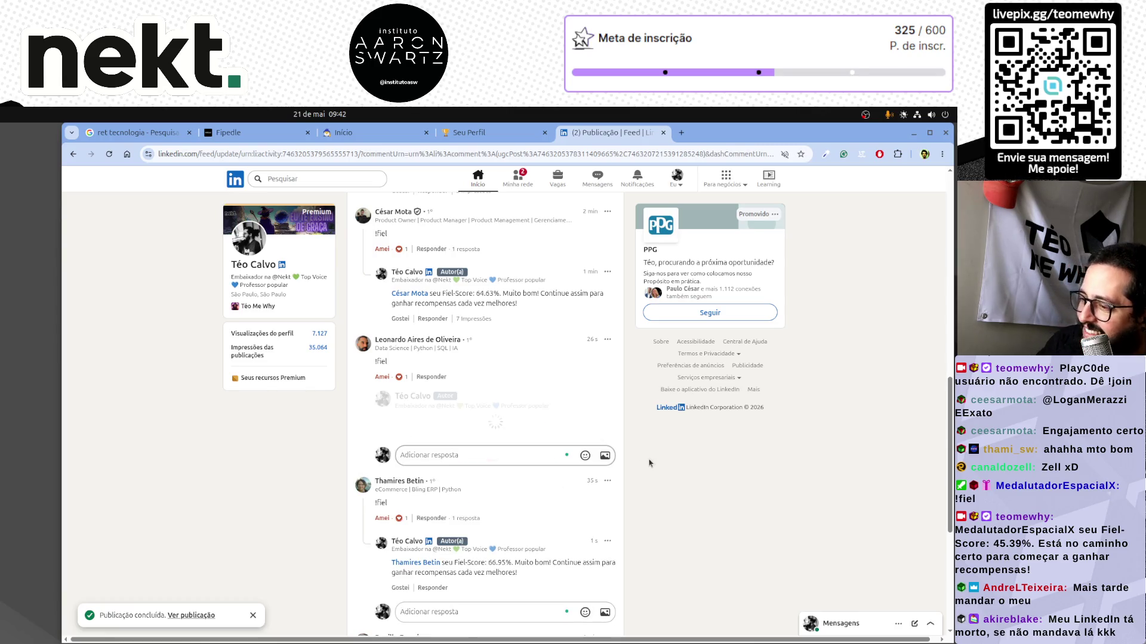
pyautogui.scroll(-3, 648, 463)
pyautogui.scroll(-2, 649, 464)
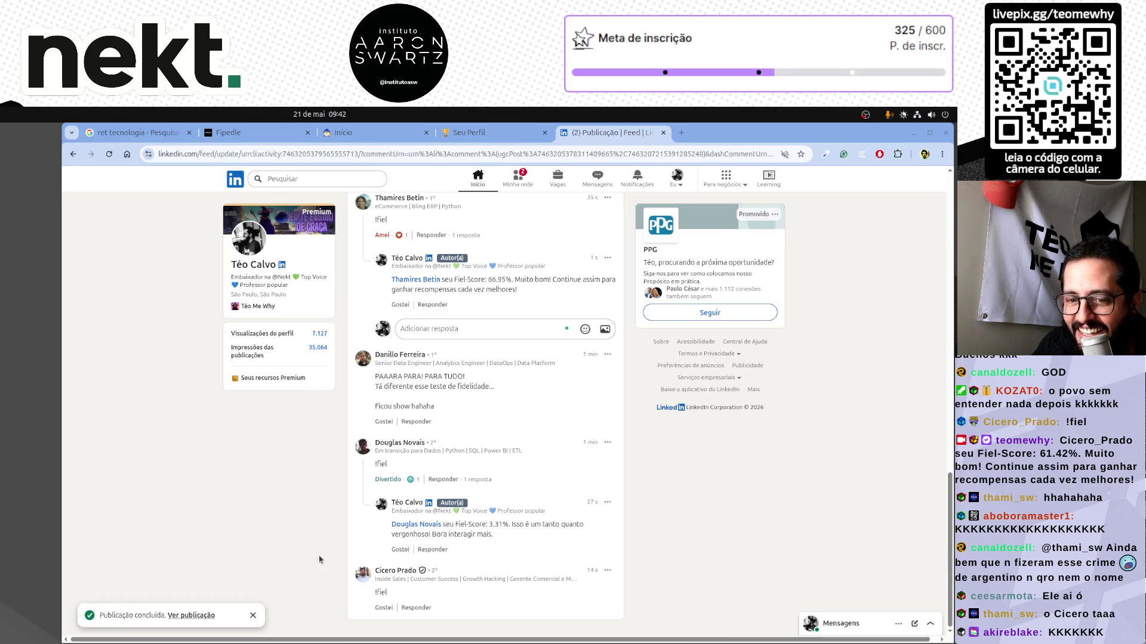
# Step: Give the latest !fiel comment an Amei heart and post its 61.42% Fiel-Score reply
pyautogui.moveTo(391, 608)
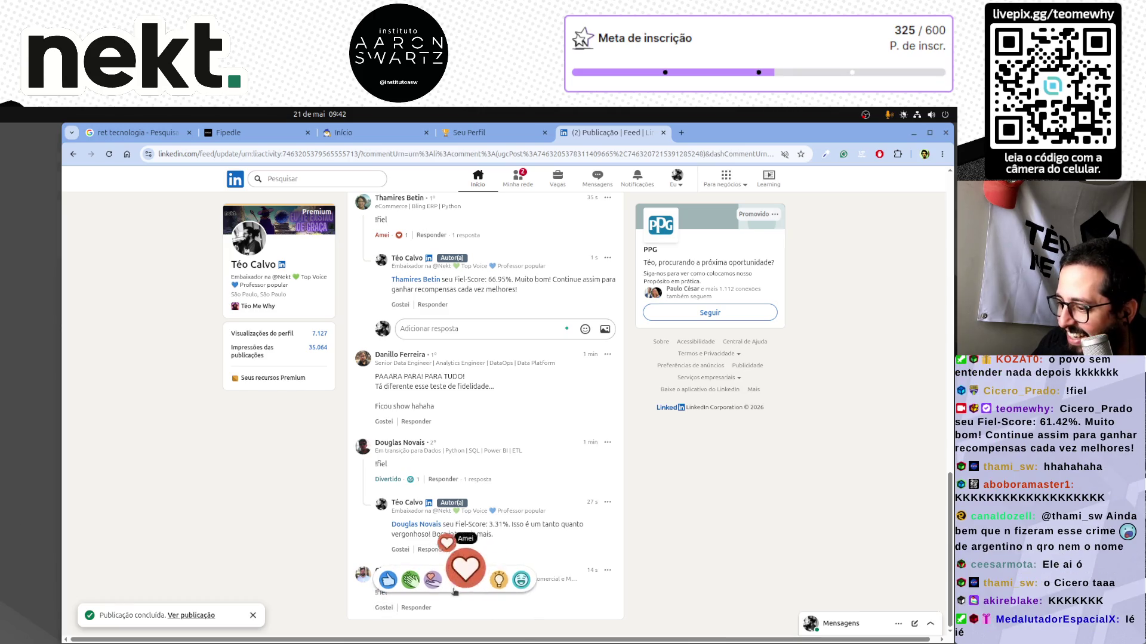
pyautogui.click(460, 584)
pyautogui.click(431, 607)
pyautogui.write('seu Fiel-Score: 61.42%. Muito bom! Continue assim para ganhar recompensas cada vez melhores!')
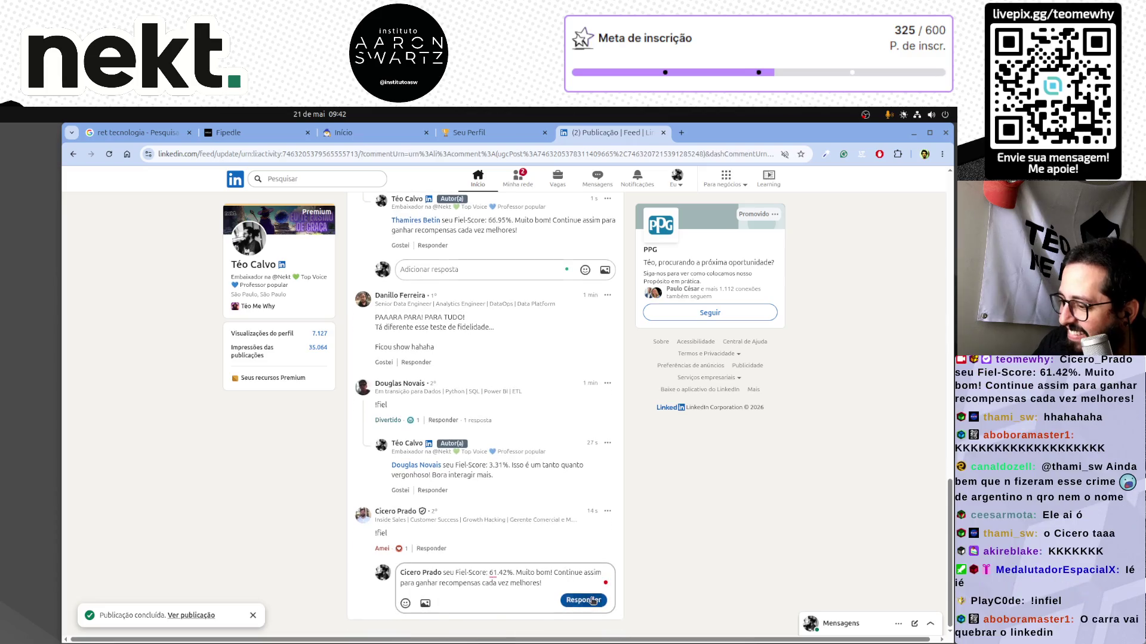
pyautogui.click(584, 600)
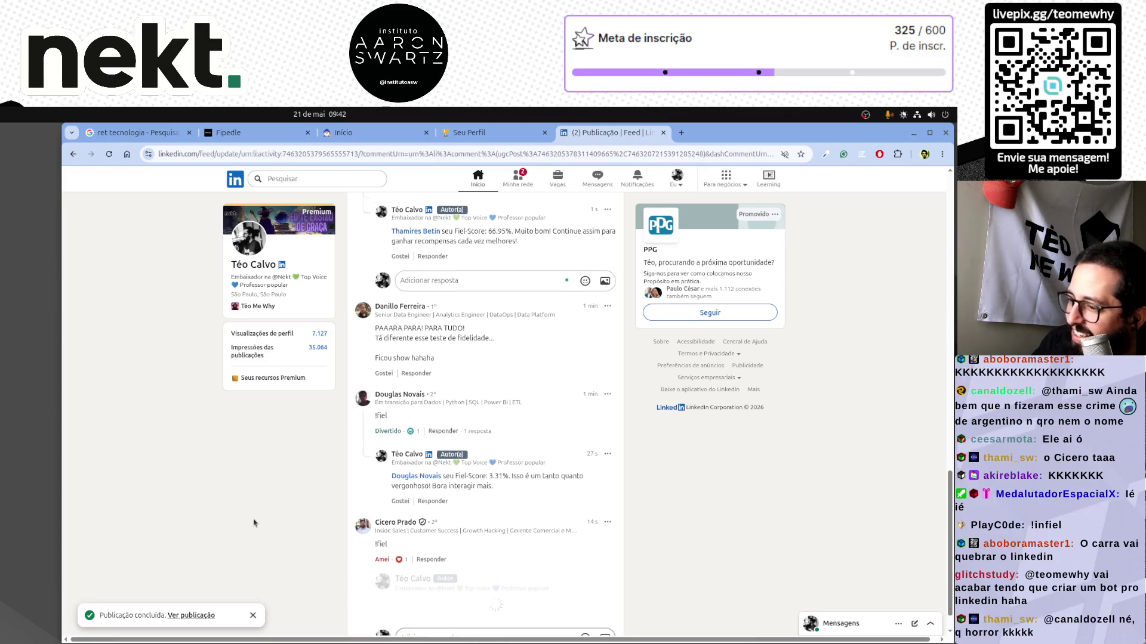
# Step: Scroll back to the top and return to the Notificações page
pyautogui.scroll(1, 254, 522)
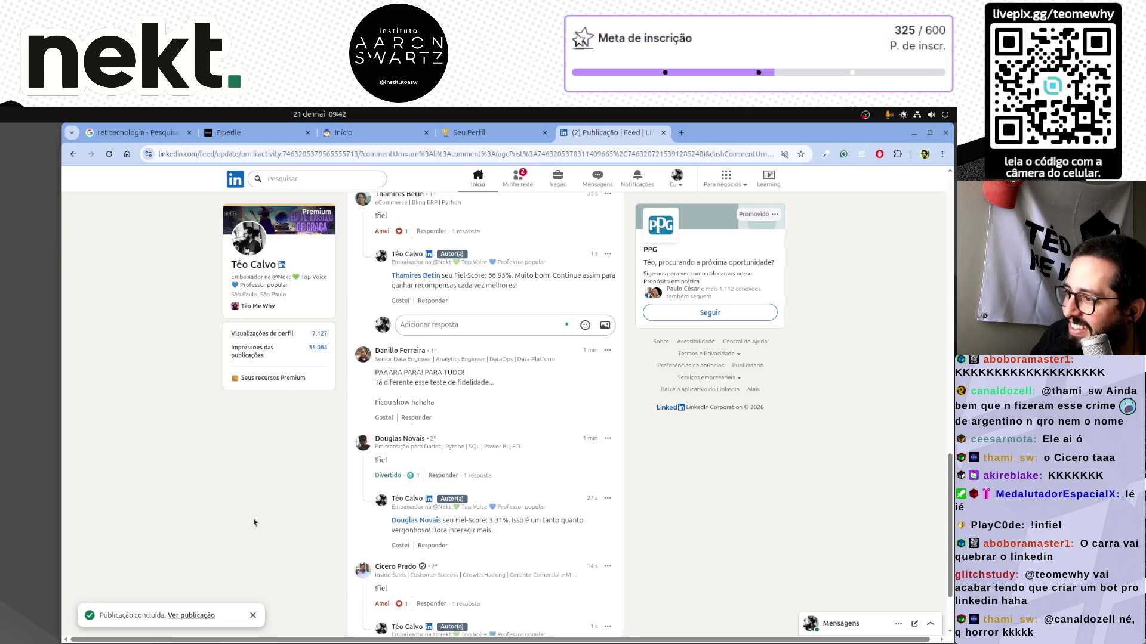
pyautogui.scroll(1, 254, 523)
pyautogui.scroll(10, 254, 523)
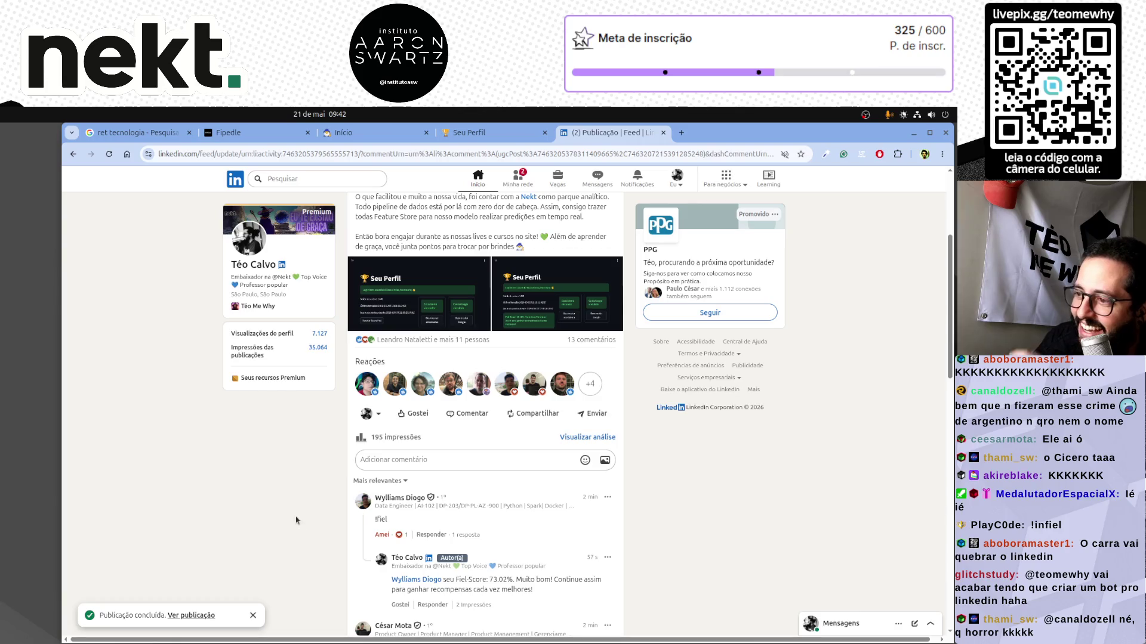
pyautogui.click(636, 179)
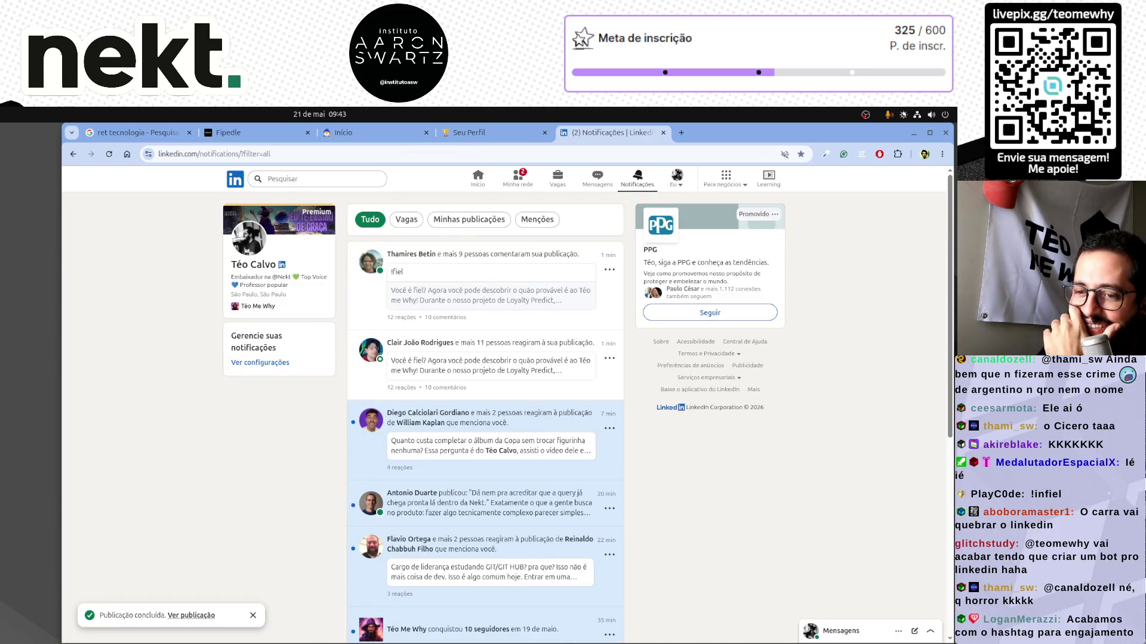
# Step: Open the post from the new notification and reply to the next !fiel comment with 71.36%
pyautogui.click(373, 303)
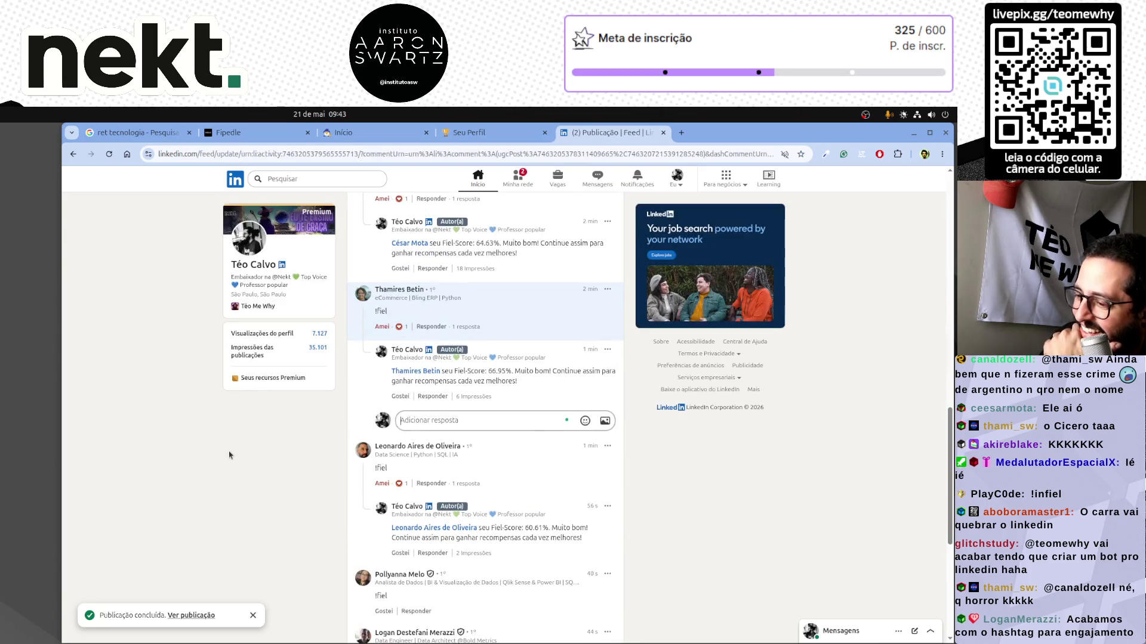
pyautogui.scroll(-1, 216, 483)
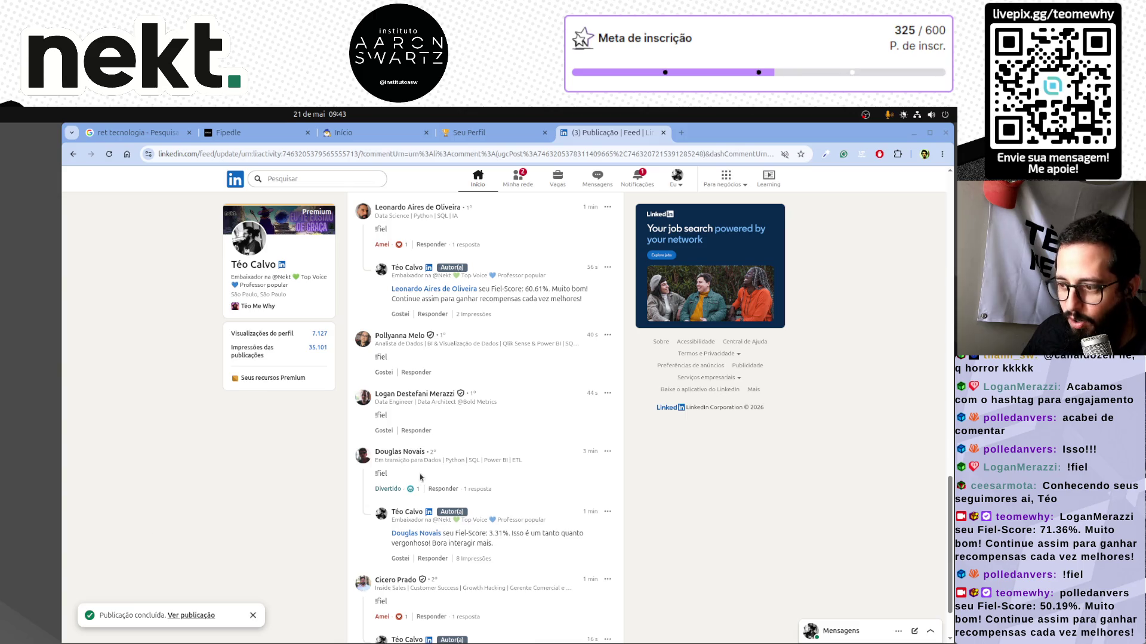
pyautogui.moveTo(383, 431)
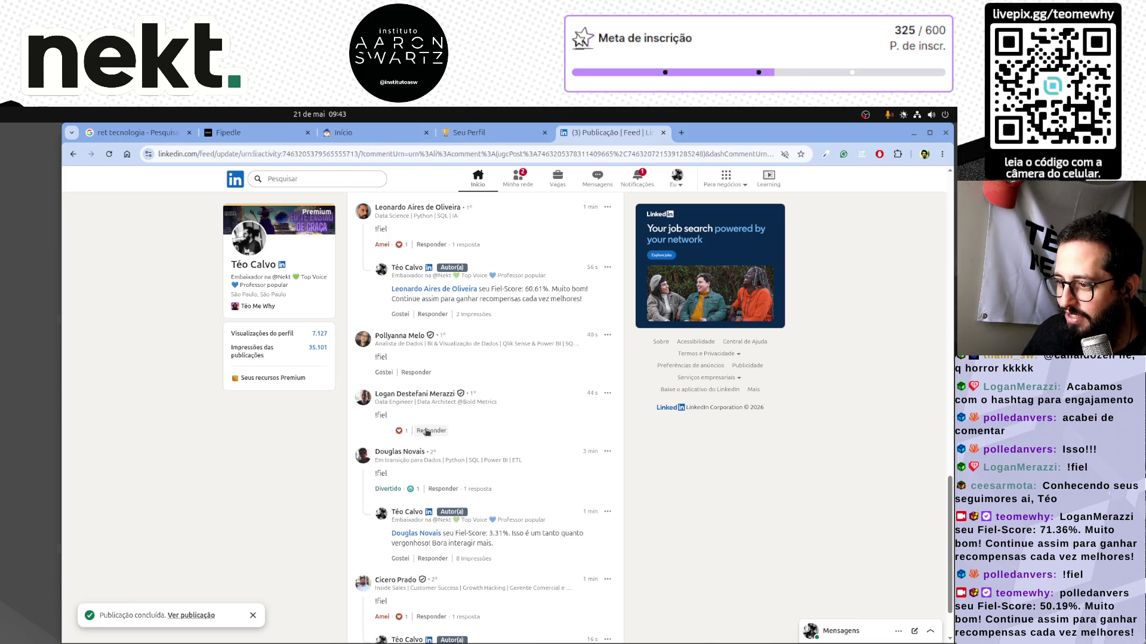
pyautogui.click(426, 427)
pyautogui.write('seu Fiel-Score: 71.36%. Muito bom! Continue assim para ganhar recompensas cada vez melhores!')
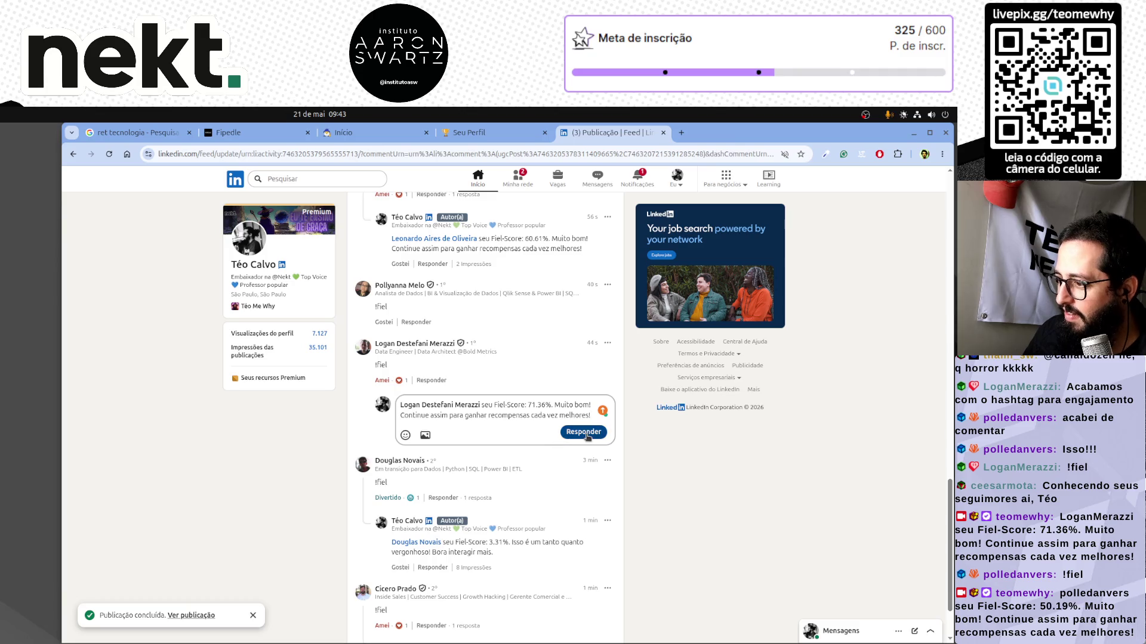
pyautogui.click(585, 434)
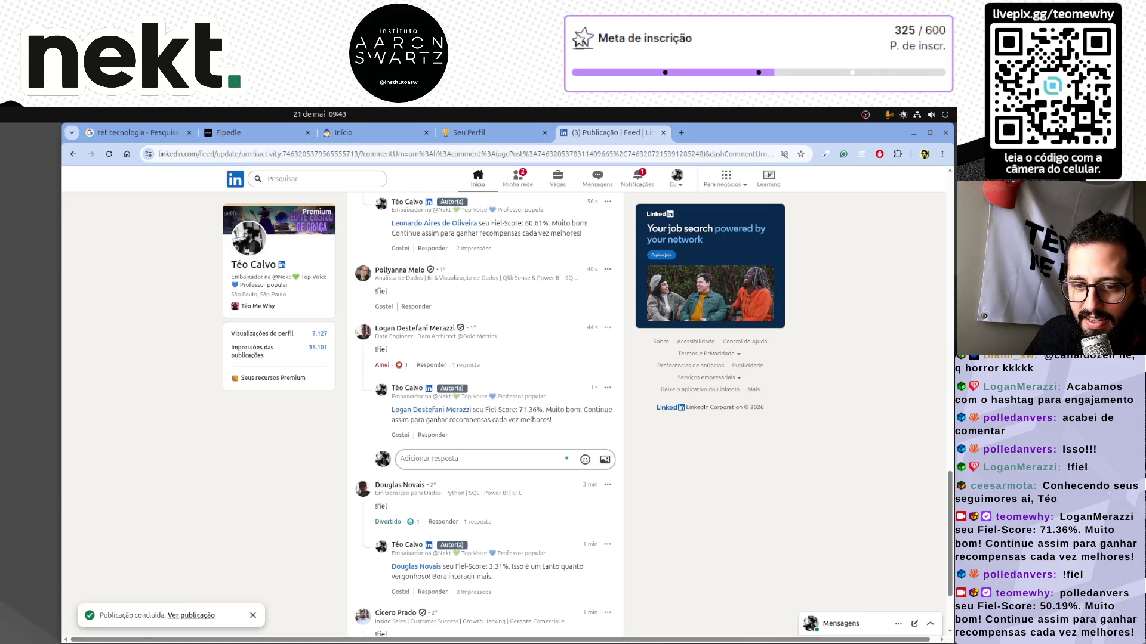
# Step: Heart the following !fiel comment and post its 50.19% Fiel-Score reply
pyautogui.hotkey('alt', 'Tab')
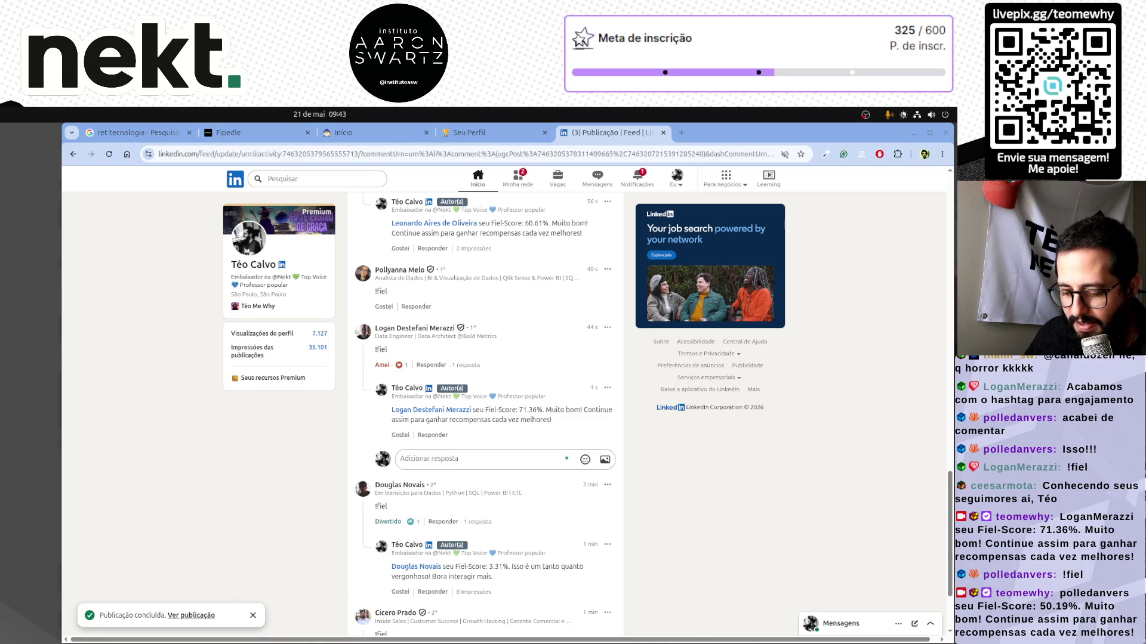
pyautogui.moveTo(386, 307)
pyautogui.click(465, 278)
pyautogui.click(416, 307)
pyautogui.write('seu Fiel-Score: 50.19%. Muito bom! Continue assim para ganhar recompensas cada vez melhores!')
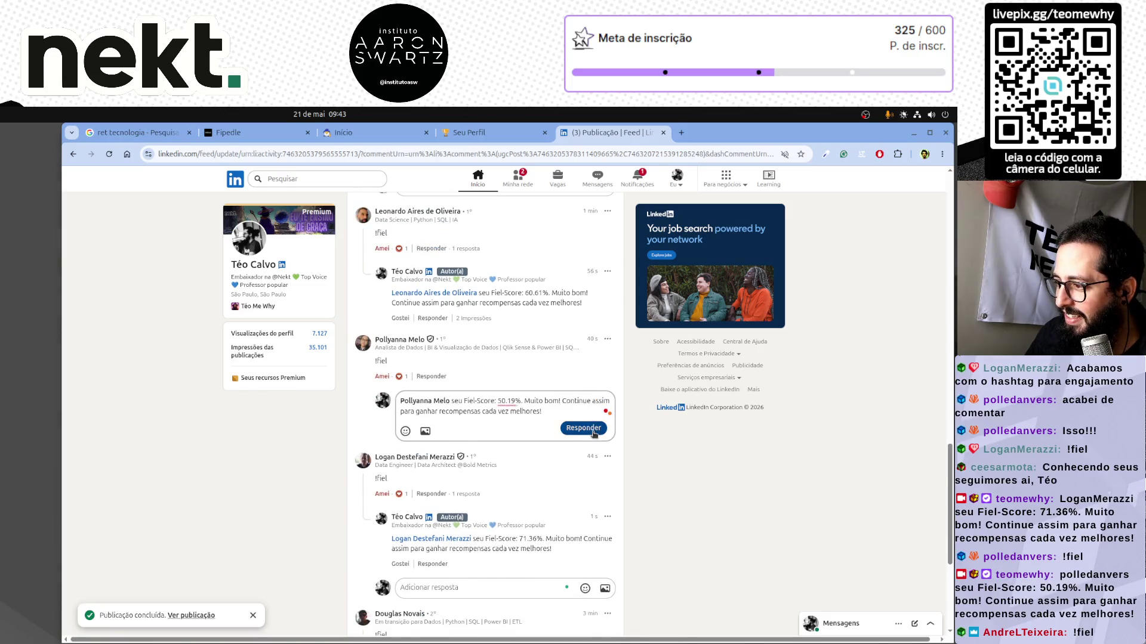
pyautogui.click(583, 428)
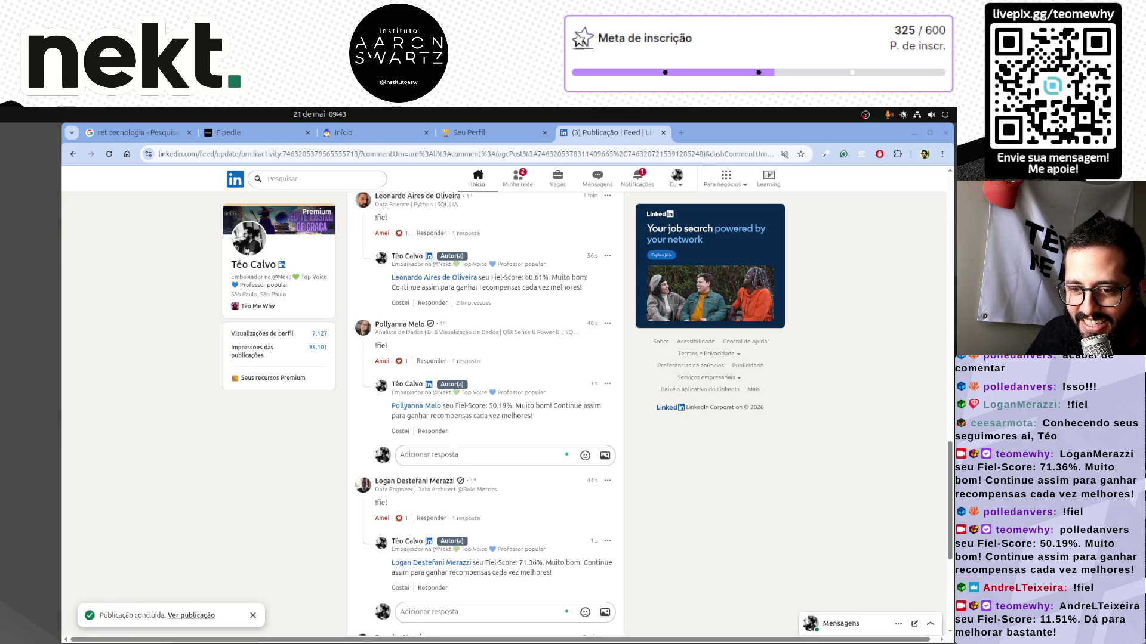
# Step: Go back to the notifications and open the post from the latest notification
pyautogui.scroll(-4, 502, 324)
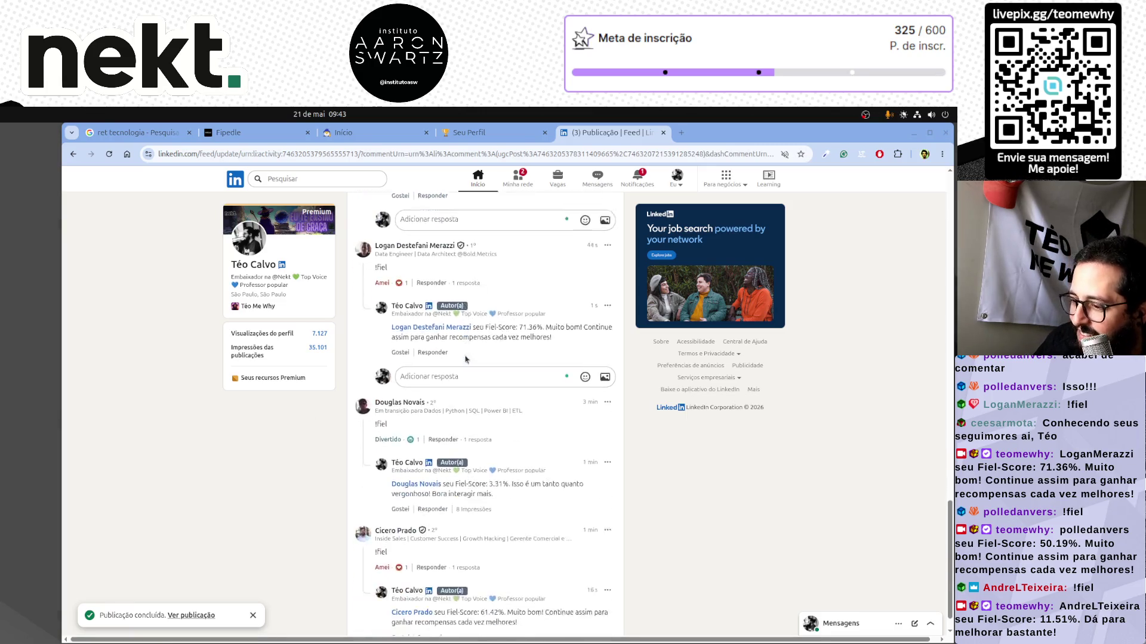
pyautogui.hotkey('alt', 'Left')
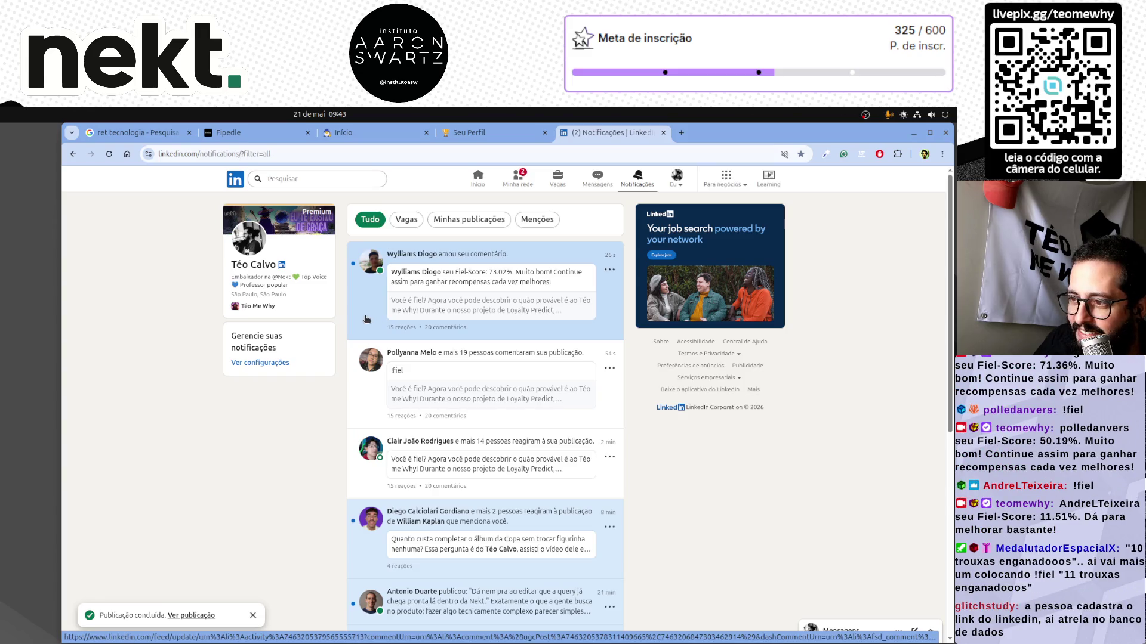
pyautogui.click(367, 319)
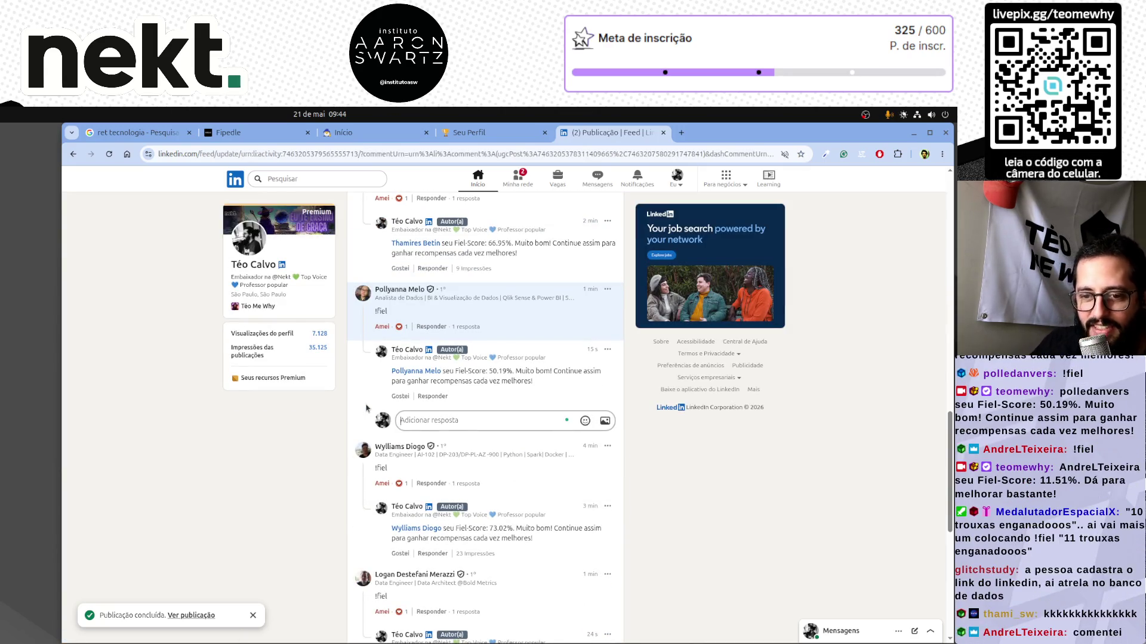
# Step: Heart the next !fiel comment and reply 'seu Fiel-Score: 11.51%. Dá para melhorar bastante'
pyautogui.scroll(-6, 517, 431)
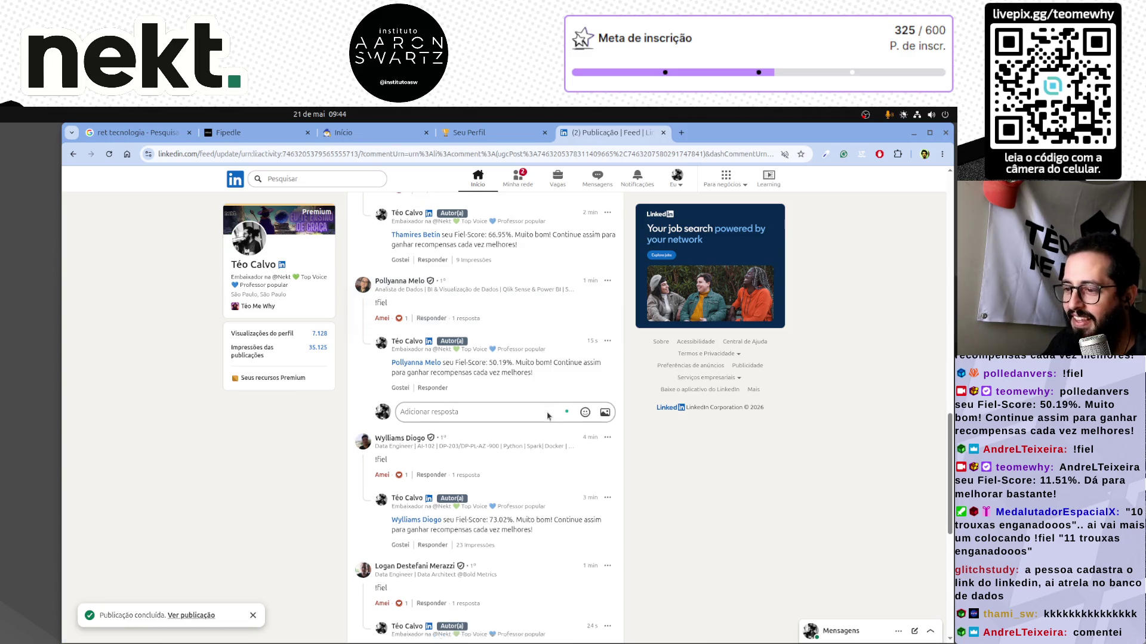
pyautogui.moveTo(384, 359)
pyautogui.click(467, 330)
pyautogui.click(430, 358)
pyautogui.write('seu Fiel-Score: 11.51%. Dá para melhorar bastante')
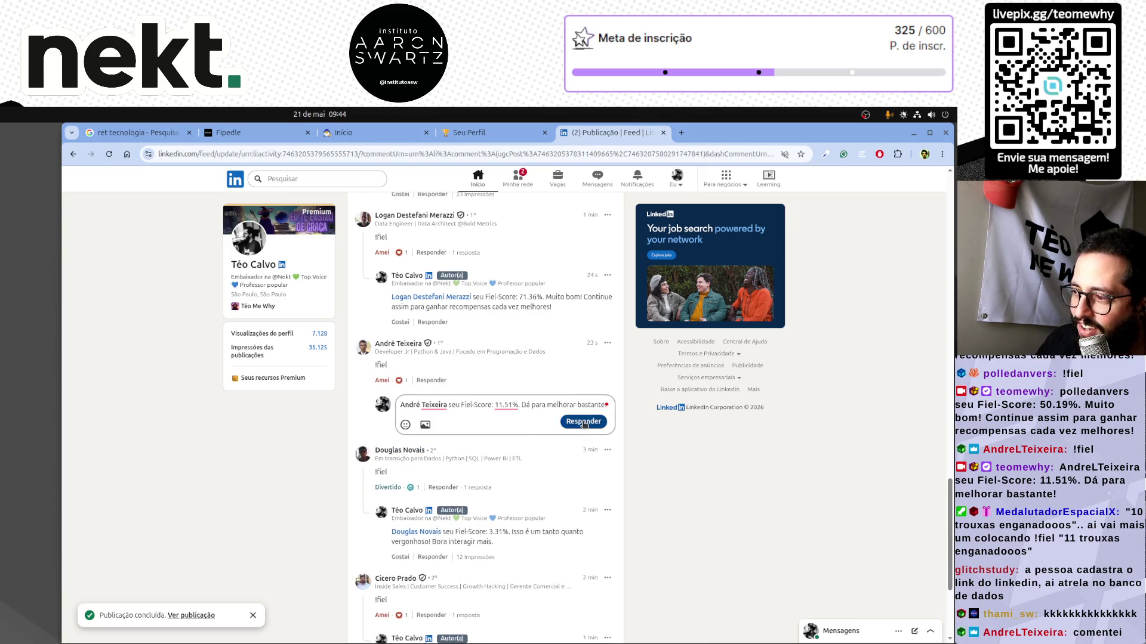
pyautogui.click(583, 421)
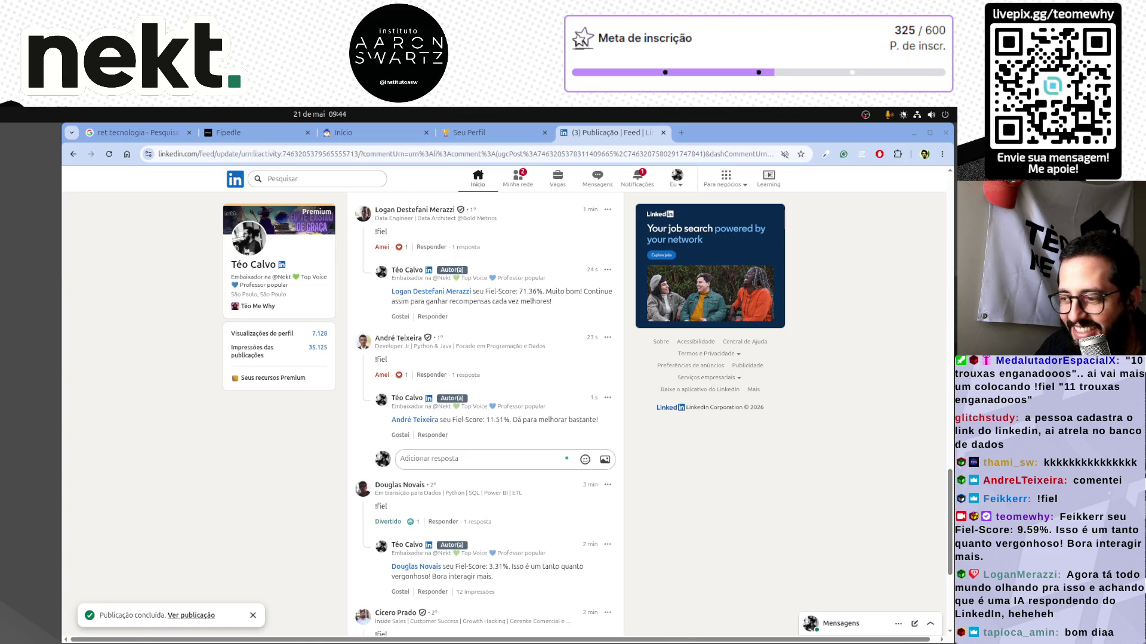
pyautogui.scroll(-4, 352, 500)
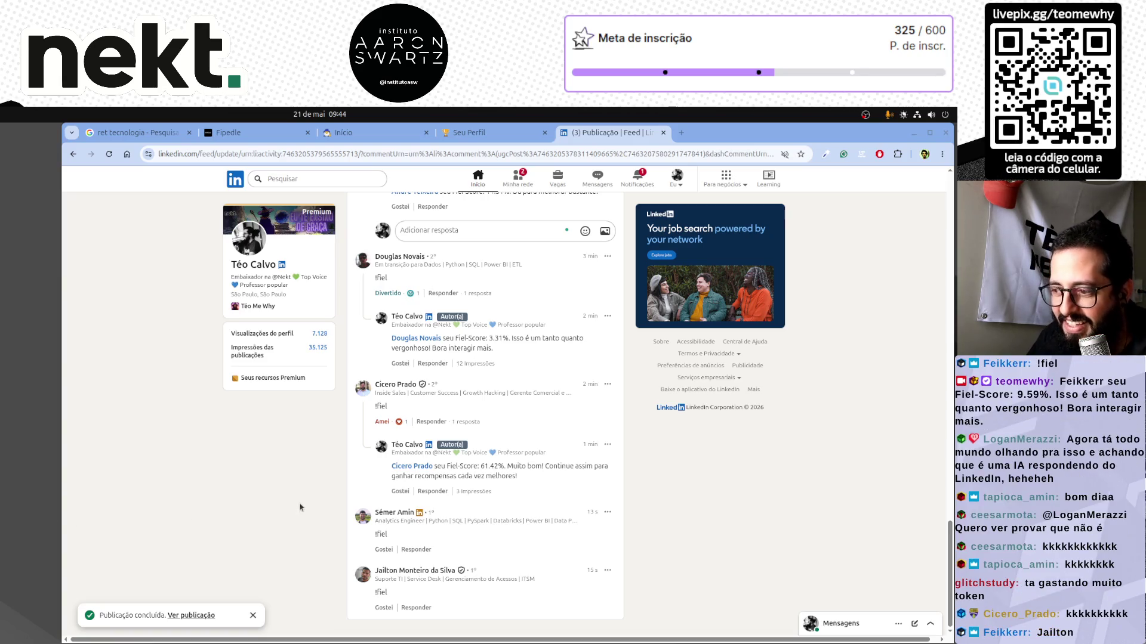
# Step: React Amei on the newest !fiel comment and post its 9.59% Fiel-Score reply
pyautogui.moveTo(385, 607)
pyautogui.click(450, 590)
pyautogui.click(415, 607)
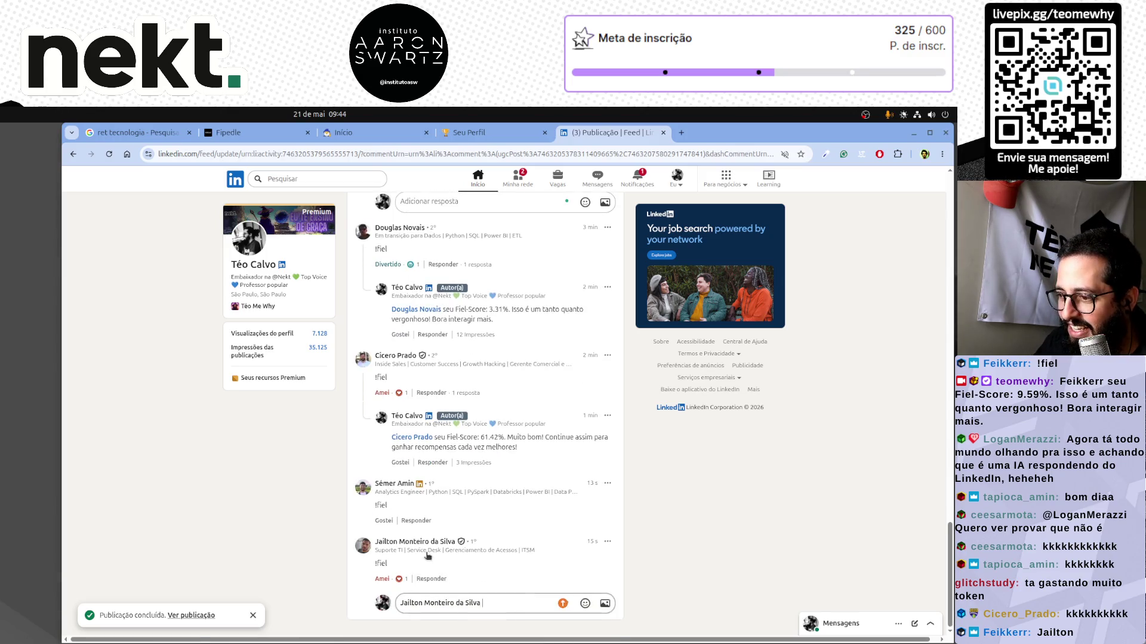
pyautogui.write('seu Fiel-Score: 9.59%. Isso é um tanto quanto vergonhoso! Bora interagir mais.')
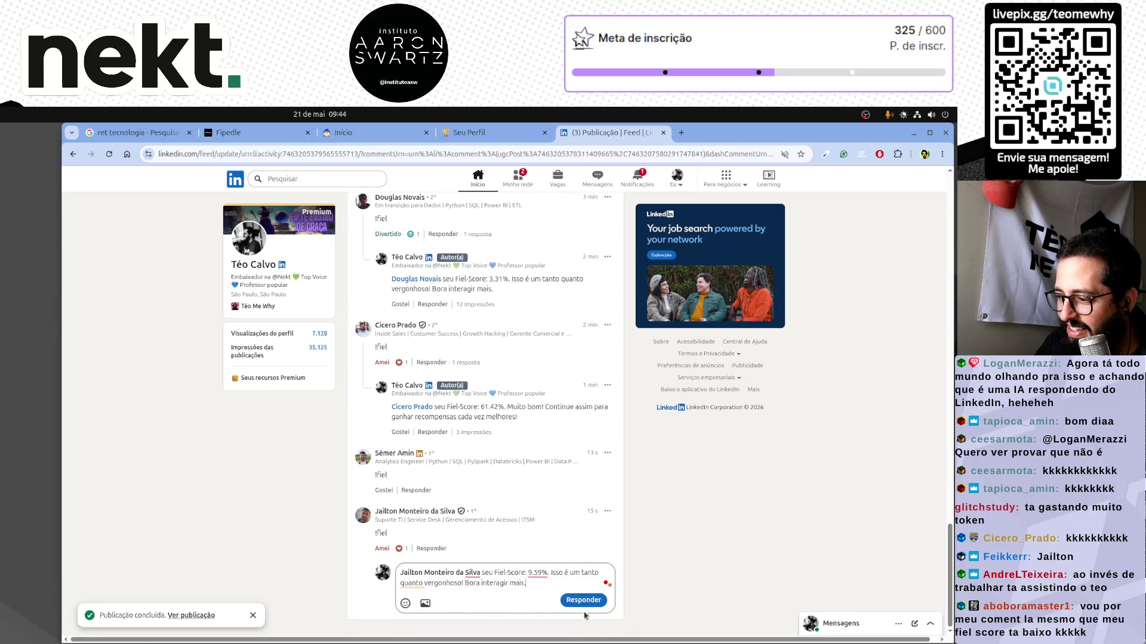
pyautogui.click(584, 601)
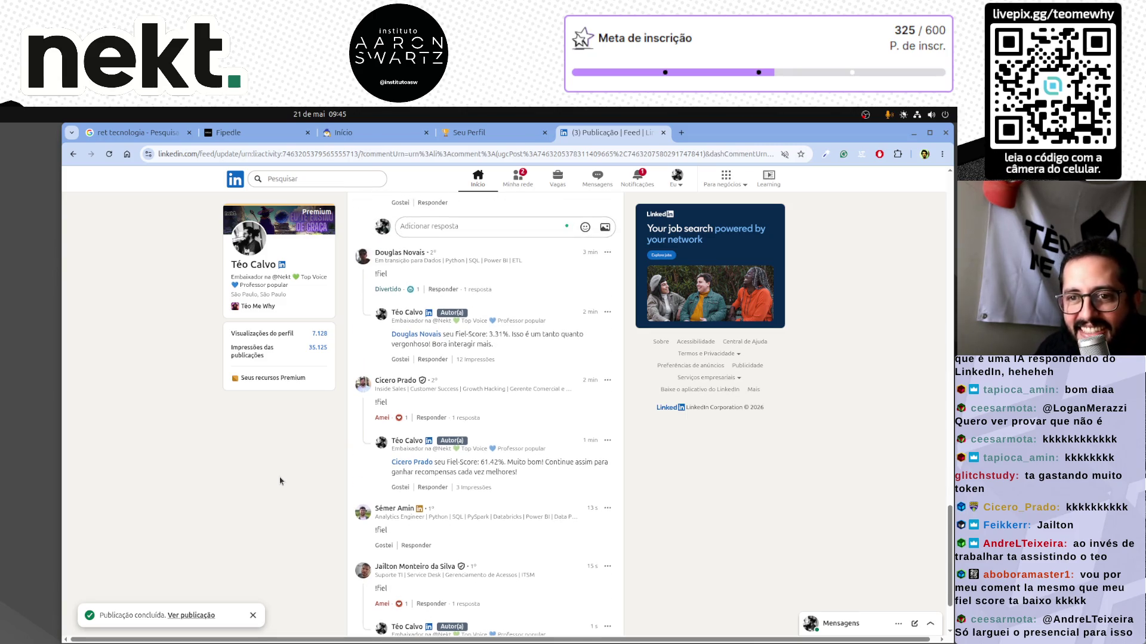
pyautogui.scroll(-1, 281, 481)
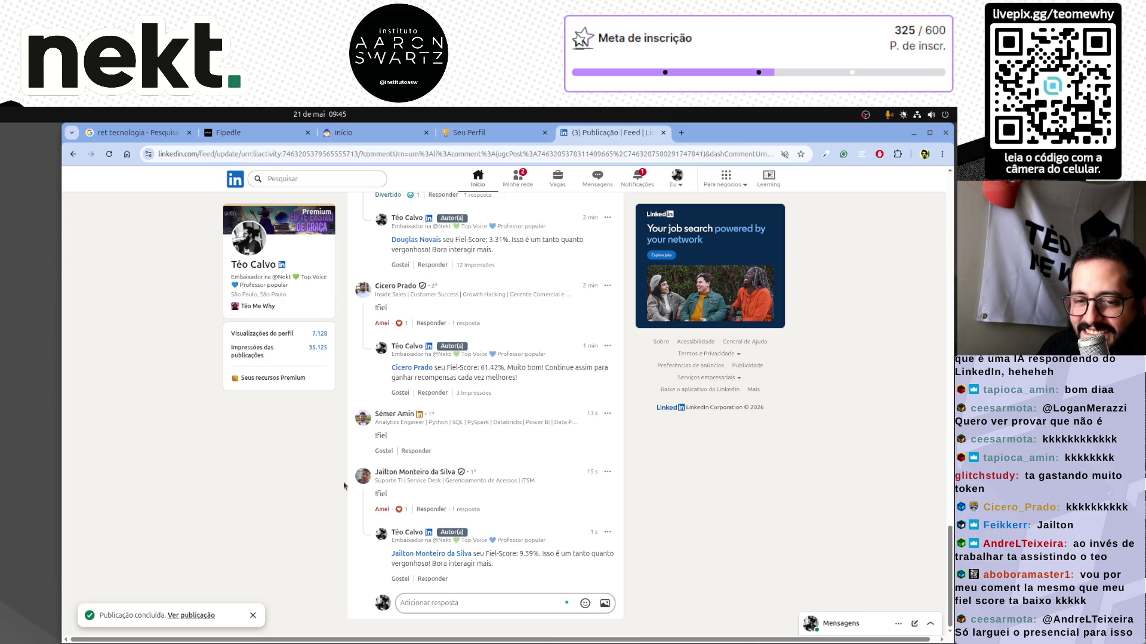
pyautogui.scroll(7, 279, 485)
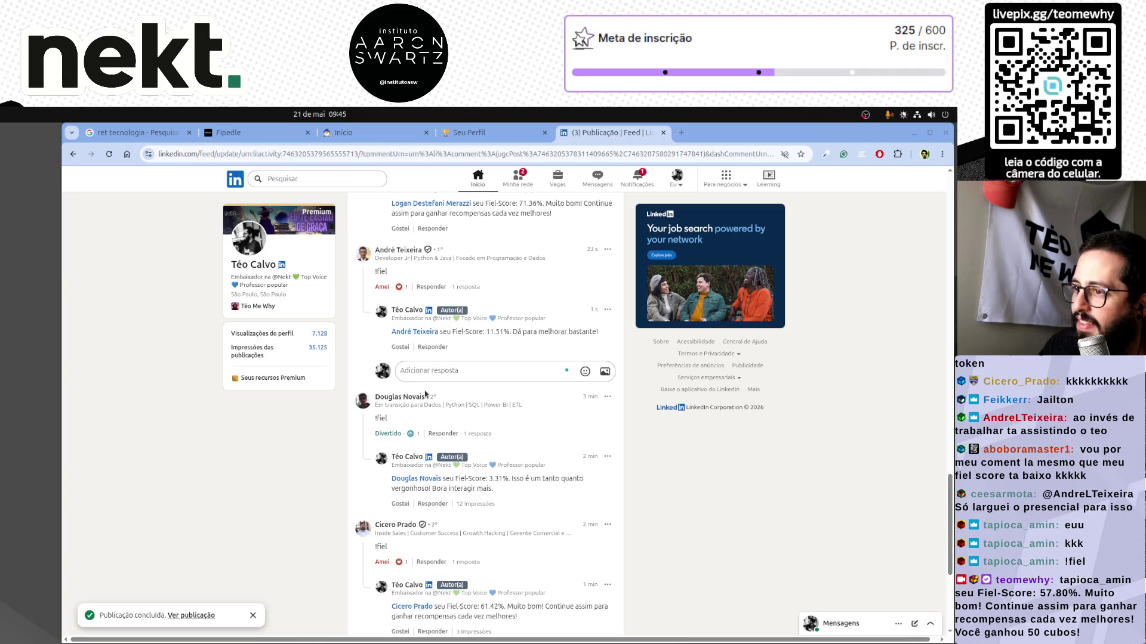
# Step: React Parabéns on the next !fiel comment and post its 57.80% Fiel-Score reply
pyautogui.scroll(-4, 399, 476)
pyautogui.moveTo(389, 452)
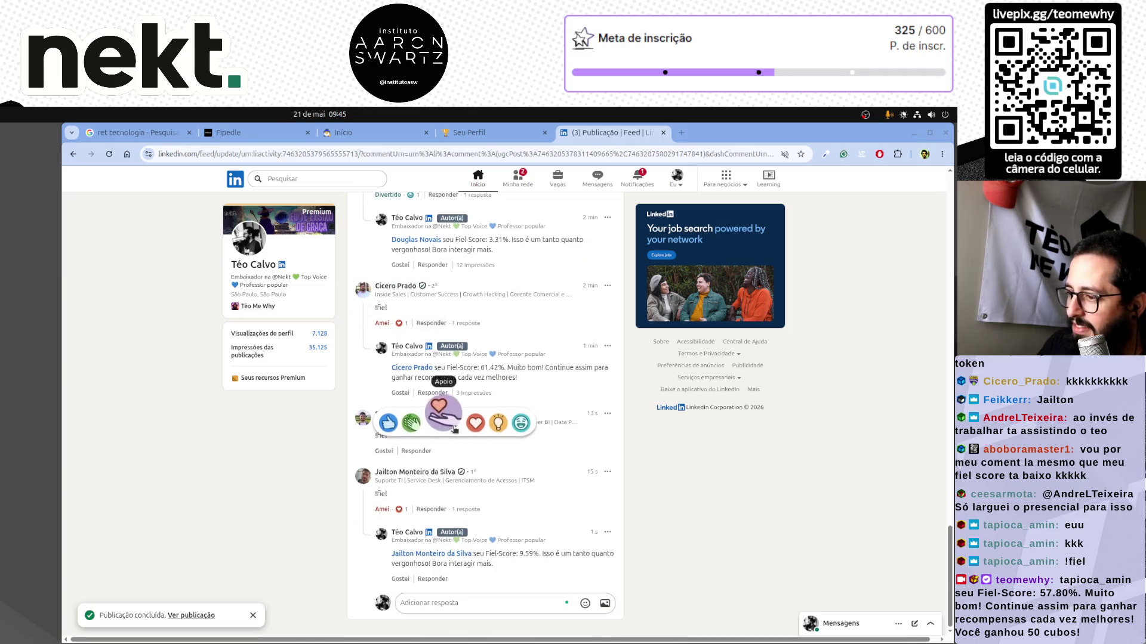
pyautogui.click(416, 424)
pyautogui.click(443, 451)
pyautogui.write('seu Fiel-Score: 57.80%. Muito bom! Continue assim para ganhar recompensas cada vez melhores! Você ganhou 50 cubos!')
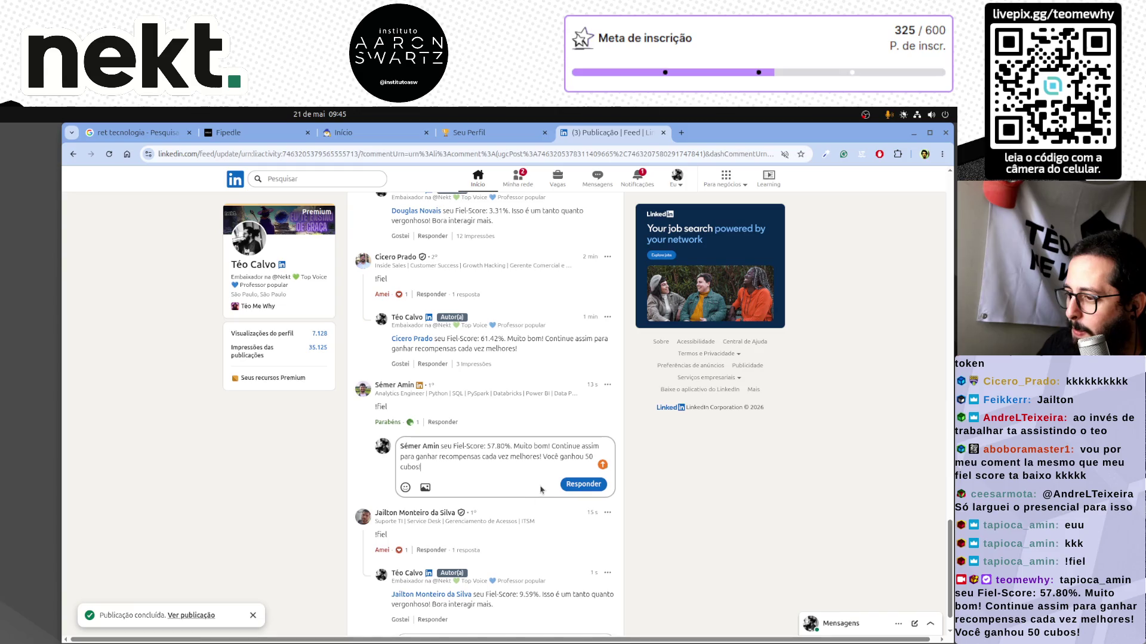
pyautogui.click(584, 485)
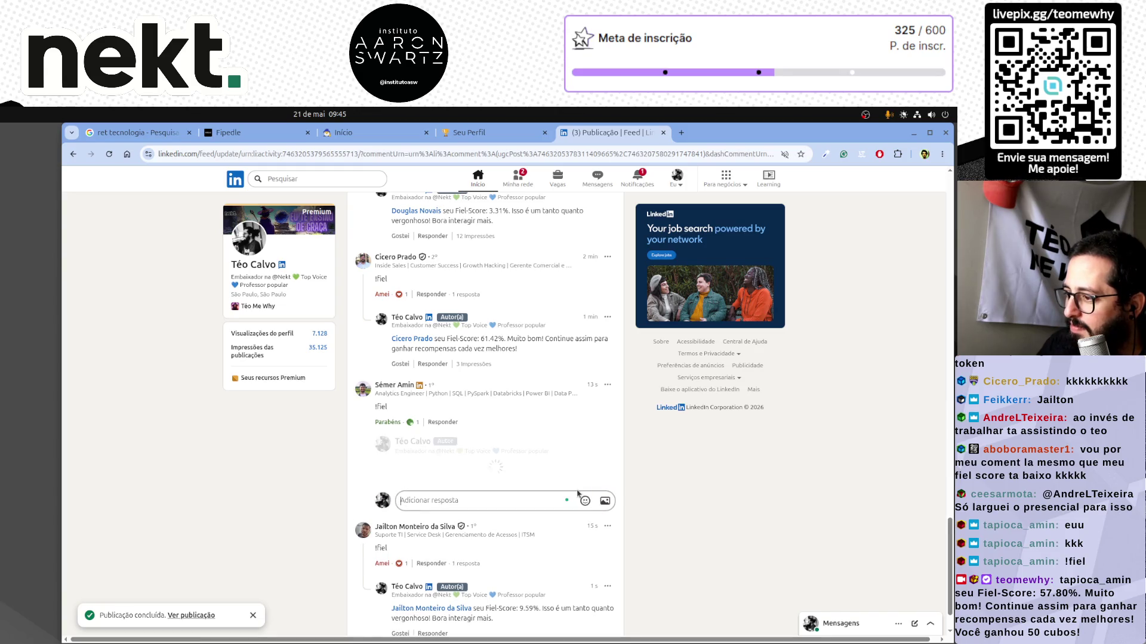
# Step: Scroll back to the top and return to the Notificações page
pyautogui.scroll(5, 752, 490)
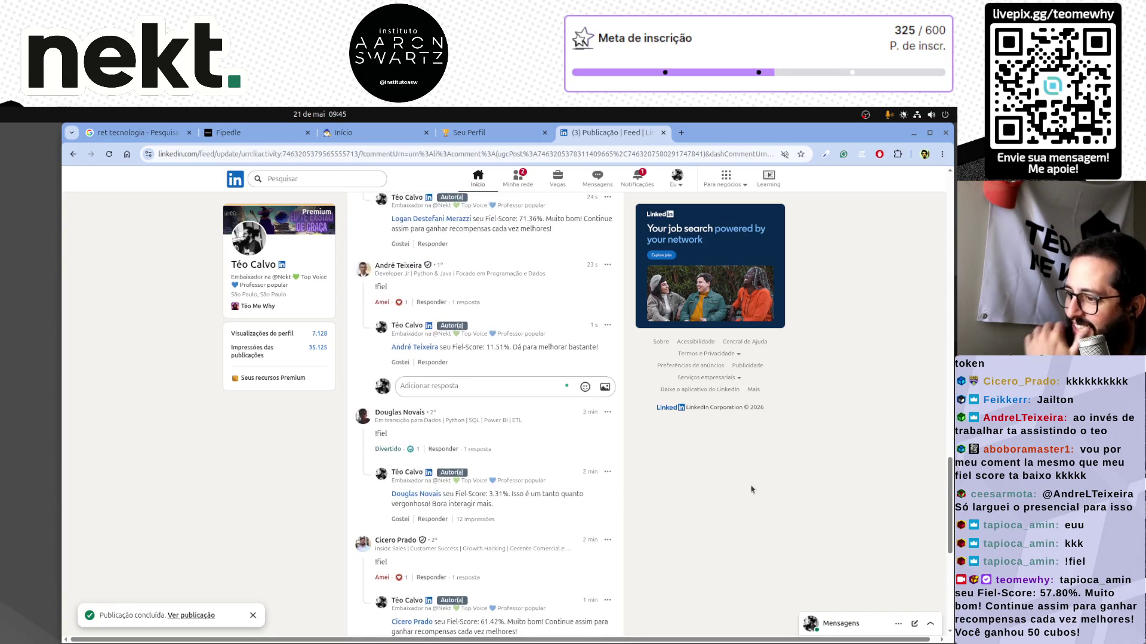
pyautogui.scroll(1, 752, 489)
pyautogui.scroll(8, 752, 489)
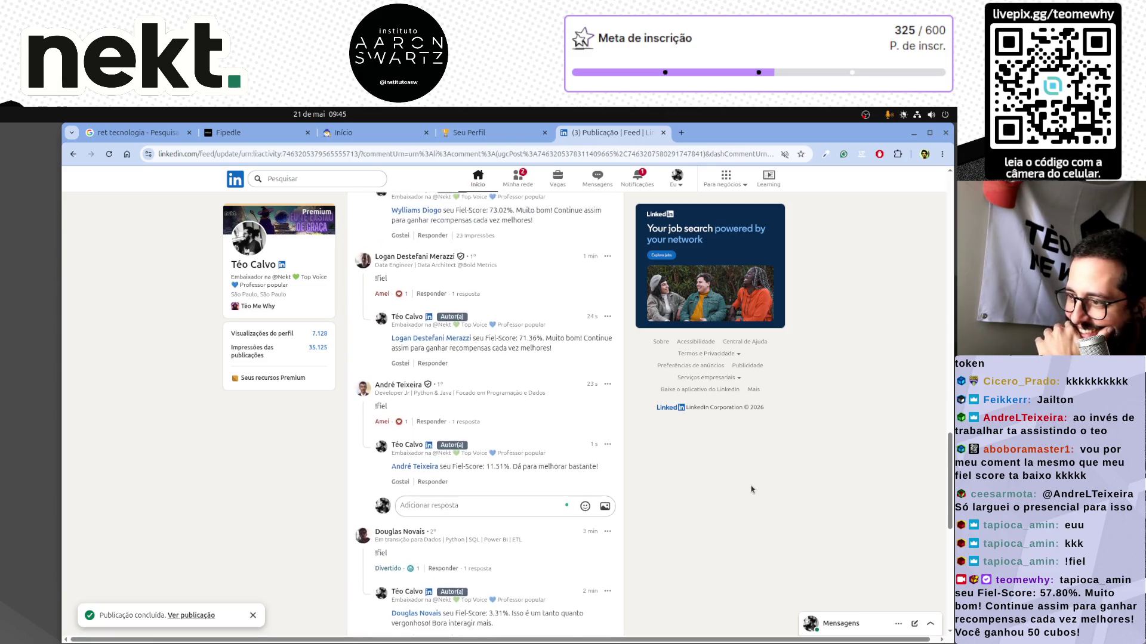
pyautogui.scroll(8, 752, 489)
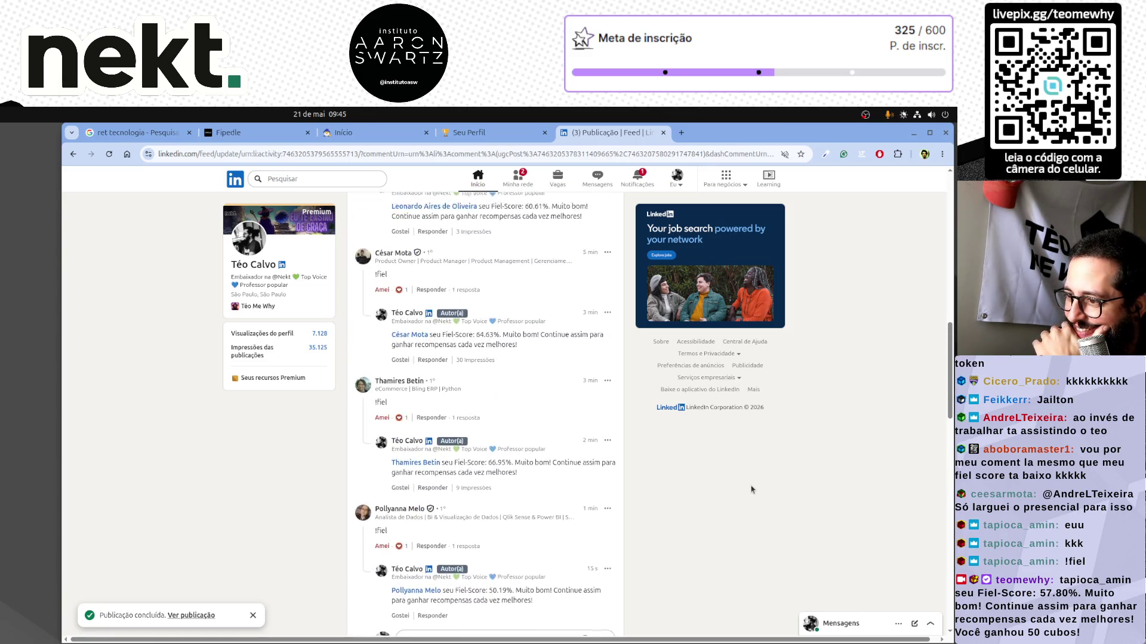
pyautogui.scroll(1, 751, 490)
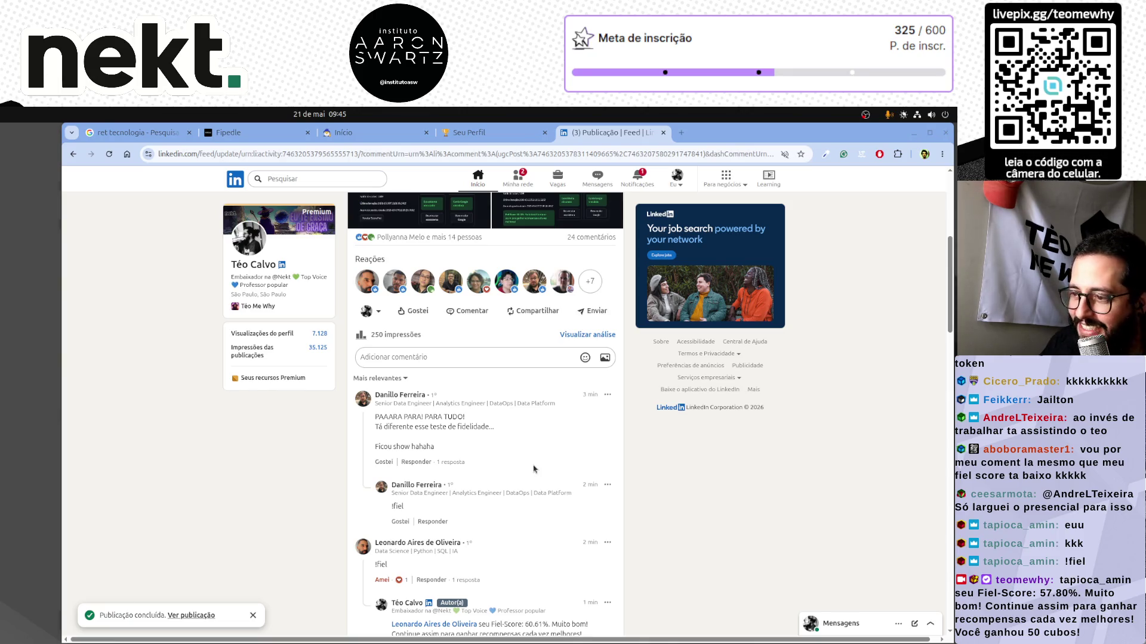
pyautogui.click(638, 178)
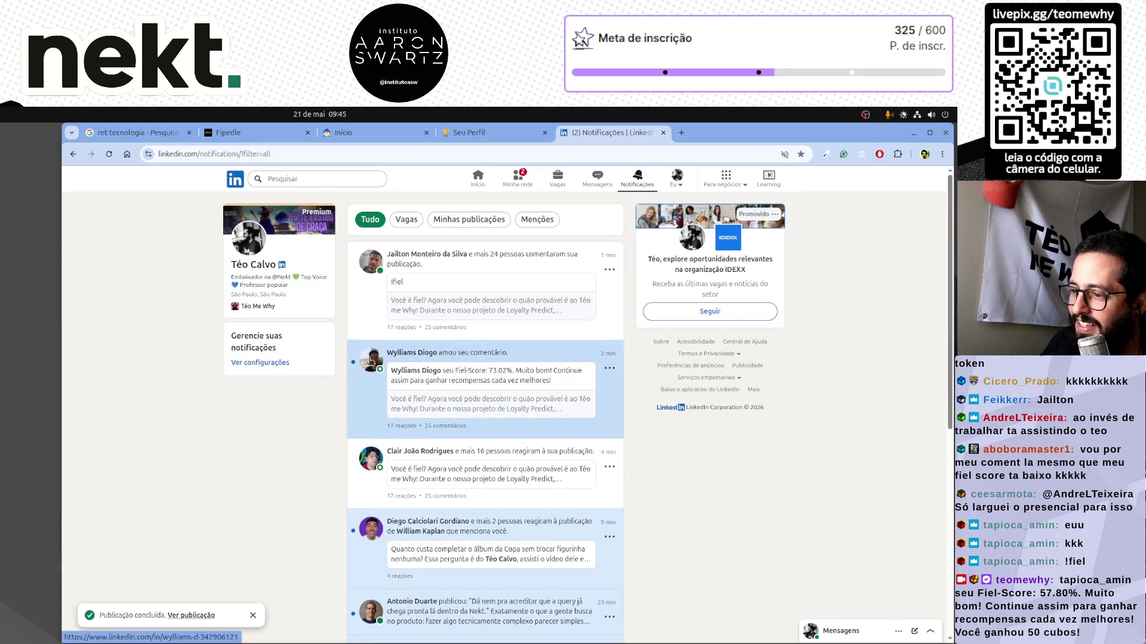
pyautogui.click(370, 322)
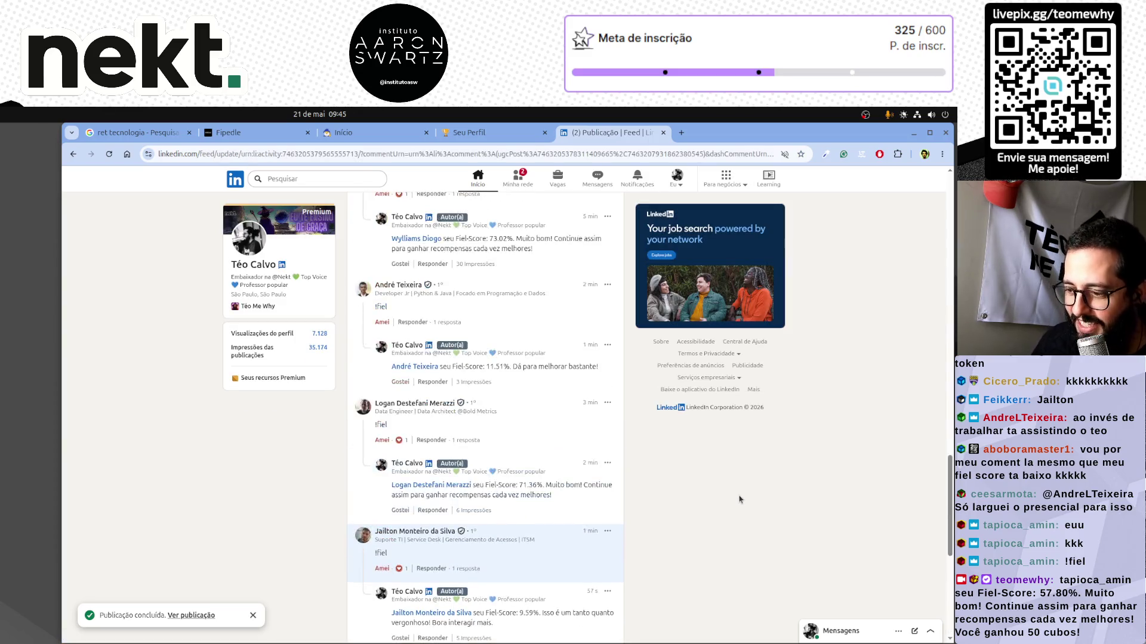
pyautogui.scroll(-3, 740, 497)
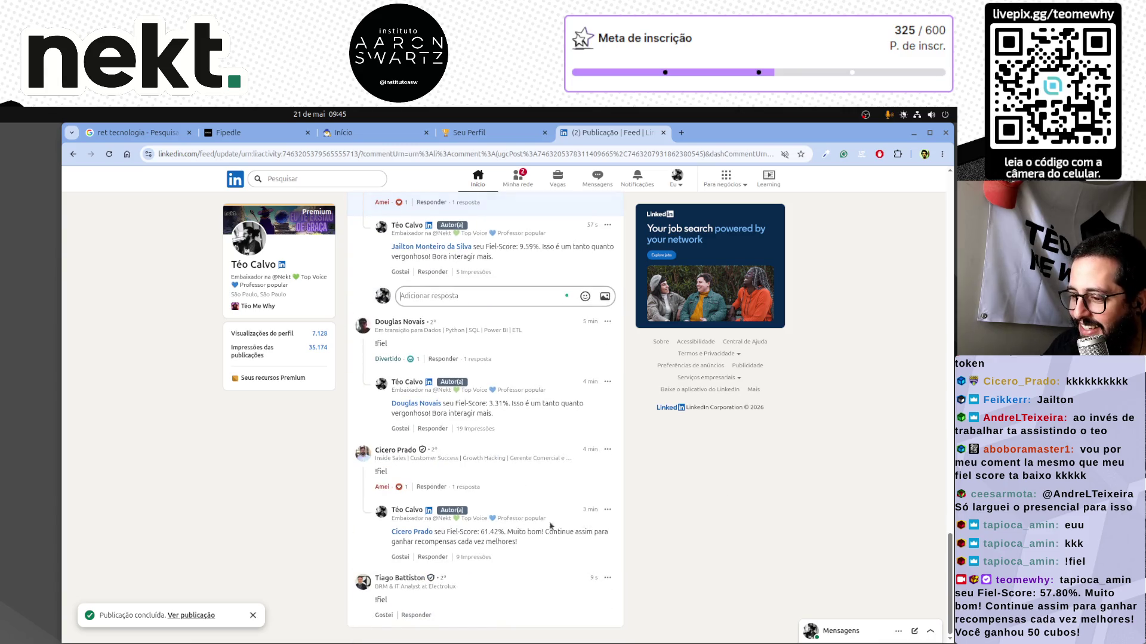
pyautogui.hotkey('alt', 'Tab')
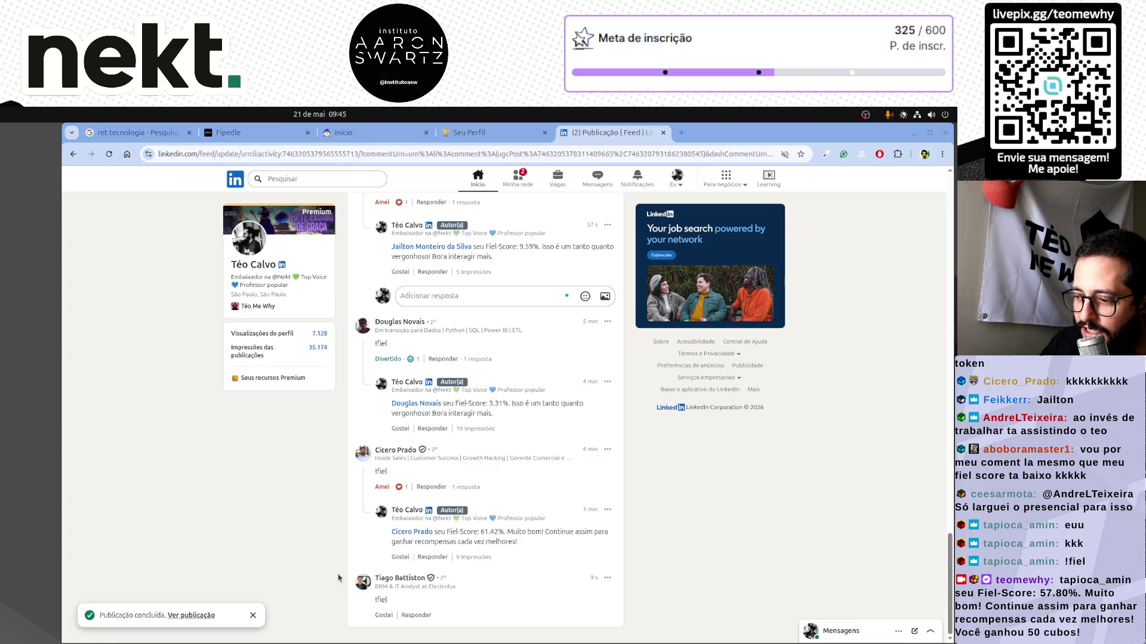
pyautogui.scroll(3, 302, 544)
pyautogui.scroll(-3, 302, 544)
pyautogui.scroll(10, 302, 543)
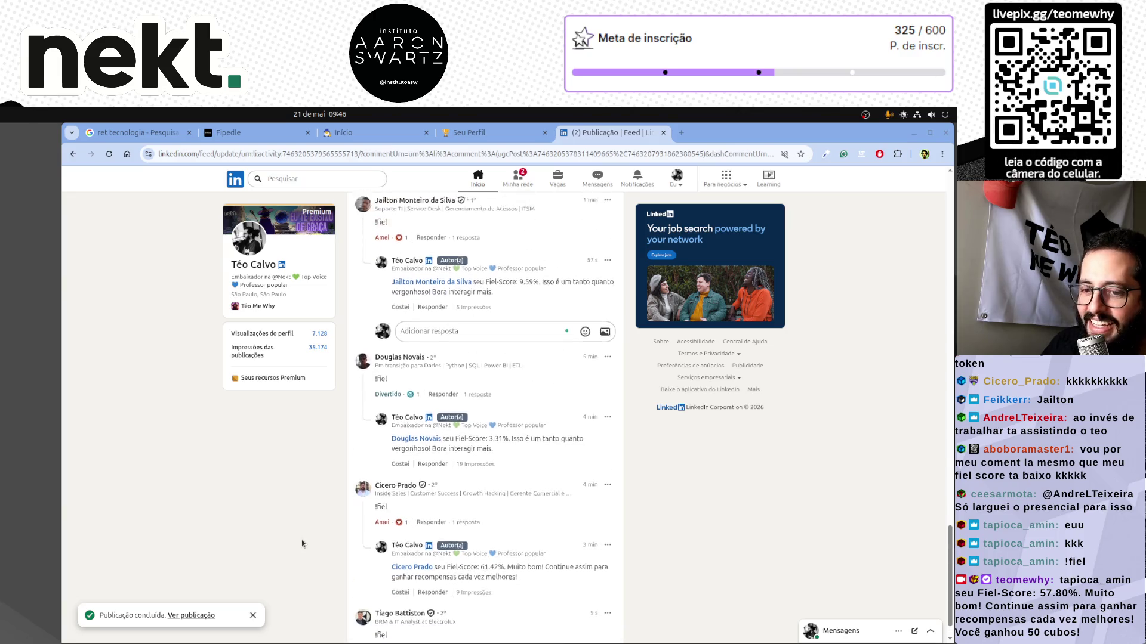
pyautogui.scroll(4, 302, 544)
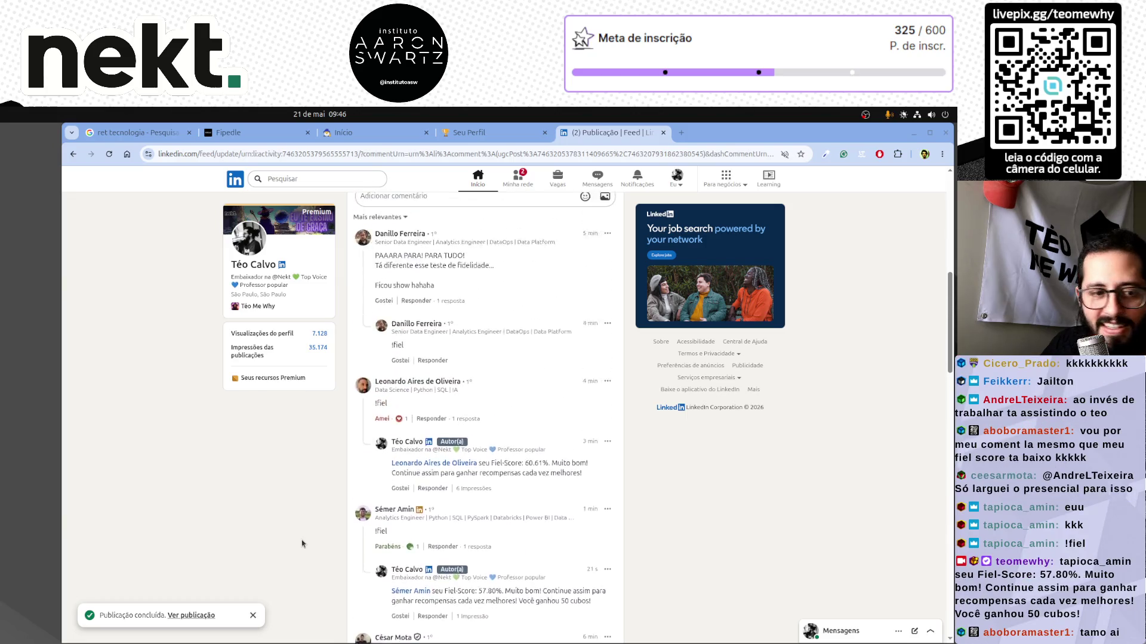
pyautogui.scroll(1, 302, 543)
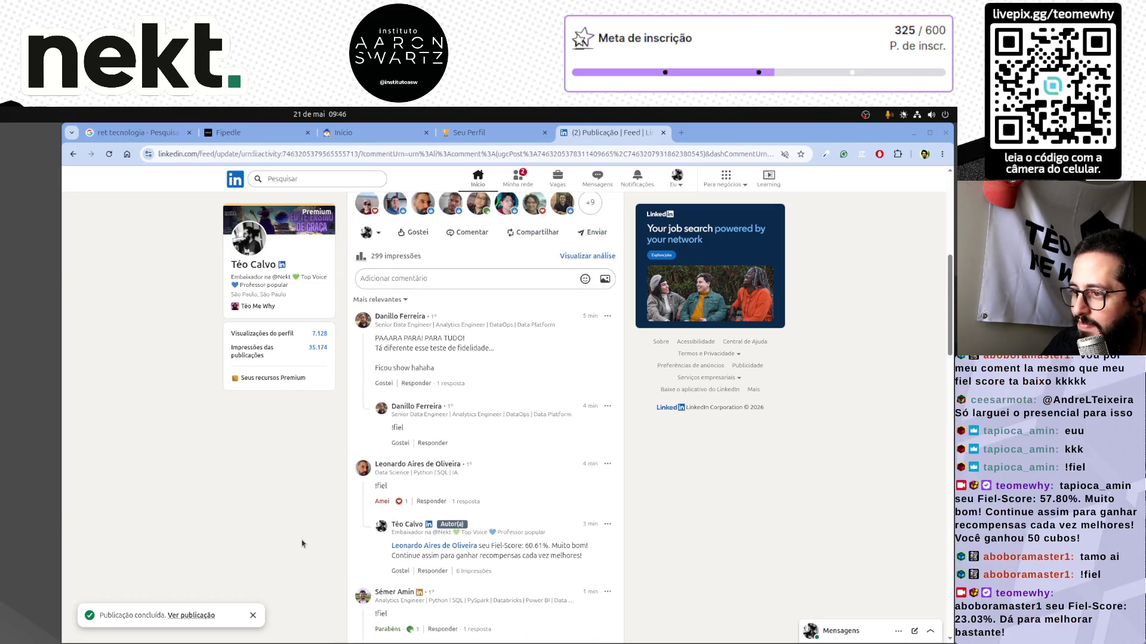
pyautogui.scroll(5, 302, 543)
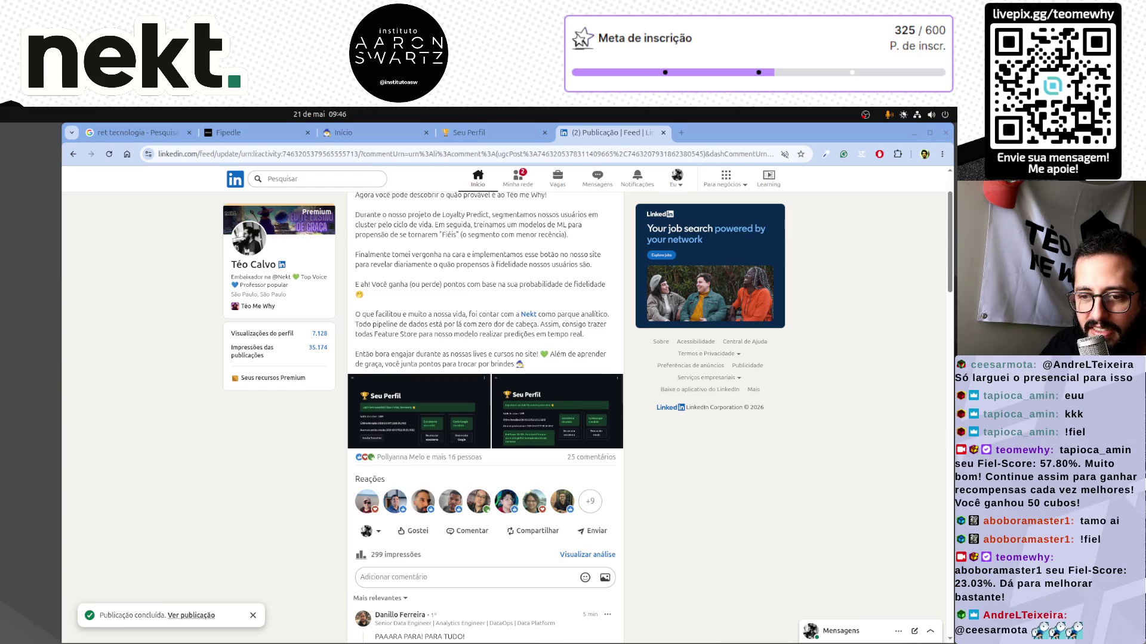
pyautogui.scroll(-10, 132, 554)
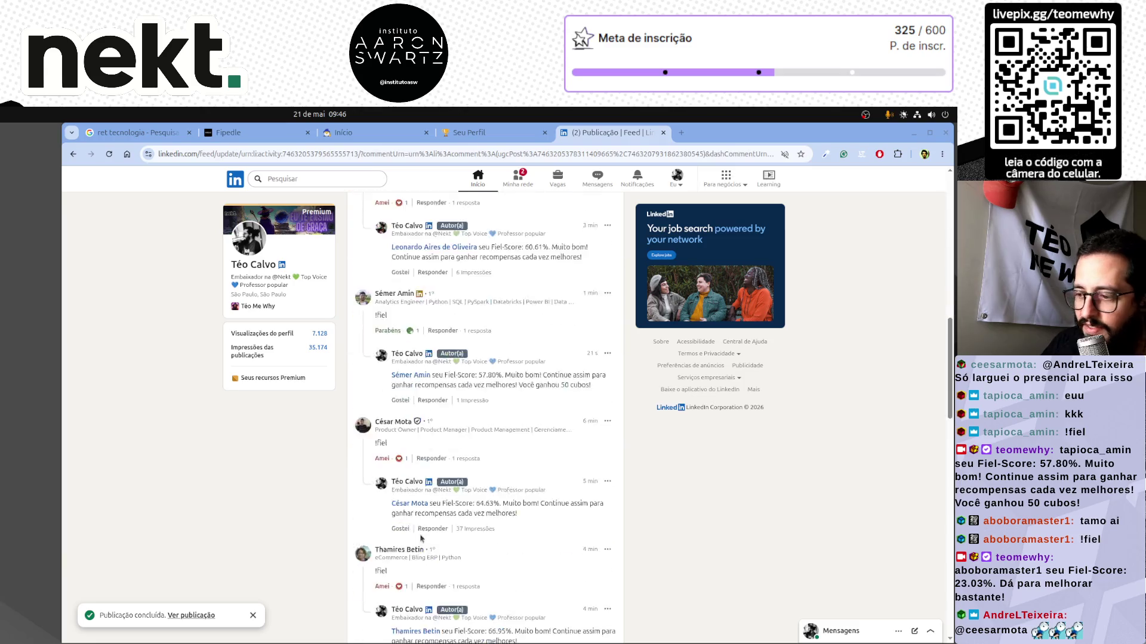
pyautogui.moveTo(396, 616)
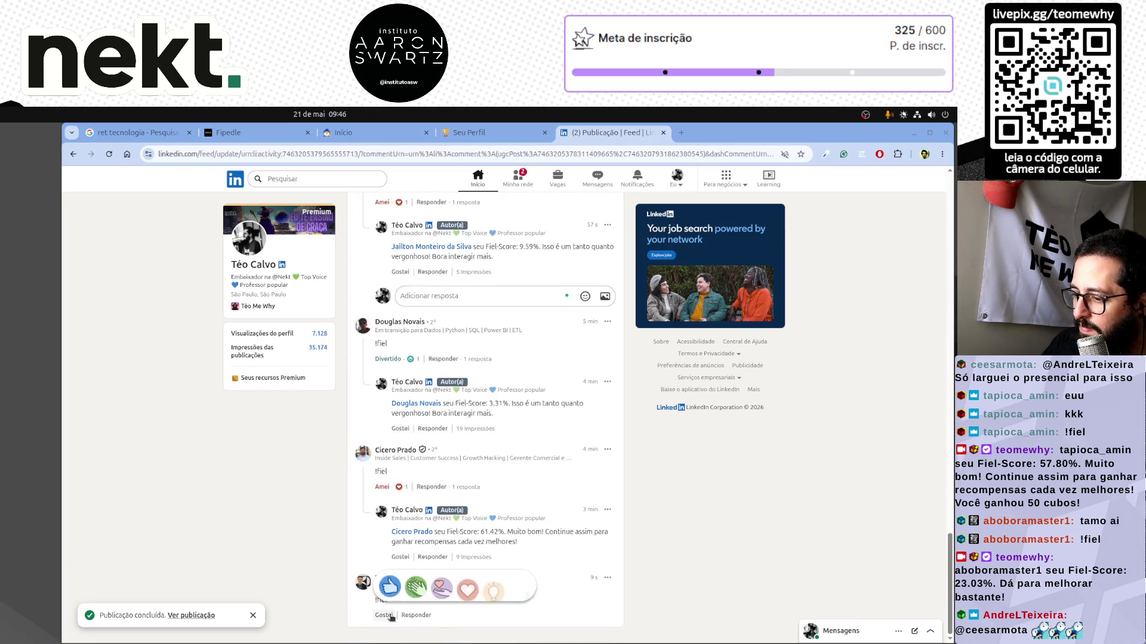
# Step: React Amei on the newest !fiel comment and post the 23.03% Fiel-Score reply
pyautogui.click(450, 585)
pyautogui.click(432, 616)
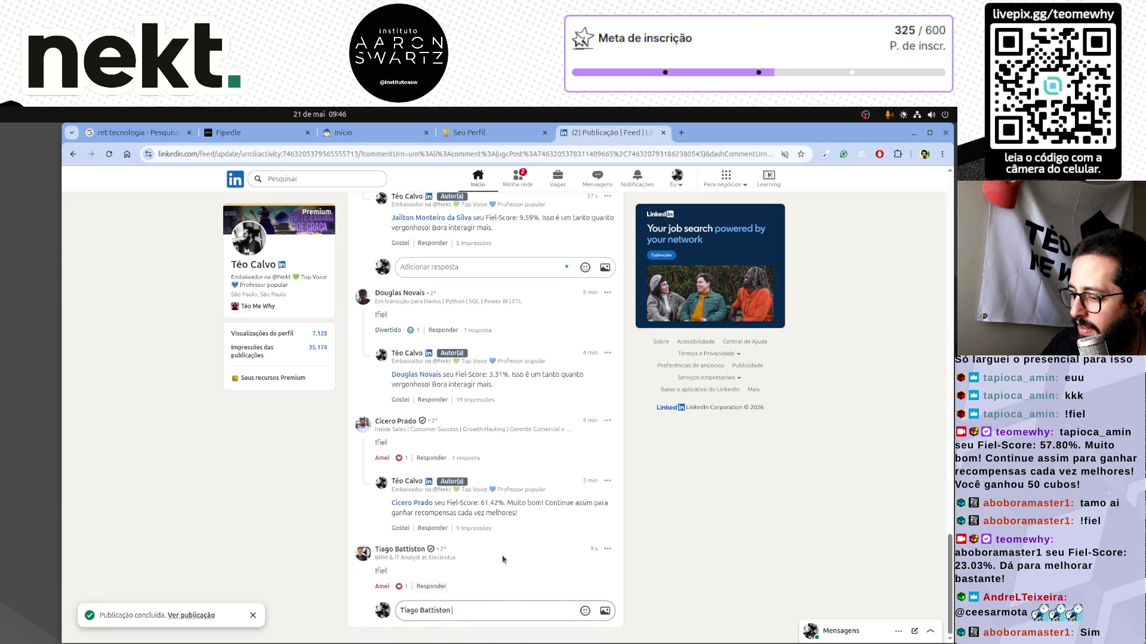
pyautogui.hotkey('ctrl', 'v')
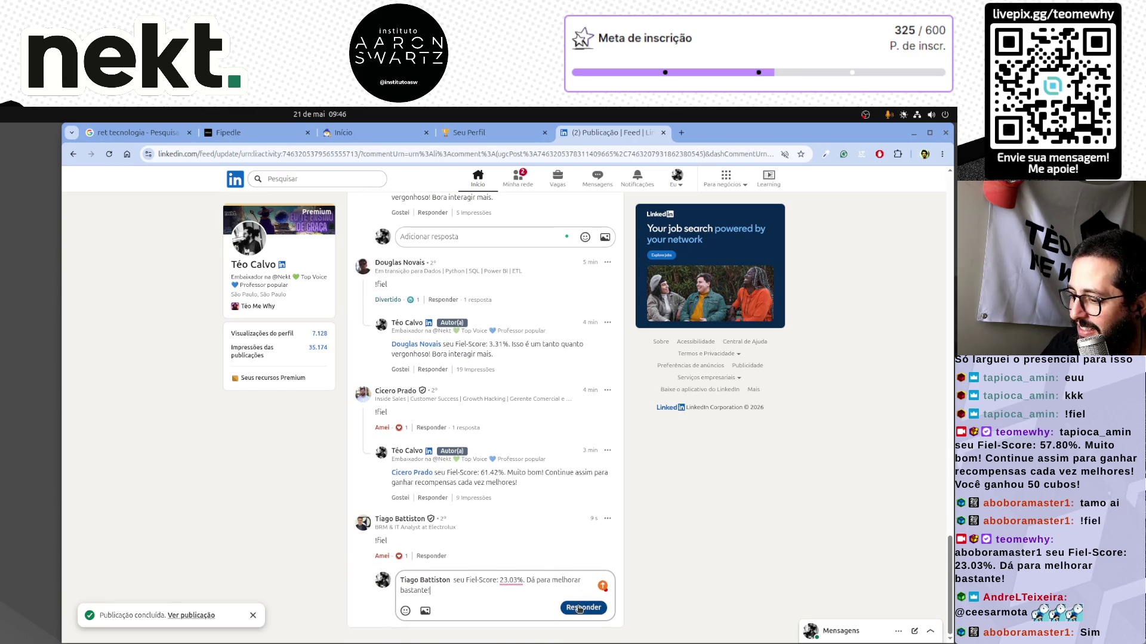
pyautogui.click(580, 608)
pyautogui.scroll(15, 490, 479)
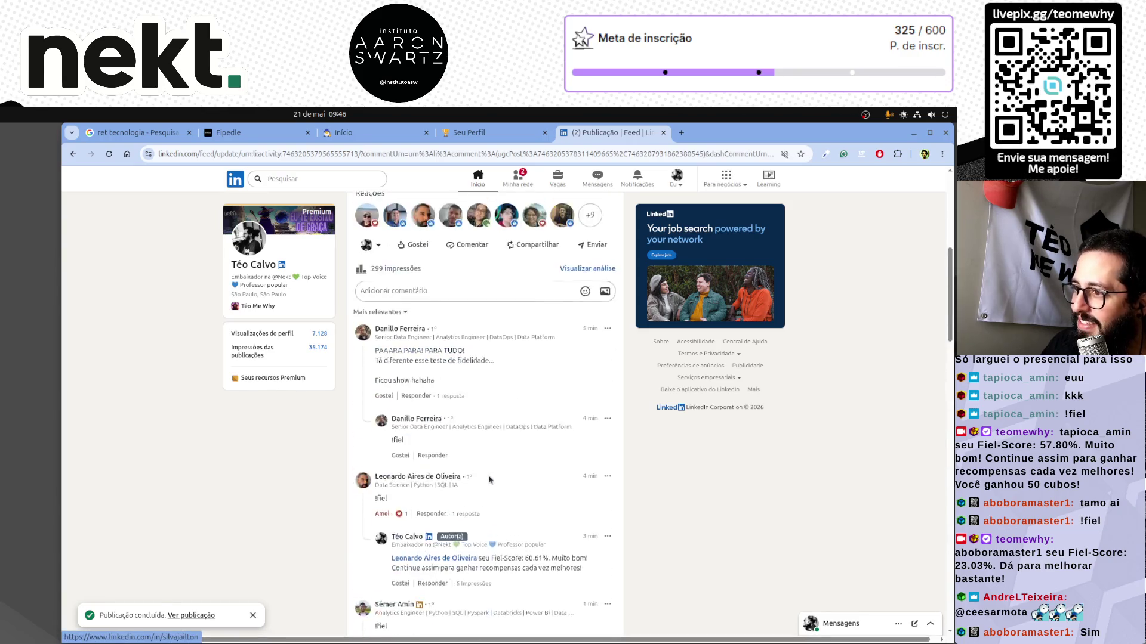
pyautogui.scroll(-4, 573, 546)
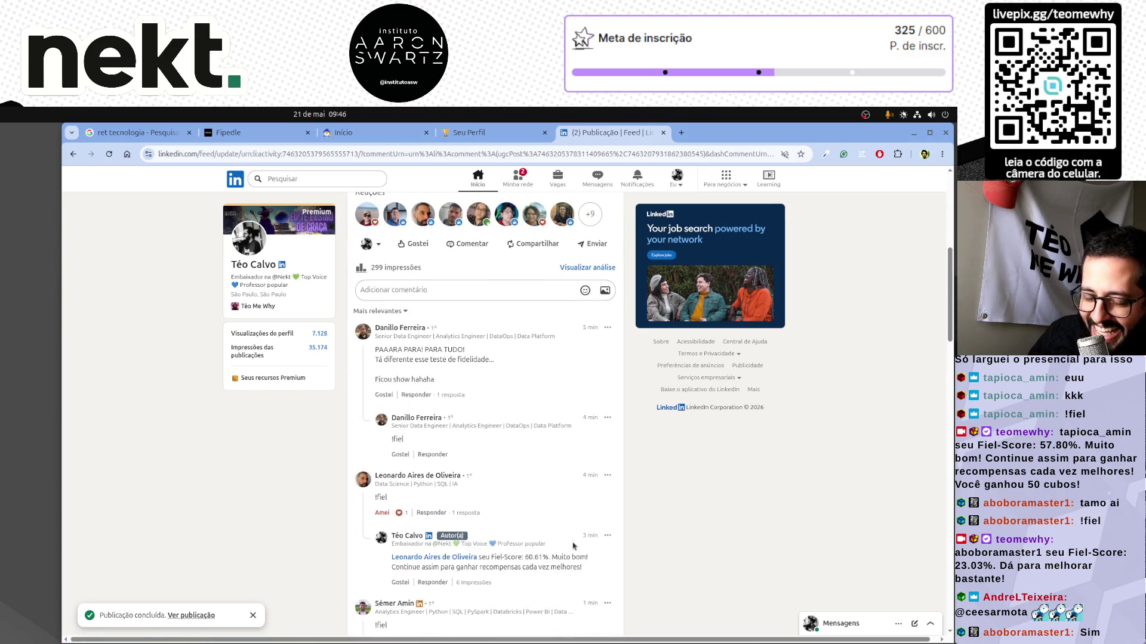
pyautogui.scroll(2, 635, 465)
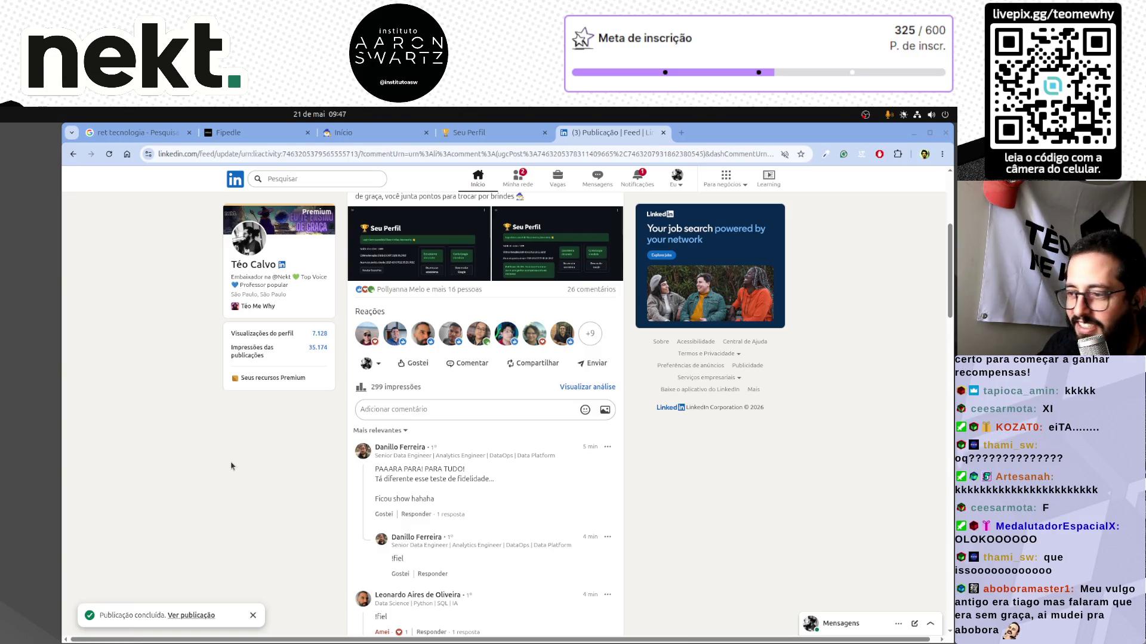
# Step: Heart the !fiel reply in the first comment thread and answer it with 45.39%
pyautogui.moveTo(400, 574)
pyautogui.click(474, 543)
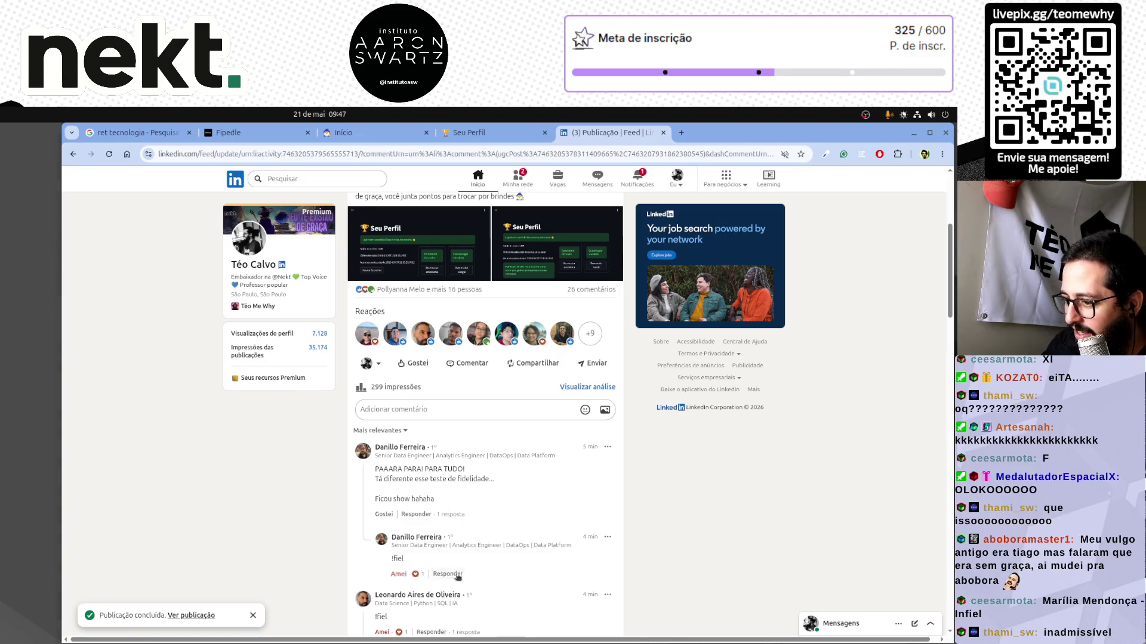
pyautogui.click(457, 574)
pyautogui.write('seu Fiel-Score: 45.39%. Está no caminho certo para começar a ganhar recompensas!')
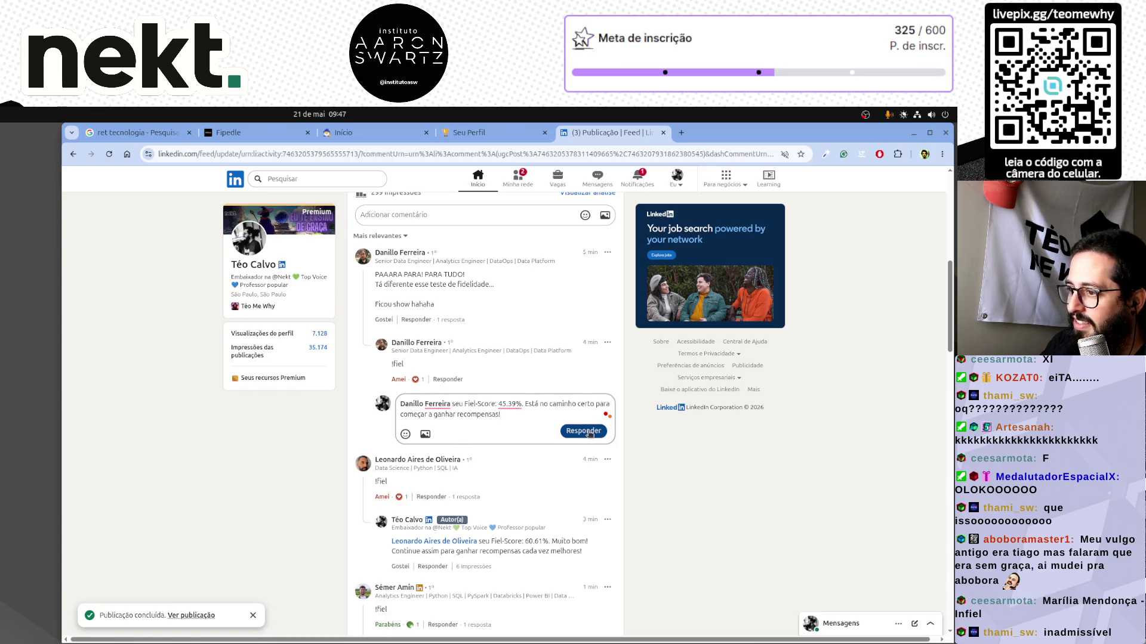
pyautogui.click(589, 432)
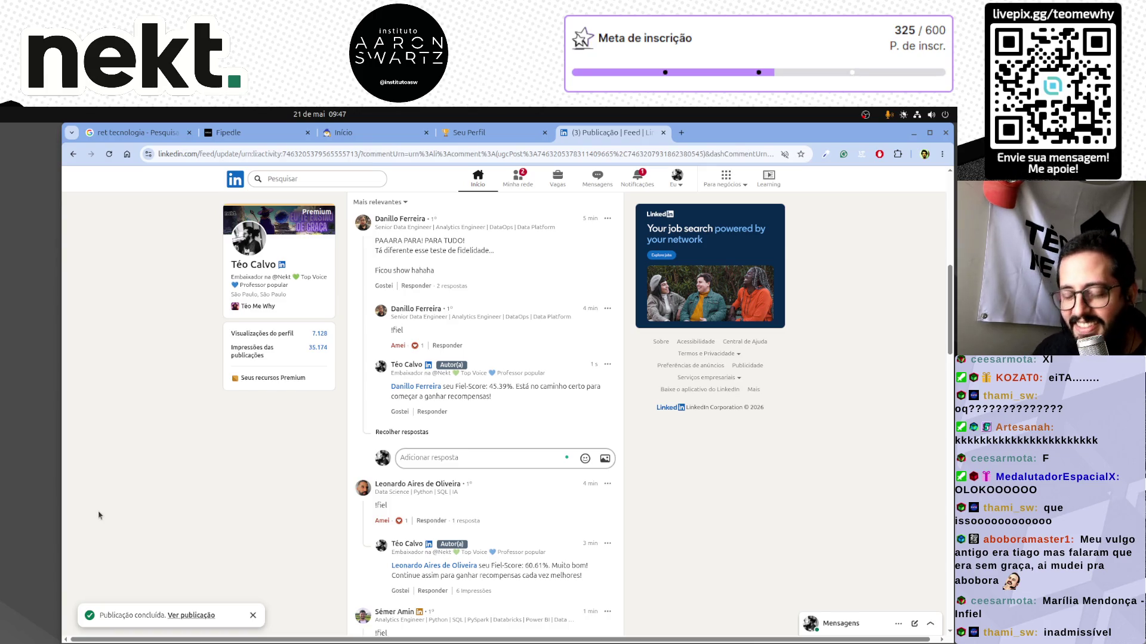
# Step: Check the thread, then return to the notifications to look for new comments
pyautogui.scroll(-4, 184, 512)
pyautogui.scroll(-15, 184, 513)
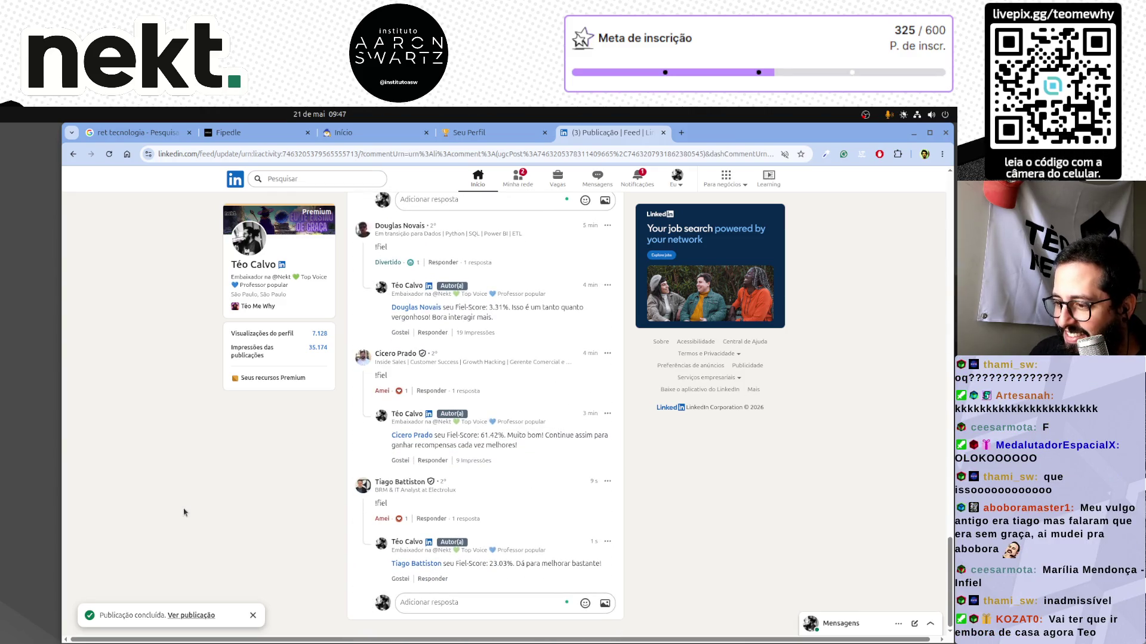
pyautogui.scroll(15, 288, 489)
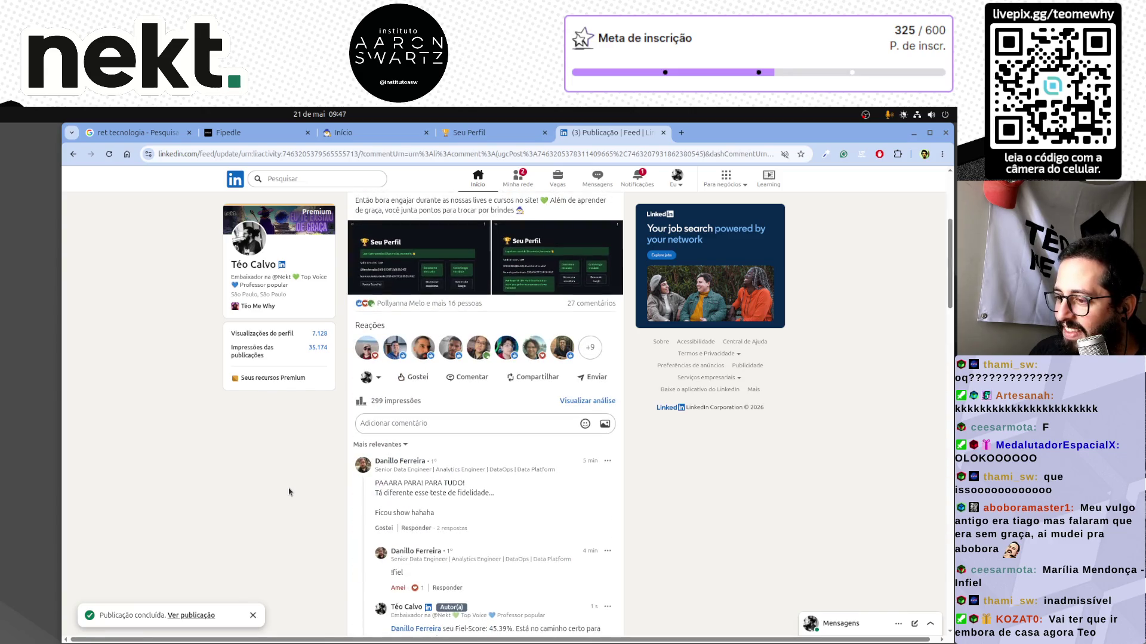
pyautogui.scroll(3, 289, 491)
pyautogui.click(637, 179)
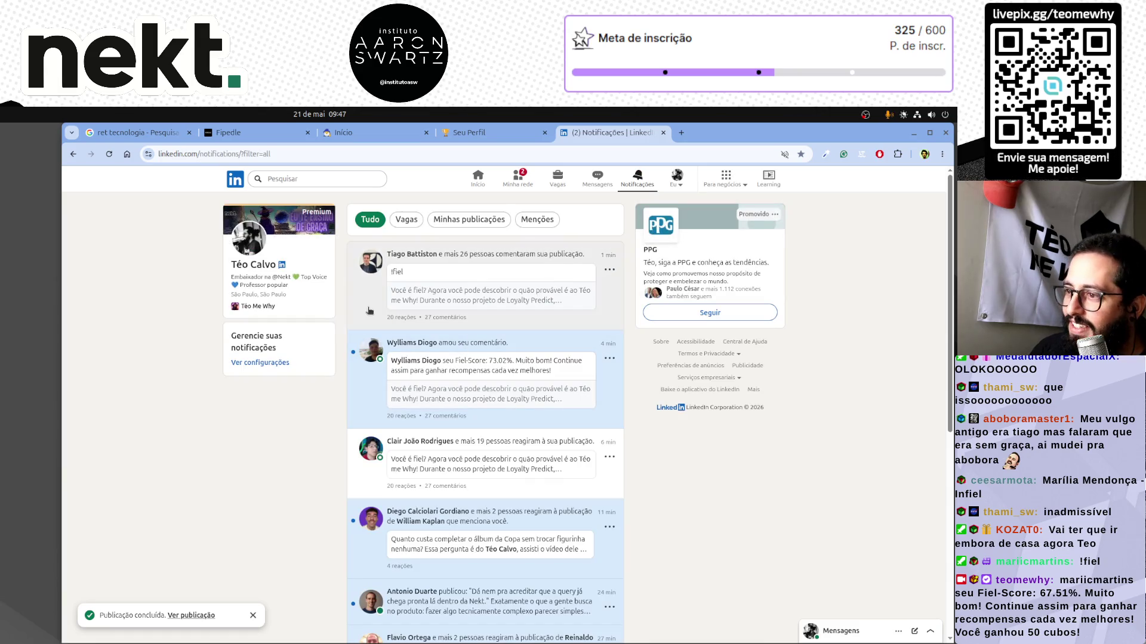
pyautogui.click(368, 311)
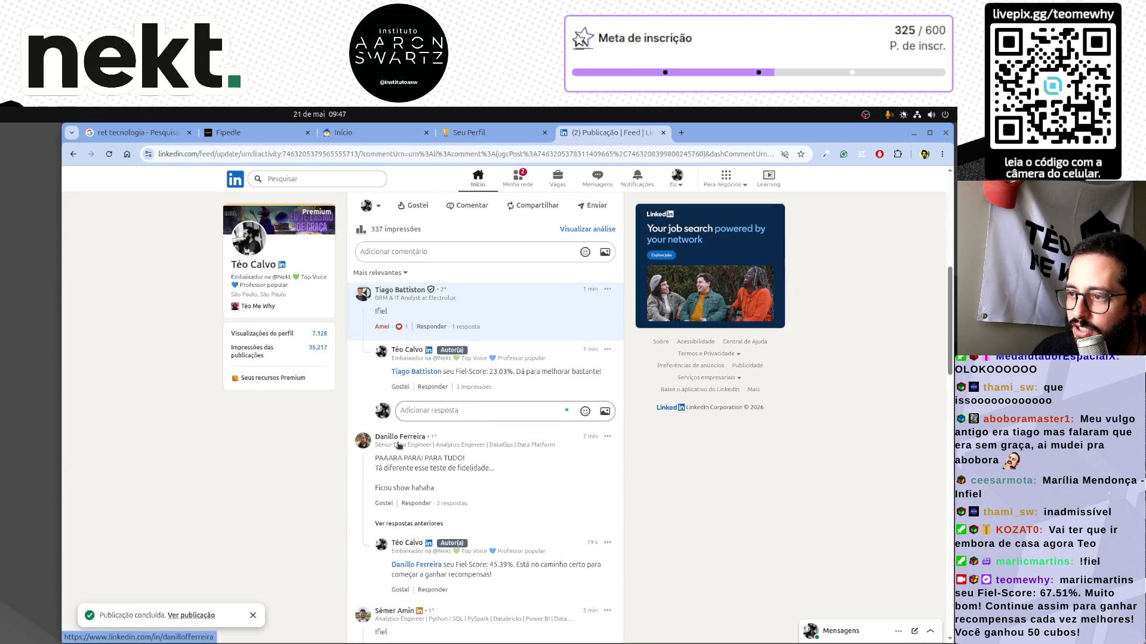
pyautogui.scroll(-15, 398, 444)
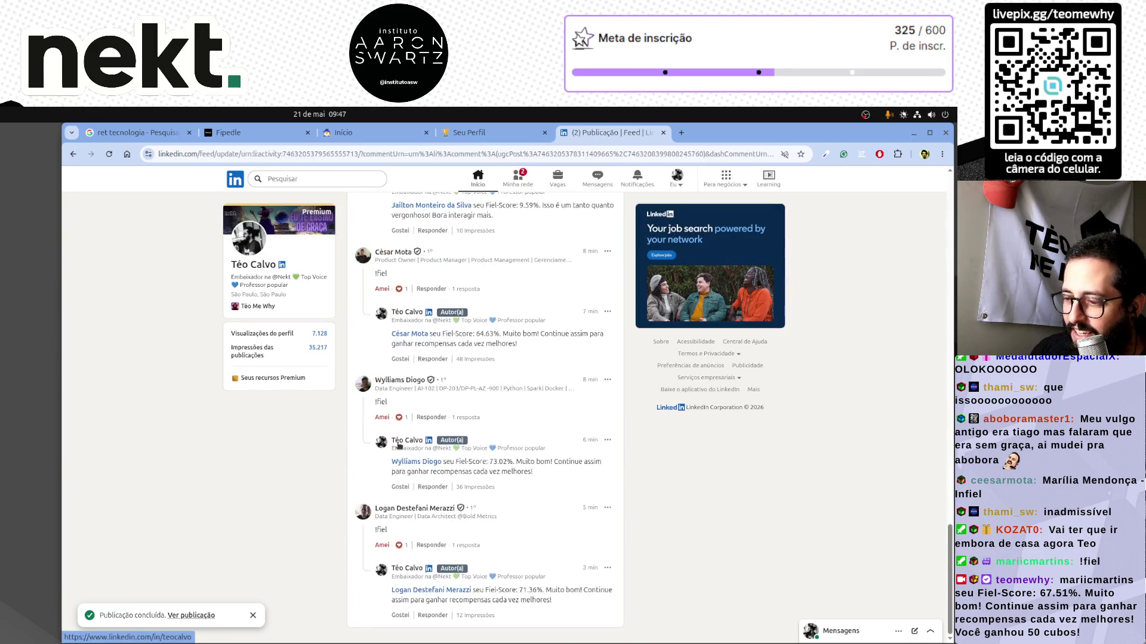
pyautogui.scroll(-4, 398, 445)
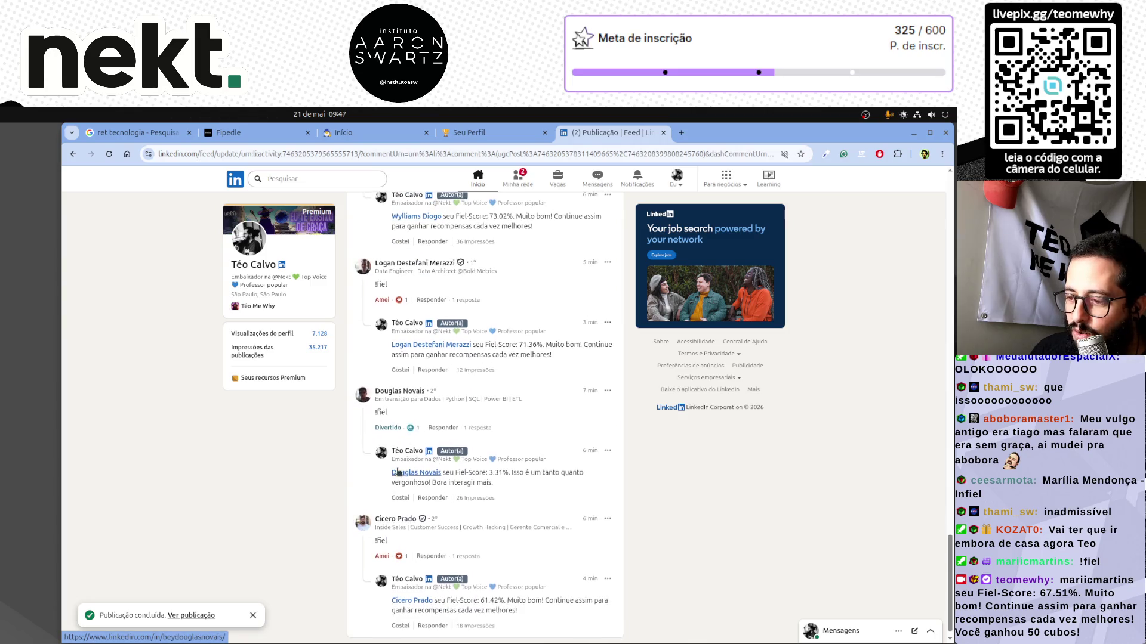
pyautogui.scroll(20, 398, 473)
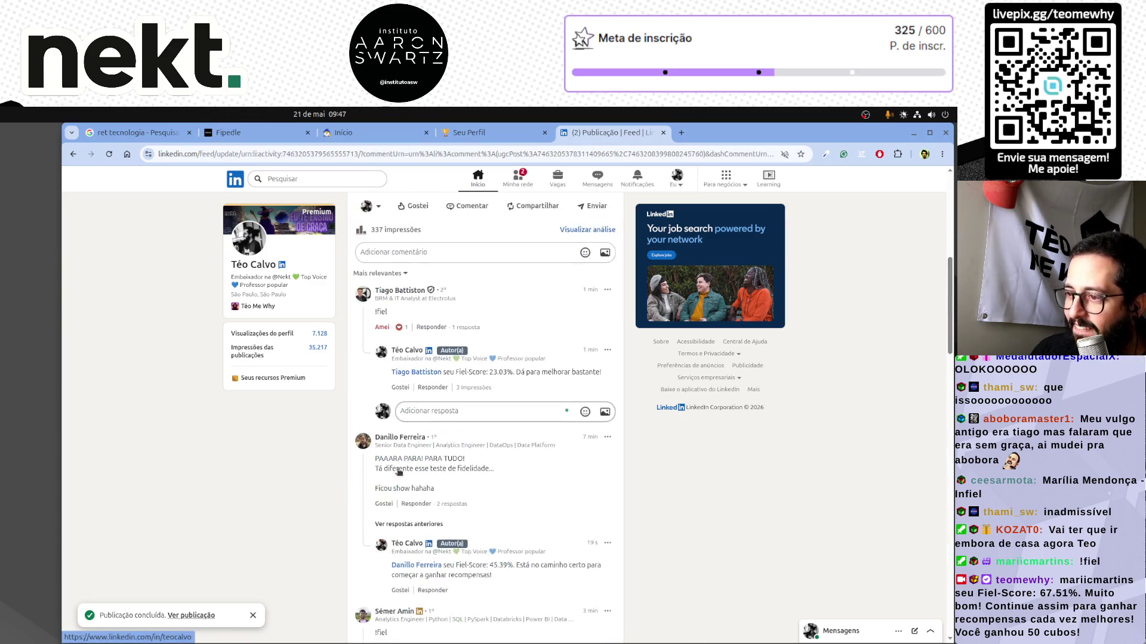
pyautogui.scroll(1, 399, 470)
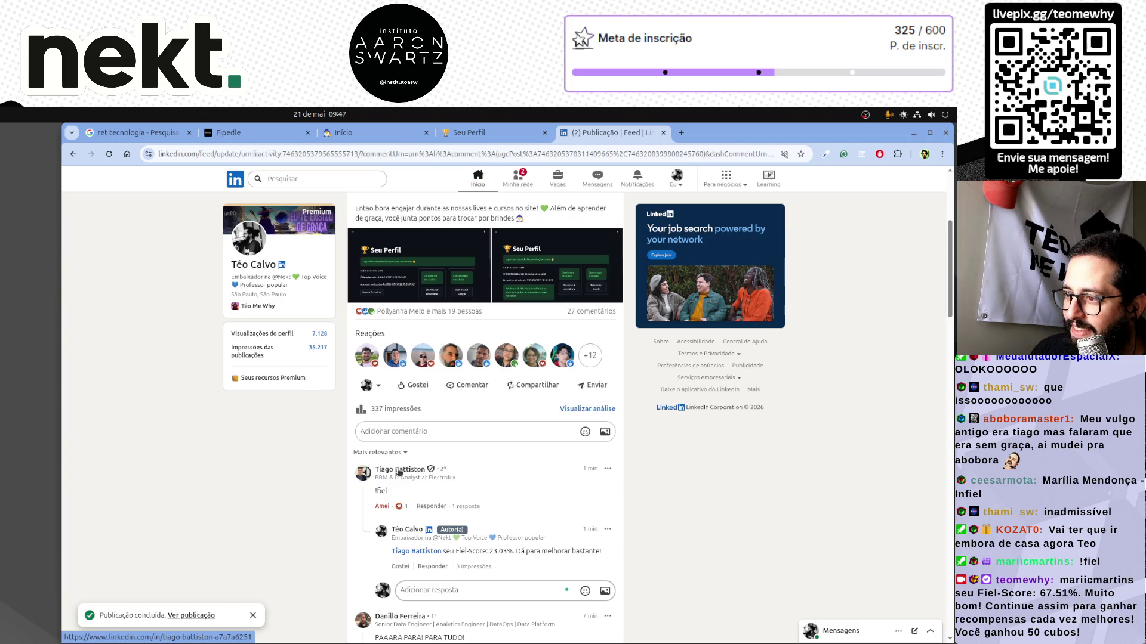
pyautogui.scroll(4, 399, 471)
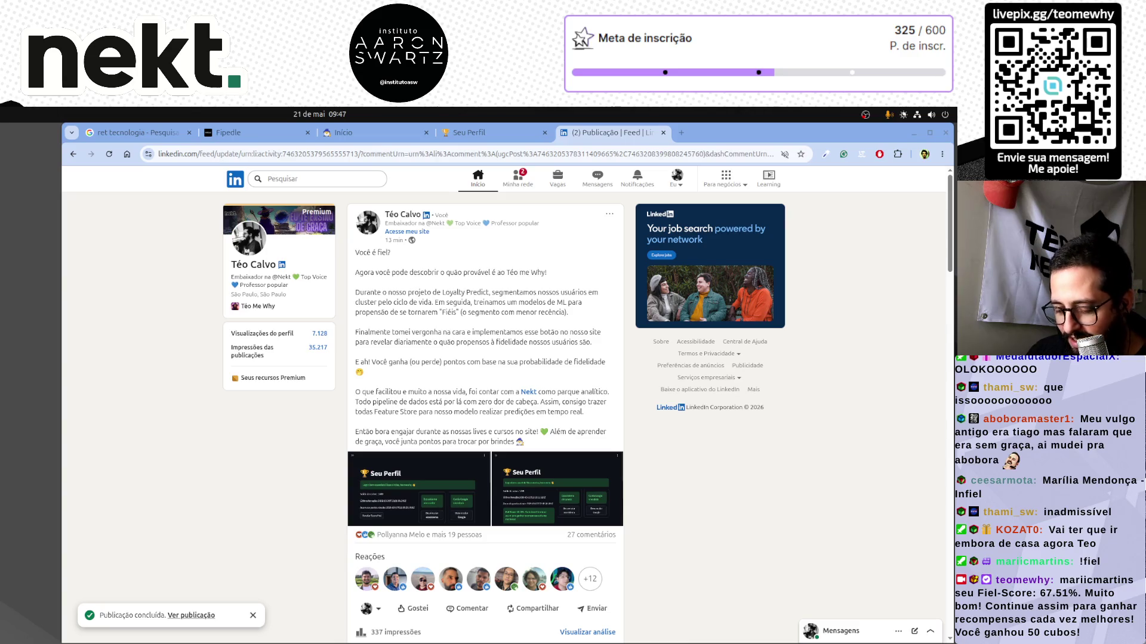
pyautogui.scroll(-6, 395, 497)
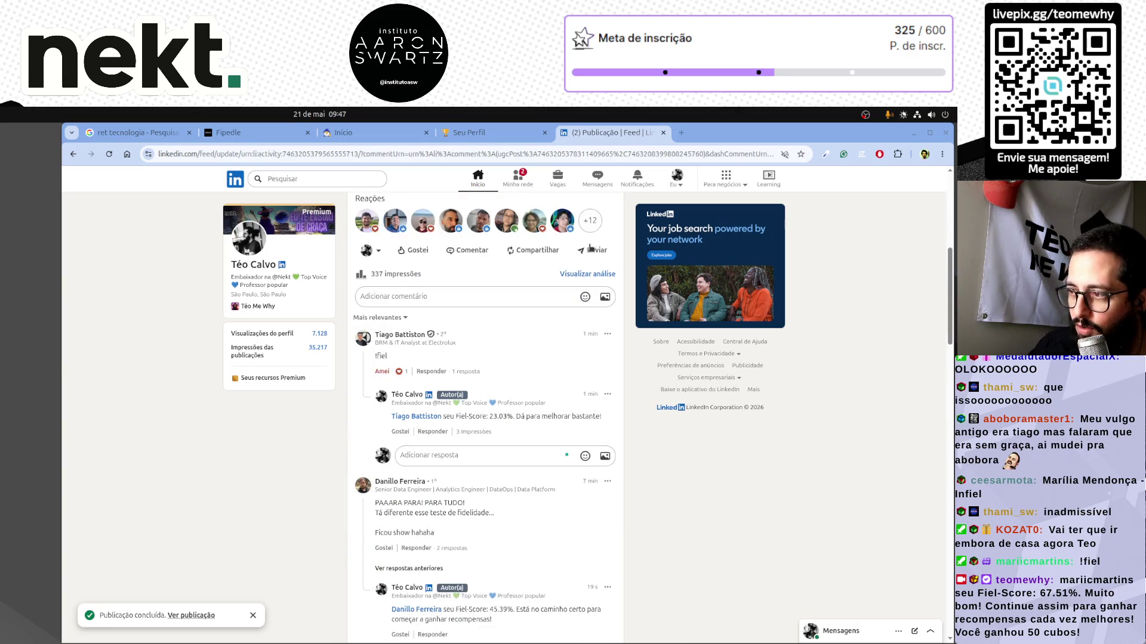
pyautogui.click(637, 182)
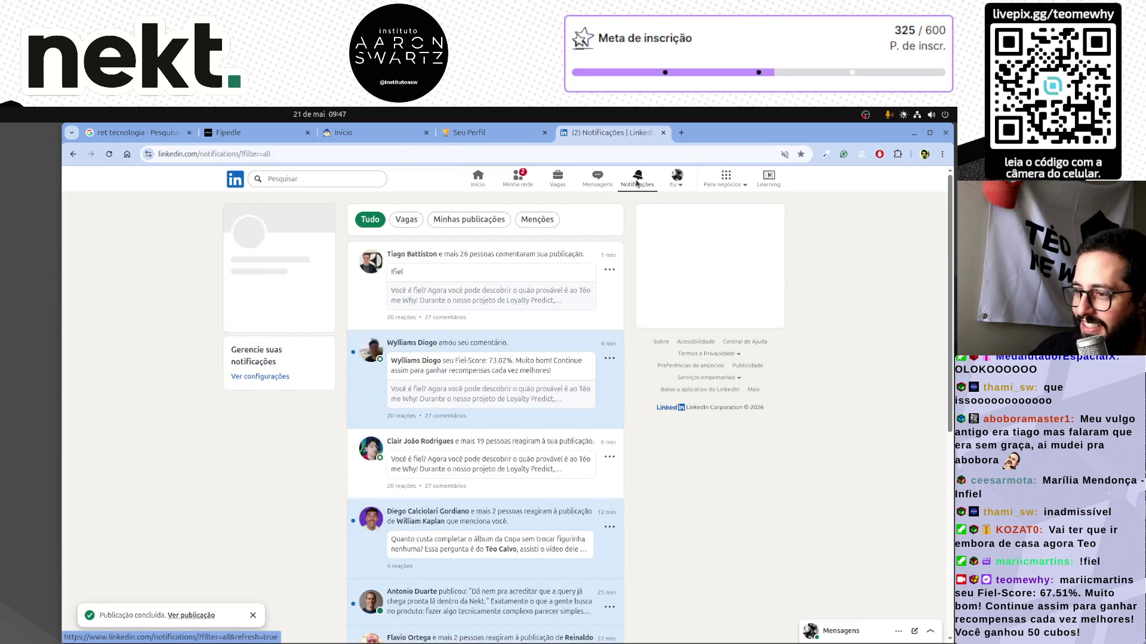
pyautogui.click(370, 299)
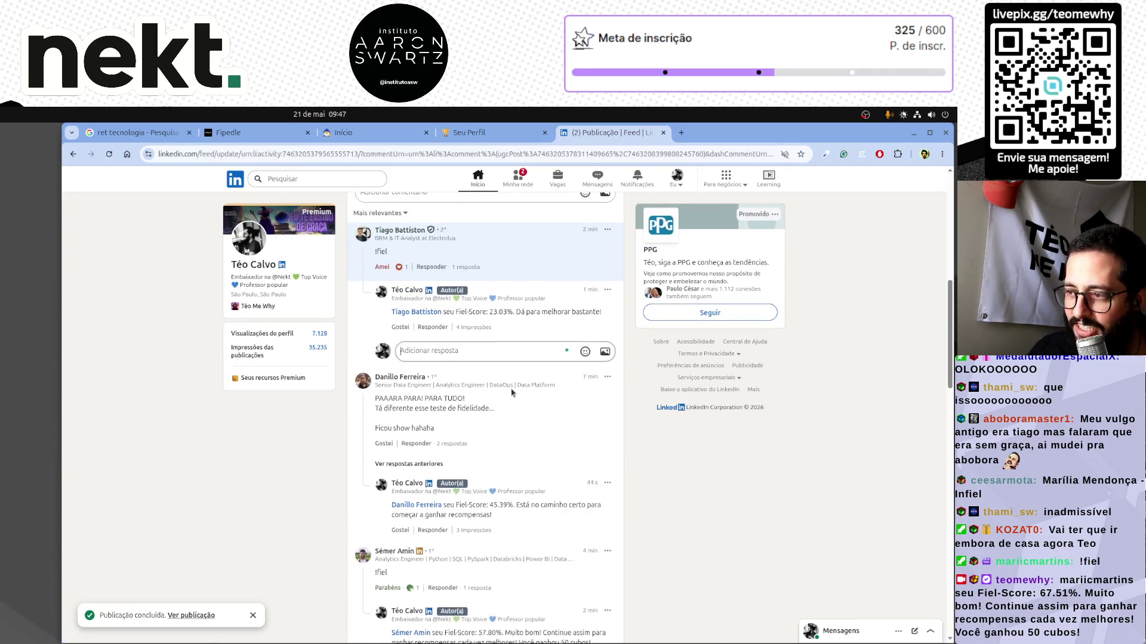
pyautogui.scroll(-10, 511, 393)
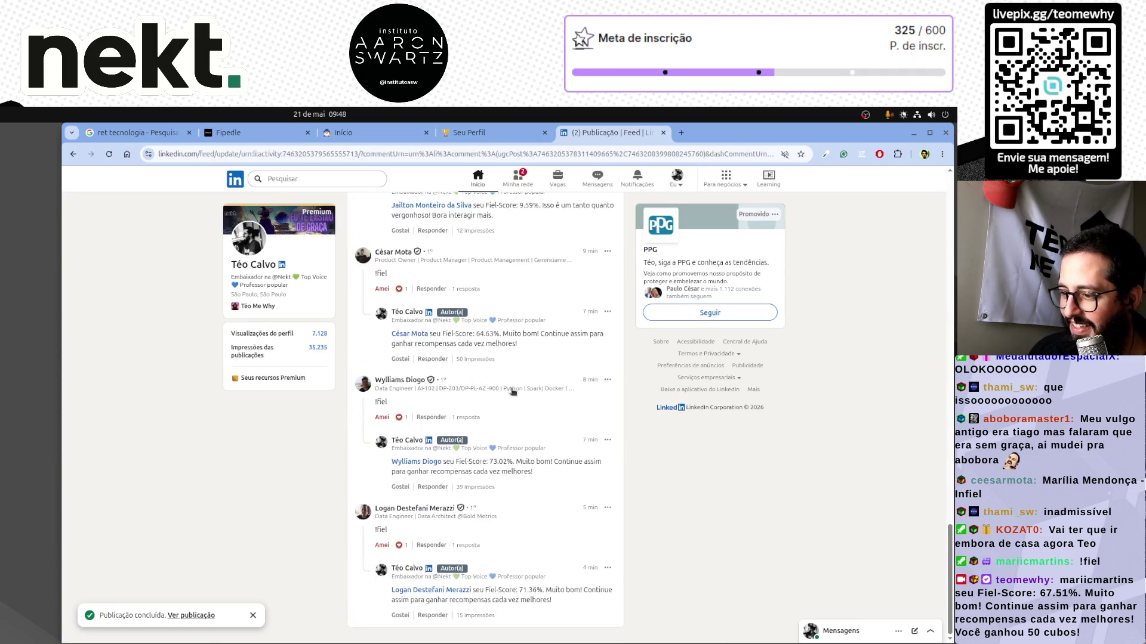
pyautogui.scroll(3, 512, 392)
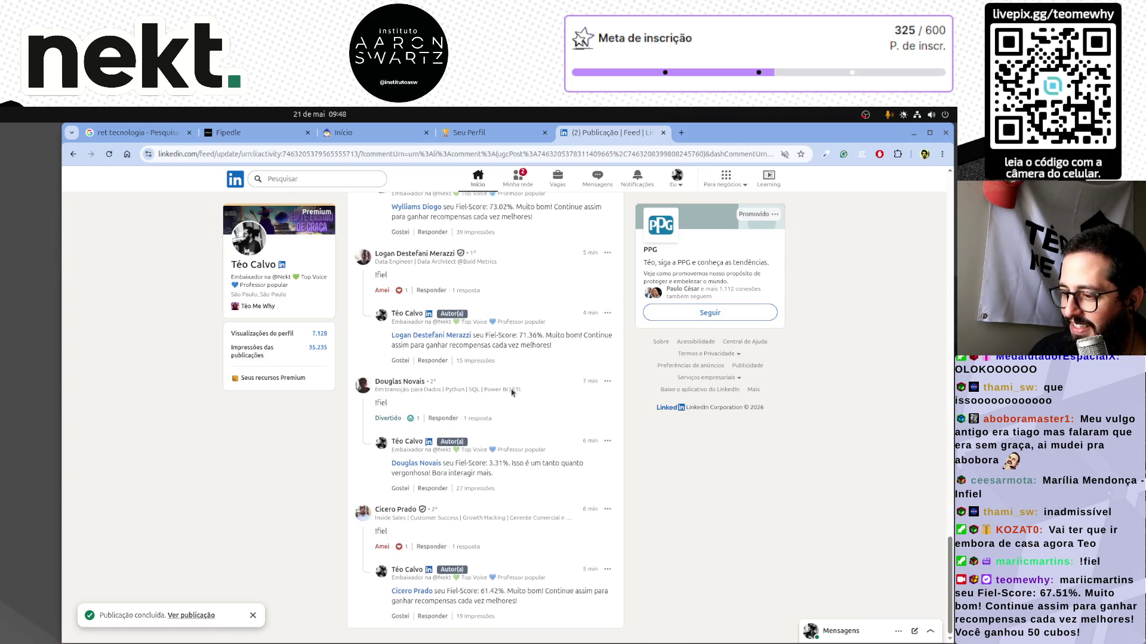
pyautogui.scroll(10, 512, 393)
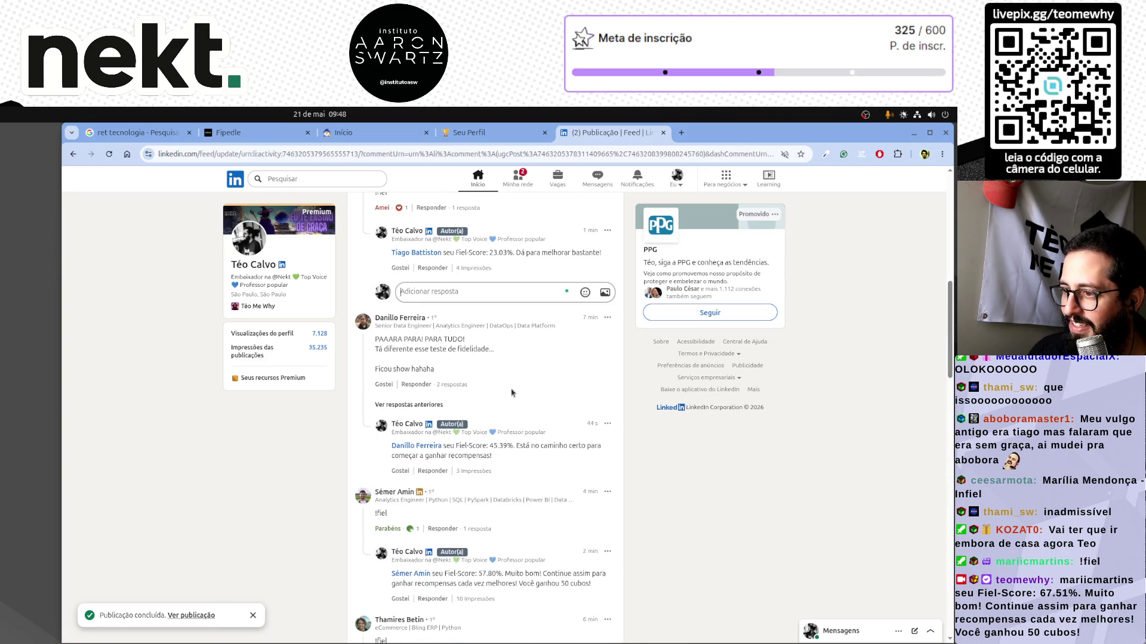
pyautogui.scroll(5, 527, 392)
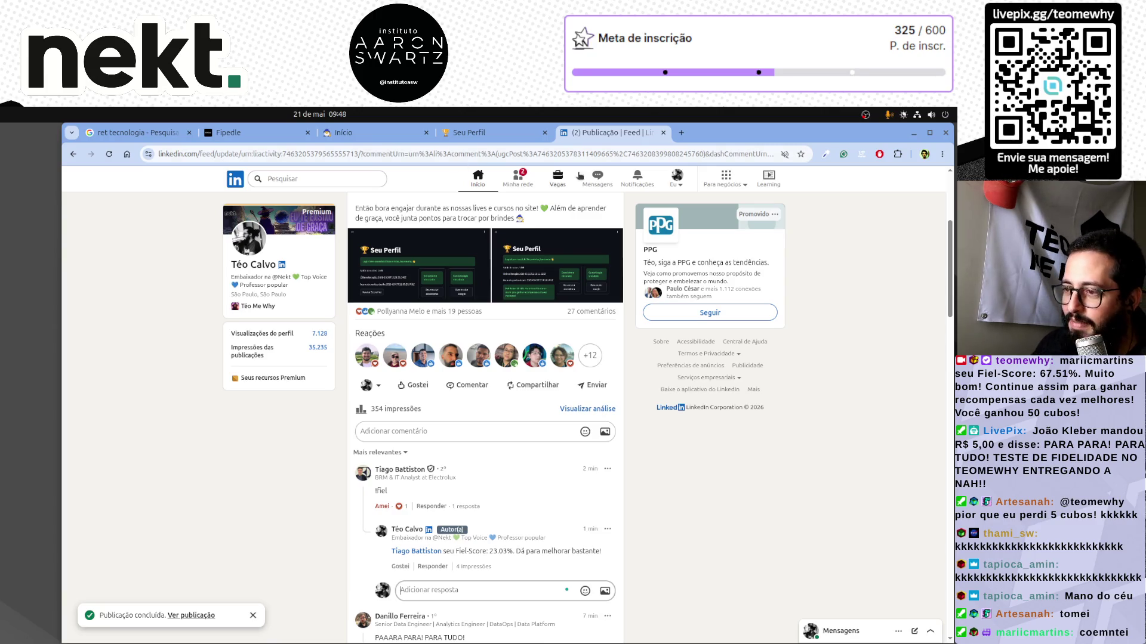
# Step: Refresh the Notificações list and open the post from the top comment notification
pyautogui.click(637, 177)
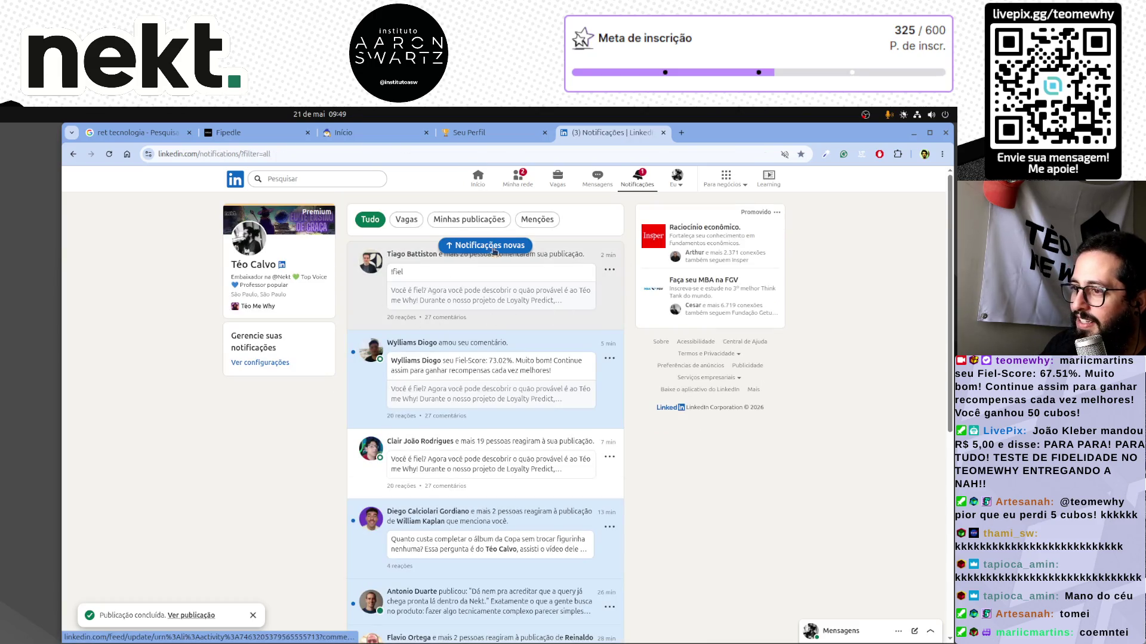
pyautogui.click(475, 248)
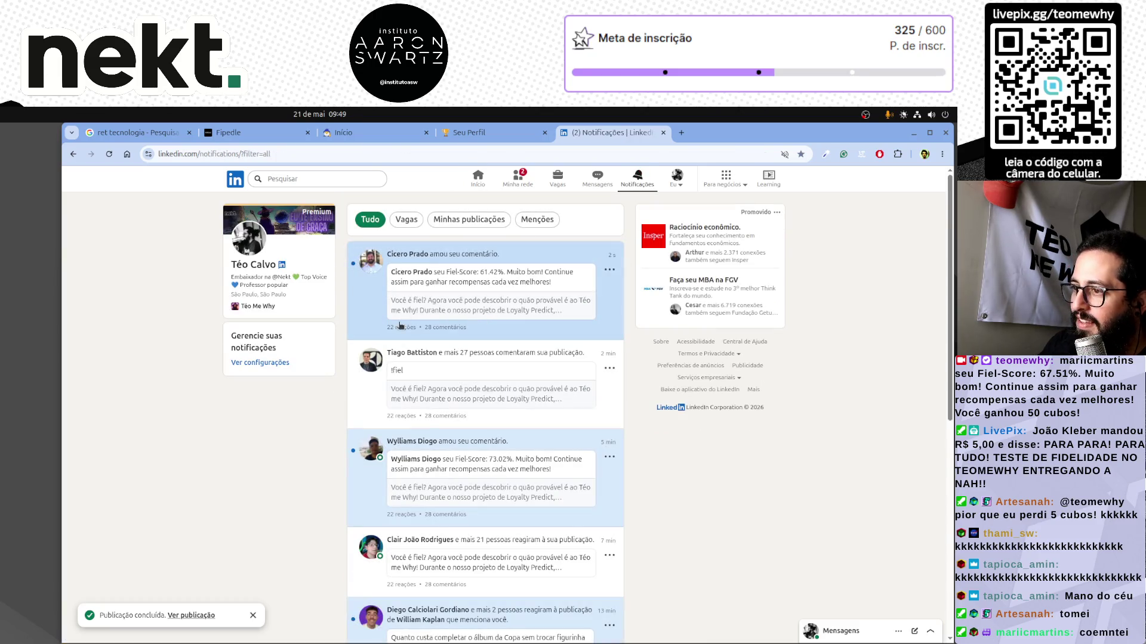
pyautogui.click(367, 421)
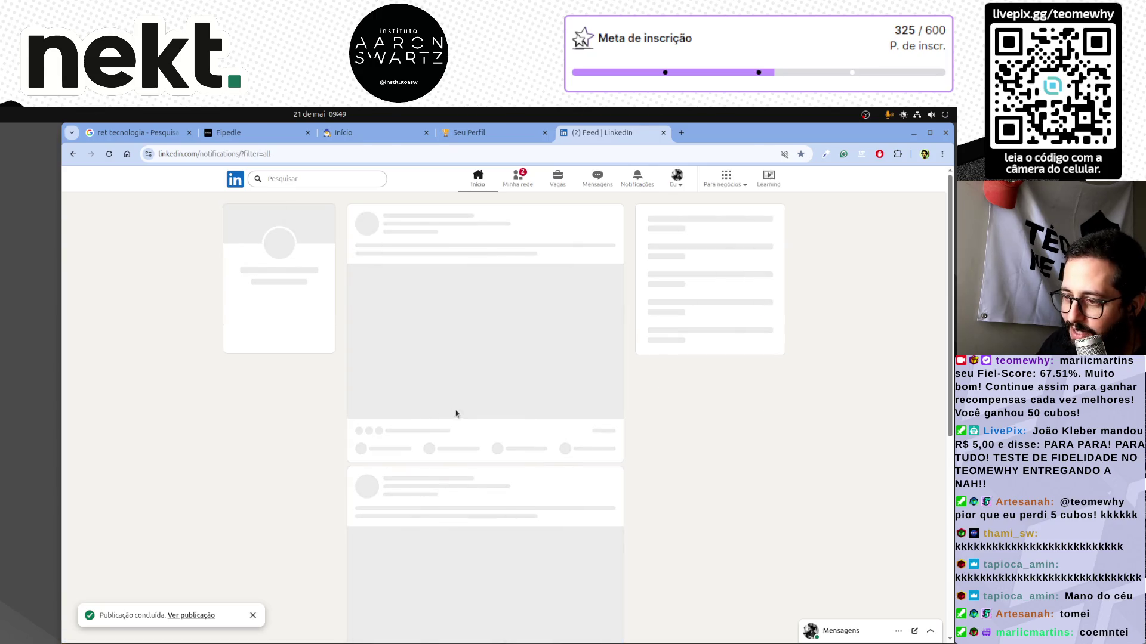
pyautogui.scroll(-5, 537, 396)
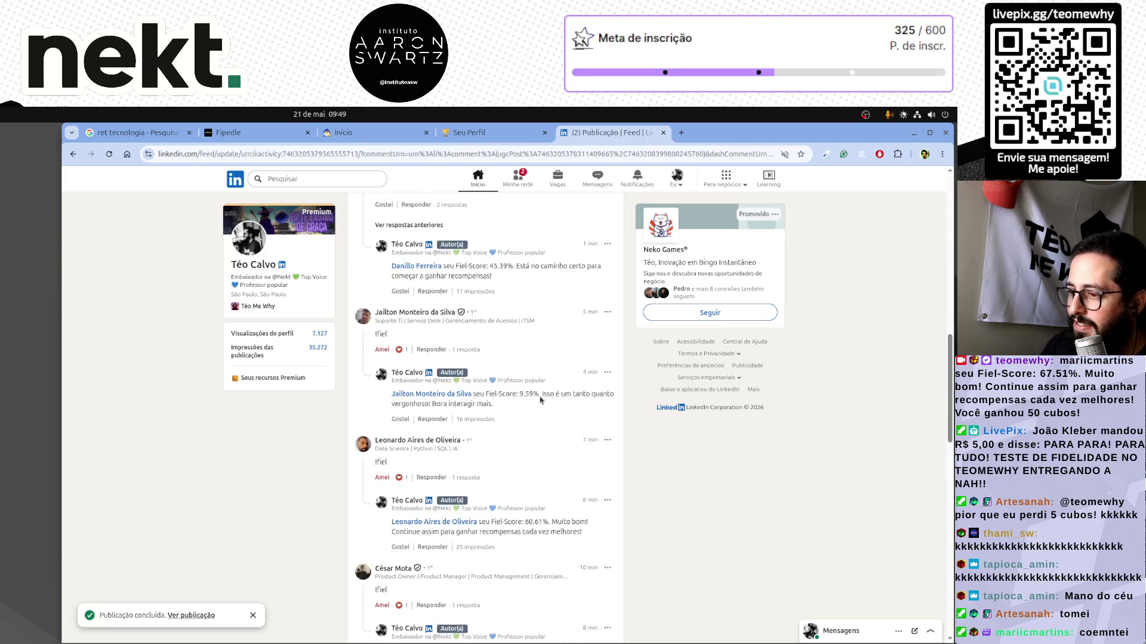
# Step: Sort the post's comments by Mais recentes
pyautogui.scroll(5, 540, 400)
pyautogui.click(404, 512)
pyautogui.click(394, 552)
# Step: React Amei on the newest !fiel comment and post its 67.51% Fiel-Score reply
pyautogui.scroll(-3, 274, 493)
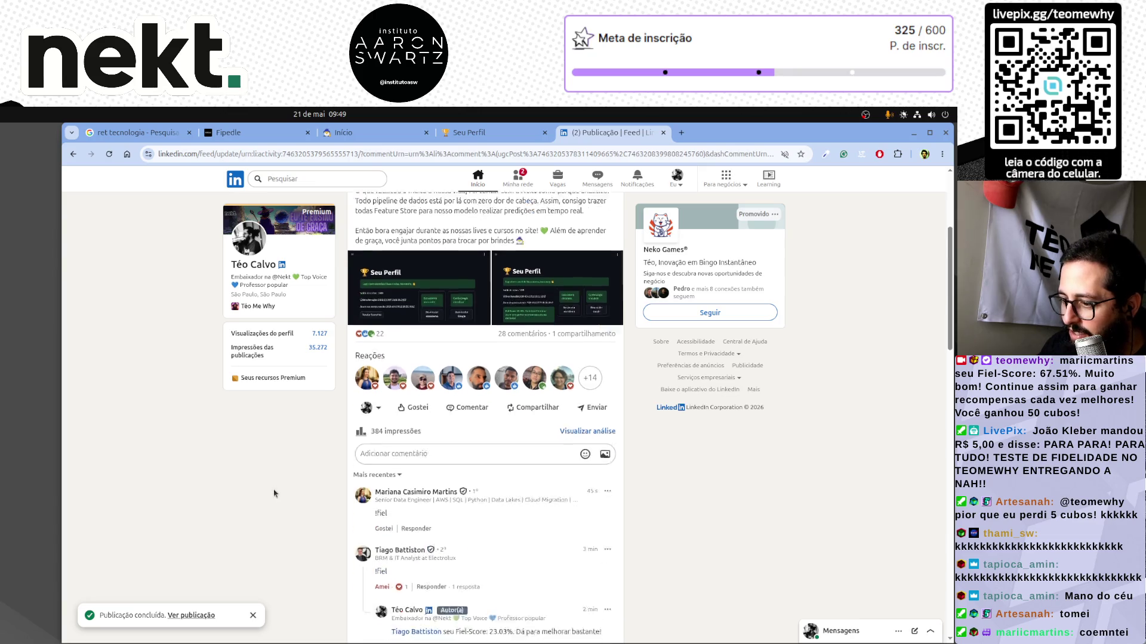
pyautogui.moveTo(385, 446)
pyautogui.click(477, 421)
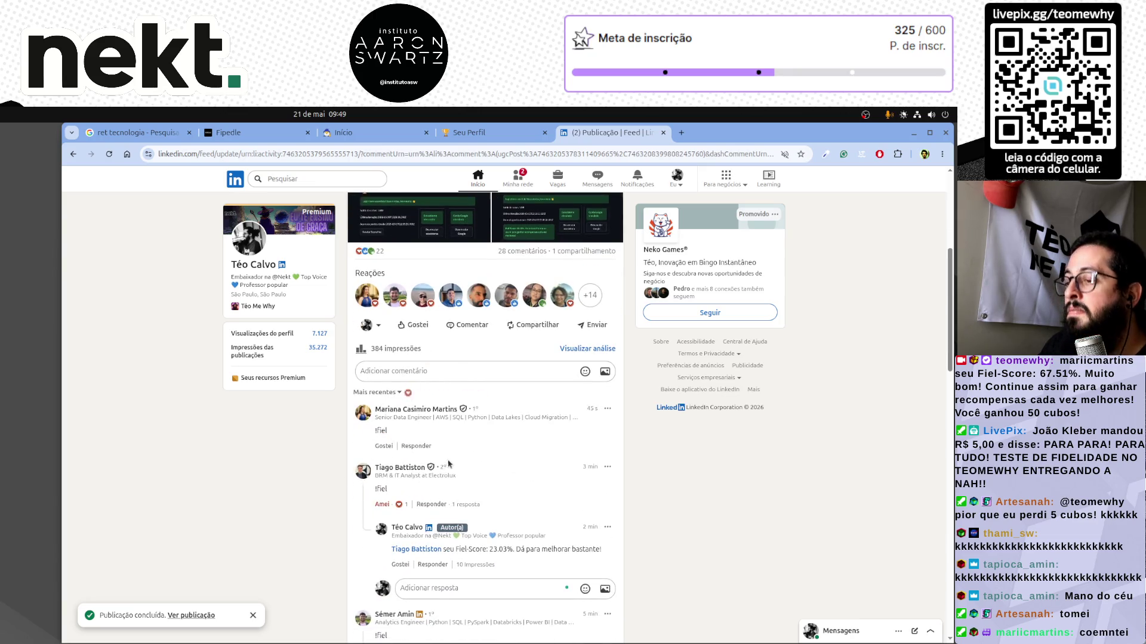
pyautogui.click(431, 446)
pyautogui.write('seu Fiel-Score: 67.51%. Muito bom! Continue assim para ganhar recompensas cada vez melhores! Você ganhou 50 cubos!')
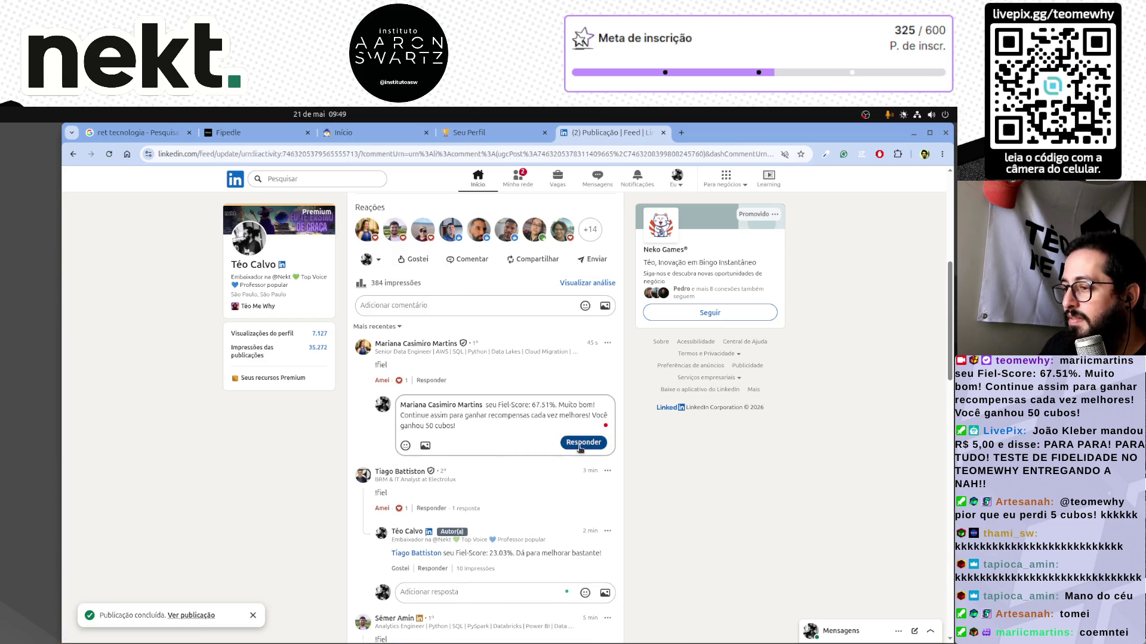
pyautogui.click(582, 443)
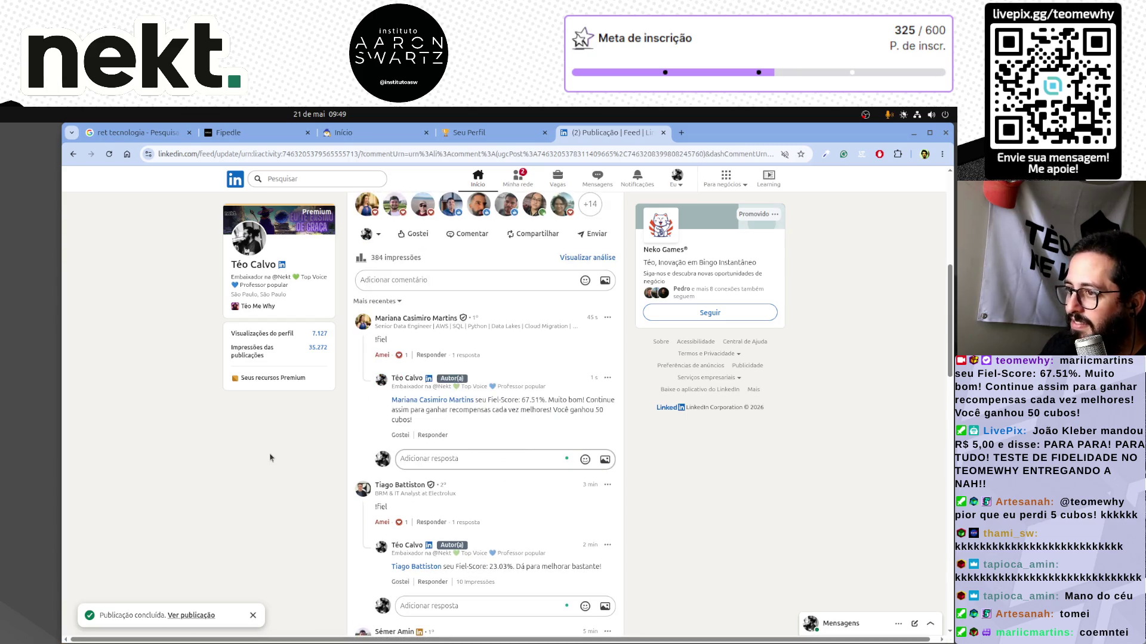
pyautogui.scroll(2, 298, 460)
# Step: Confirm the !fiel comments have replies, close the 'Publicação concluída' notice and go to the home feed
pyautogui.scroll(2, 306, 460)
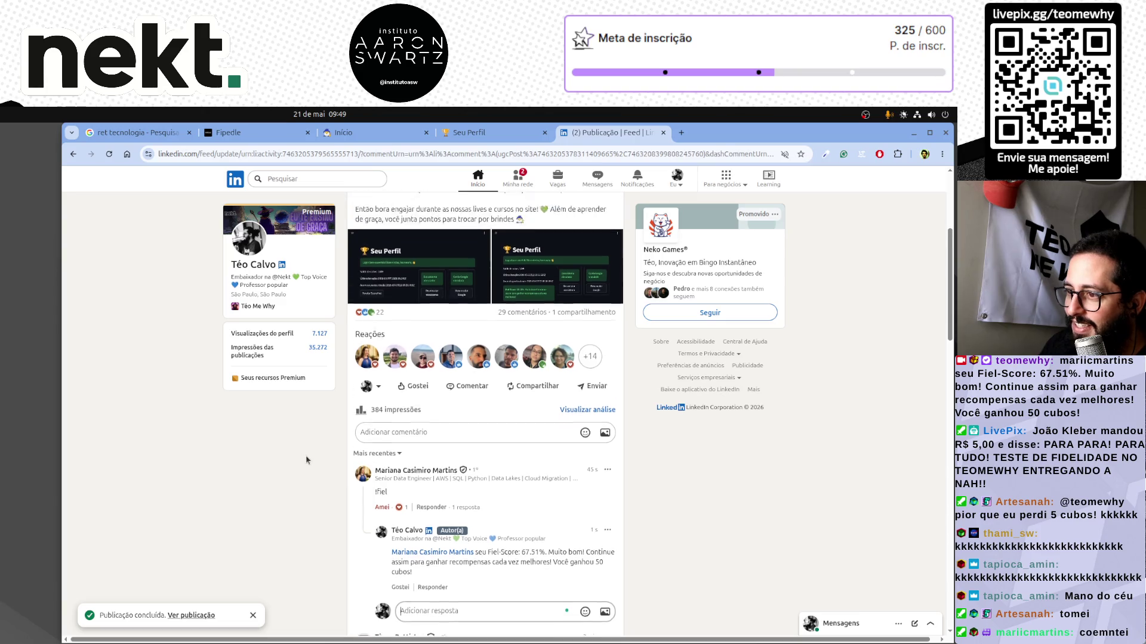
pyautogui.scroll(-4, 306, 460)
pyautogui.scroll(-15, 306, 460)
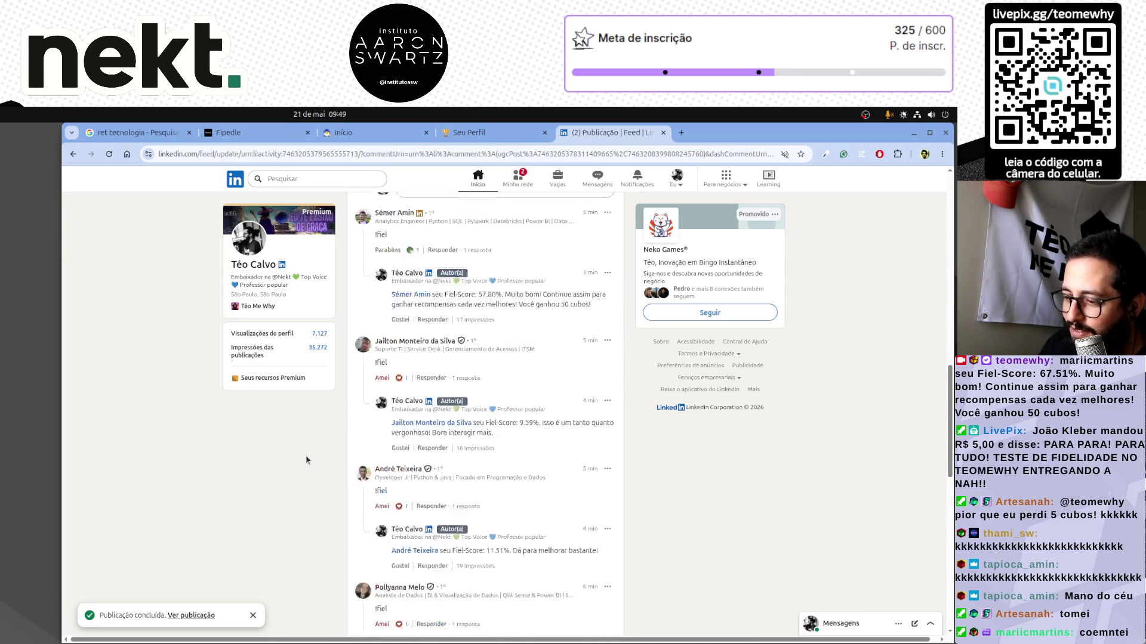
pyautogui.scroll(-10, 306, 460)
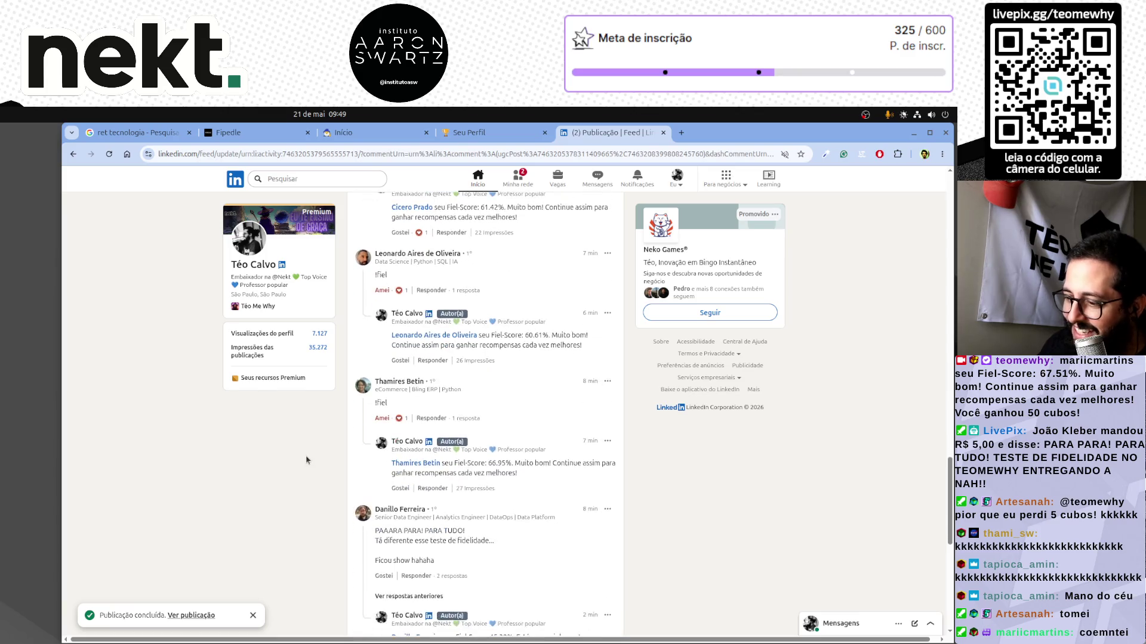
pyautogui.scroll(10, 306, 460)
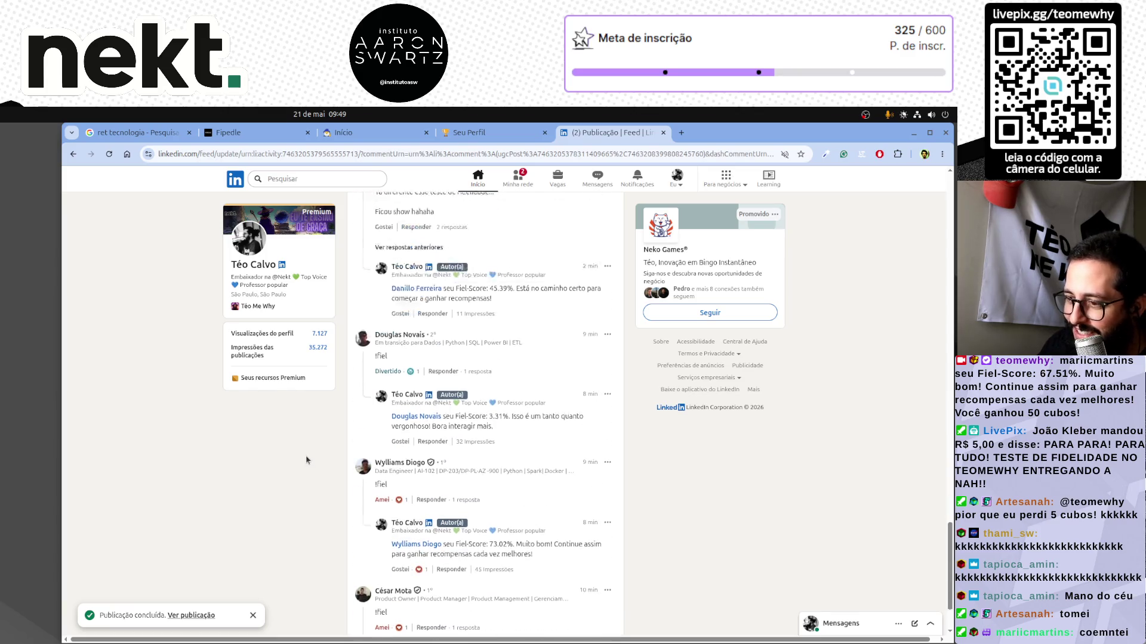
pyautogui.scroll(10, 306, 460)
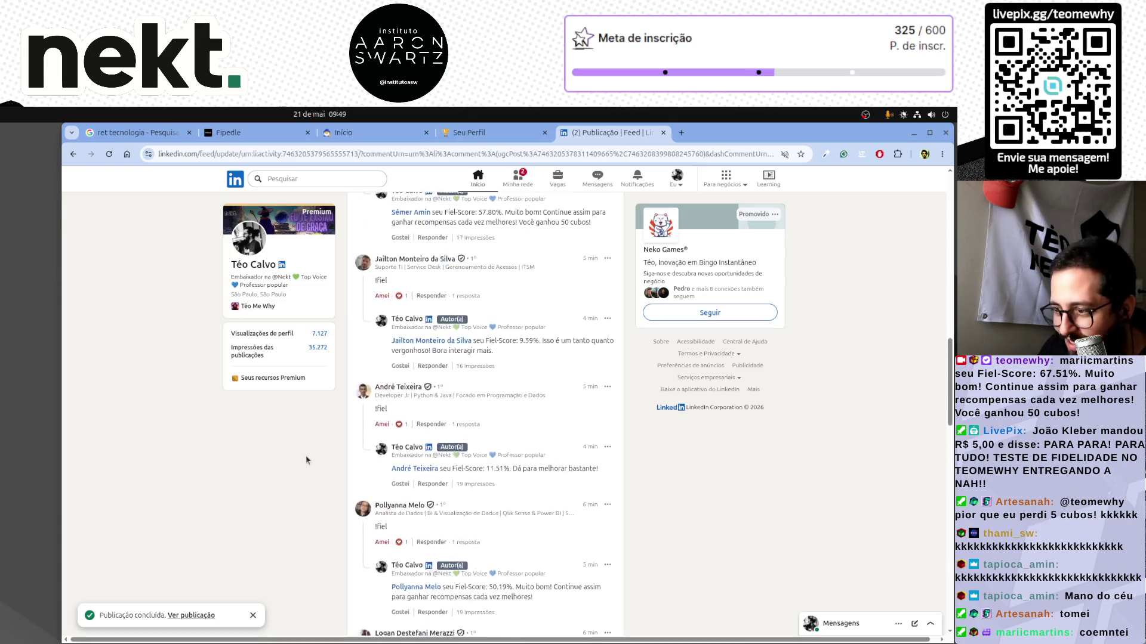
pyautogui.scroll(10, 306, 460)
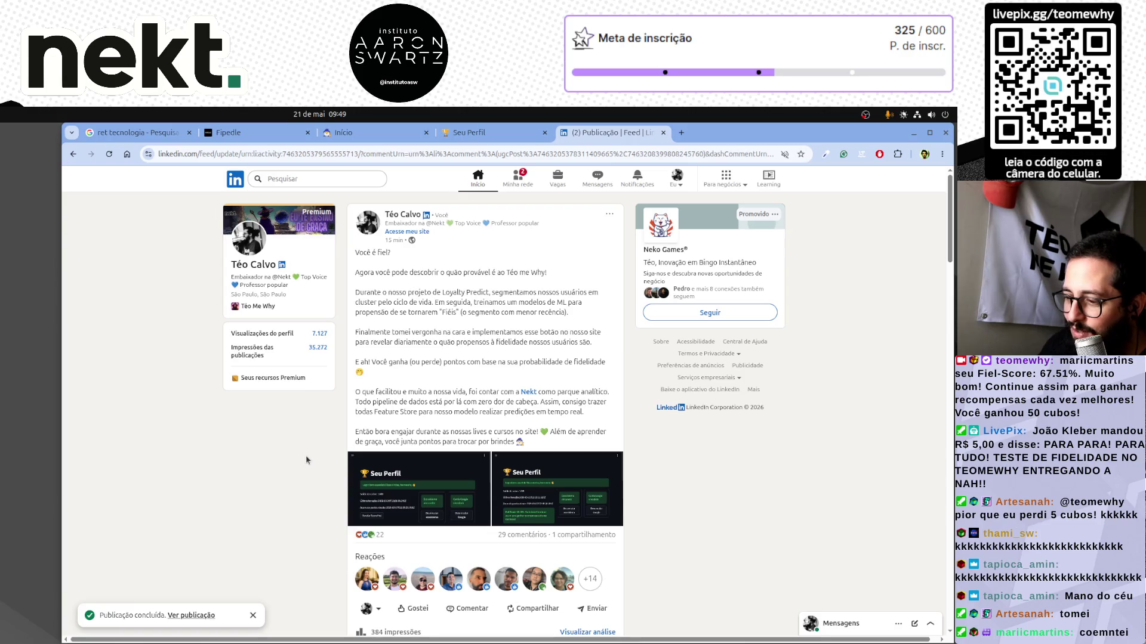
pyautogui.click(253, 618)
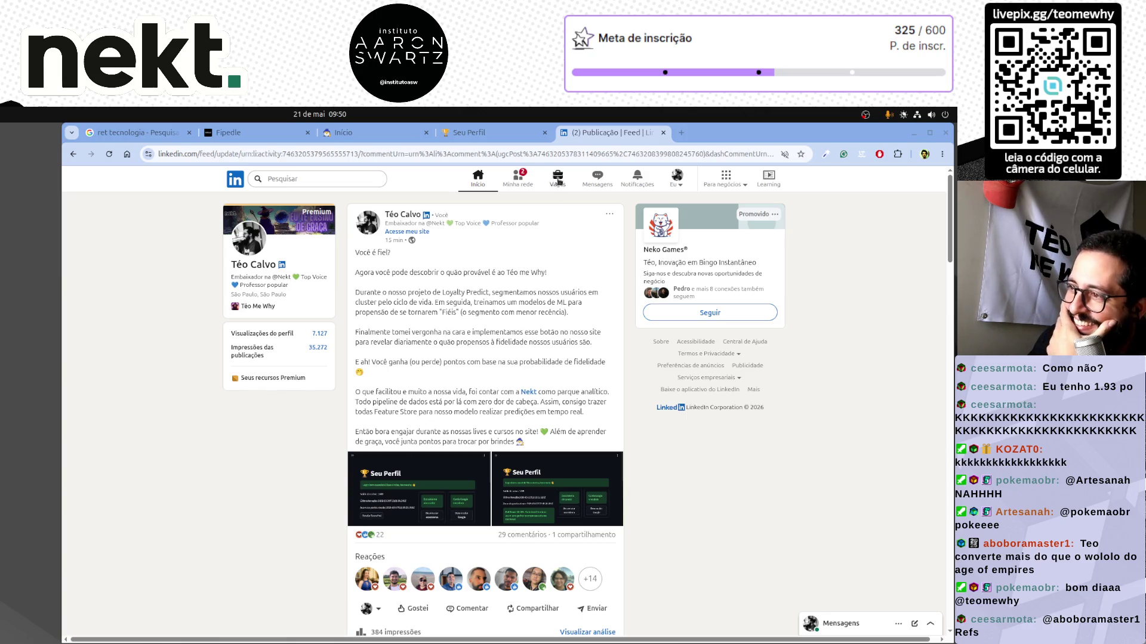
pyautogui.click(235, 180)
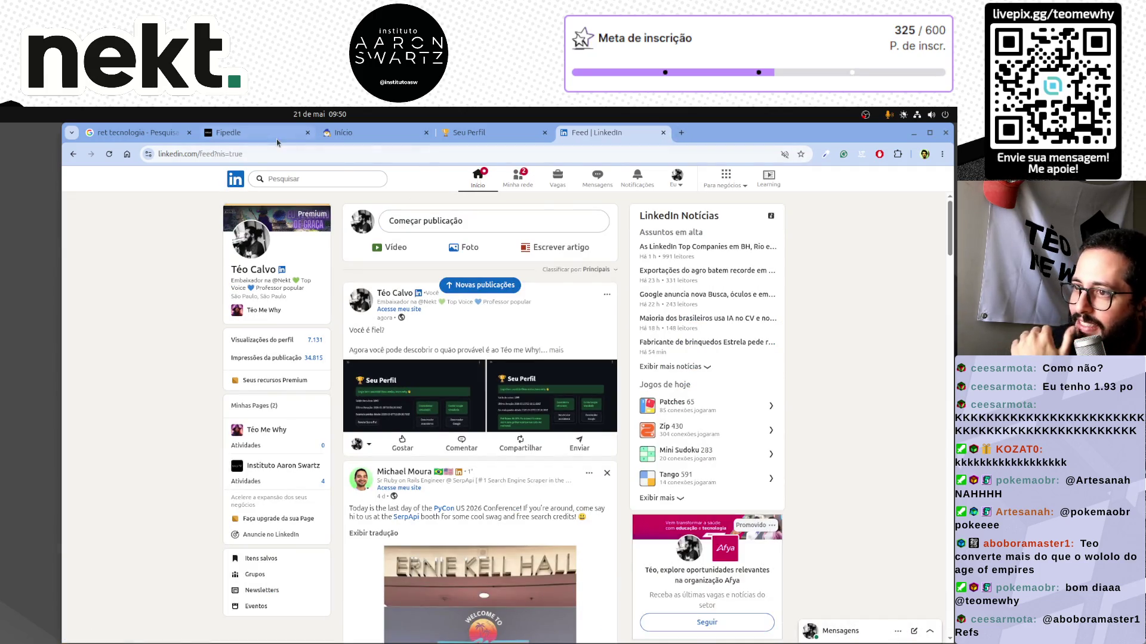
# Step: Go to x.com in a new browser tab and show the X notifications
pyautogui.click(681, 133)
pyautogui.write('x.co')
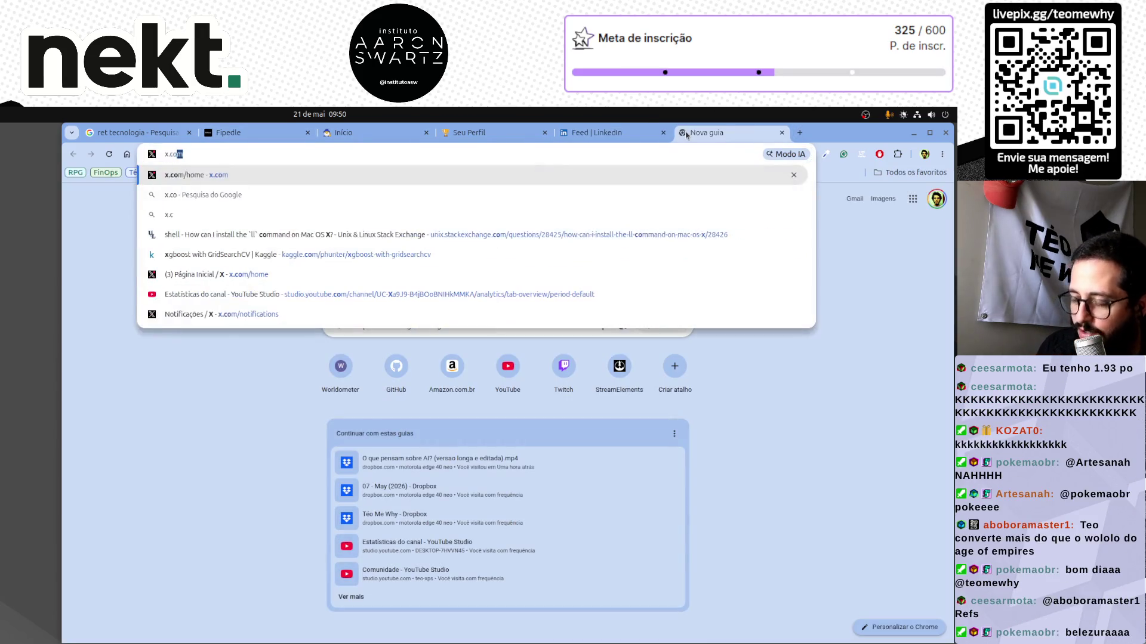
pyautogui.press('Return')
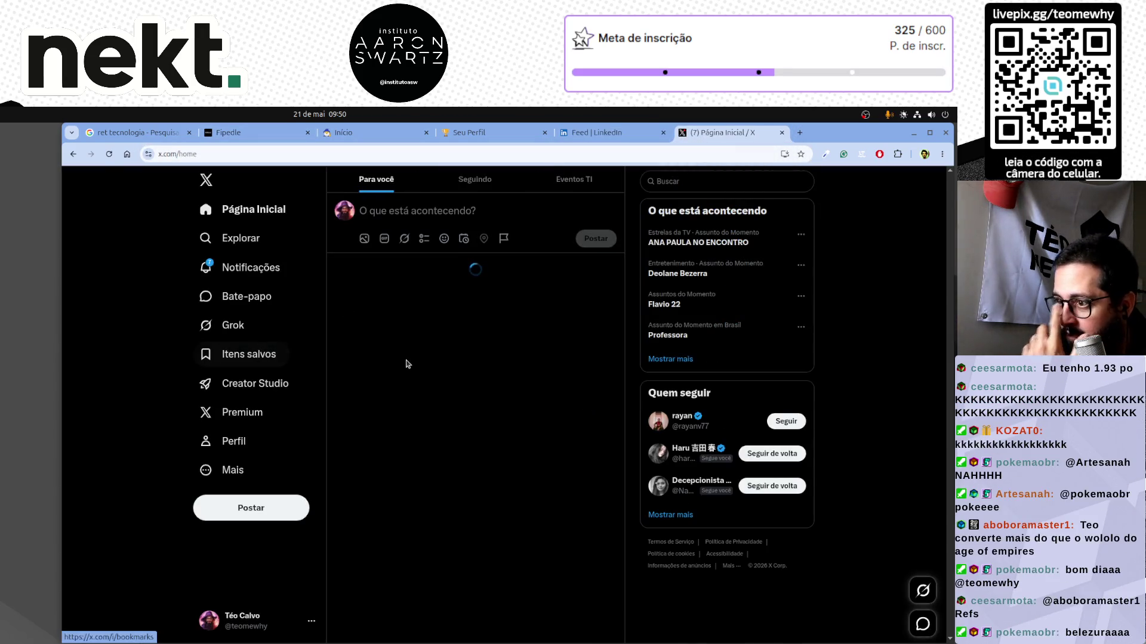
pyautogui.click(250, 269)
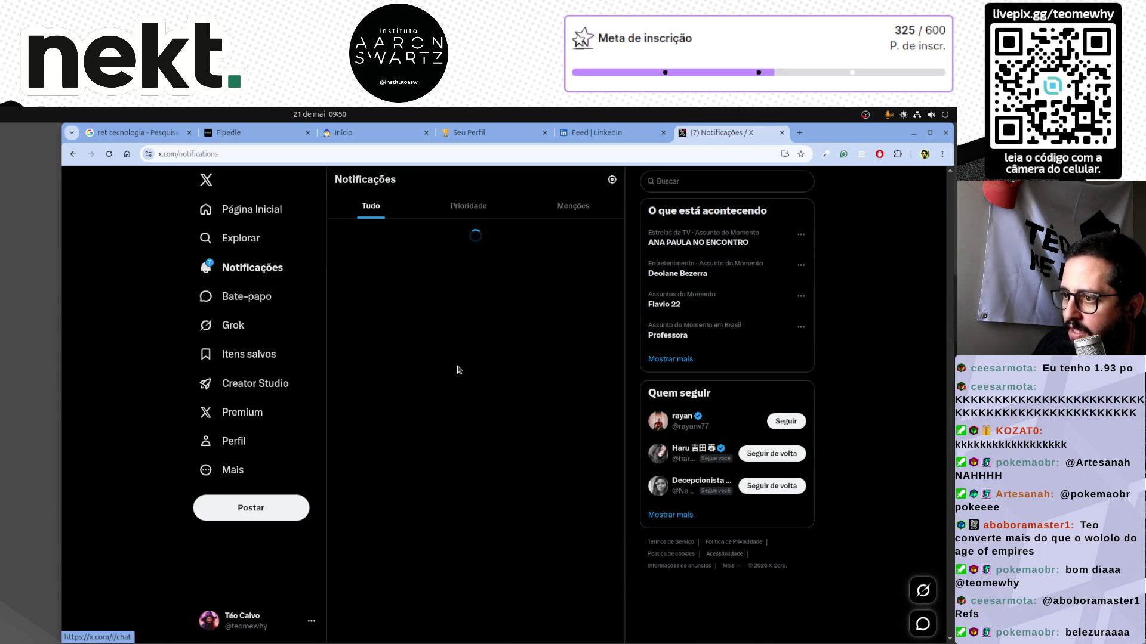
# Step: Find the Top 10 Programação post in the notifications and follow its smartcast.gg/ranking link
pyautogui.scroll(-5, 468, 452)
pyautogui.scroll(5, 469, 452)
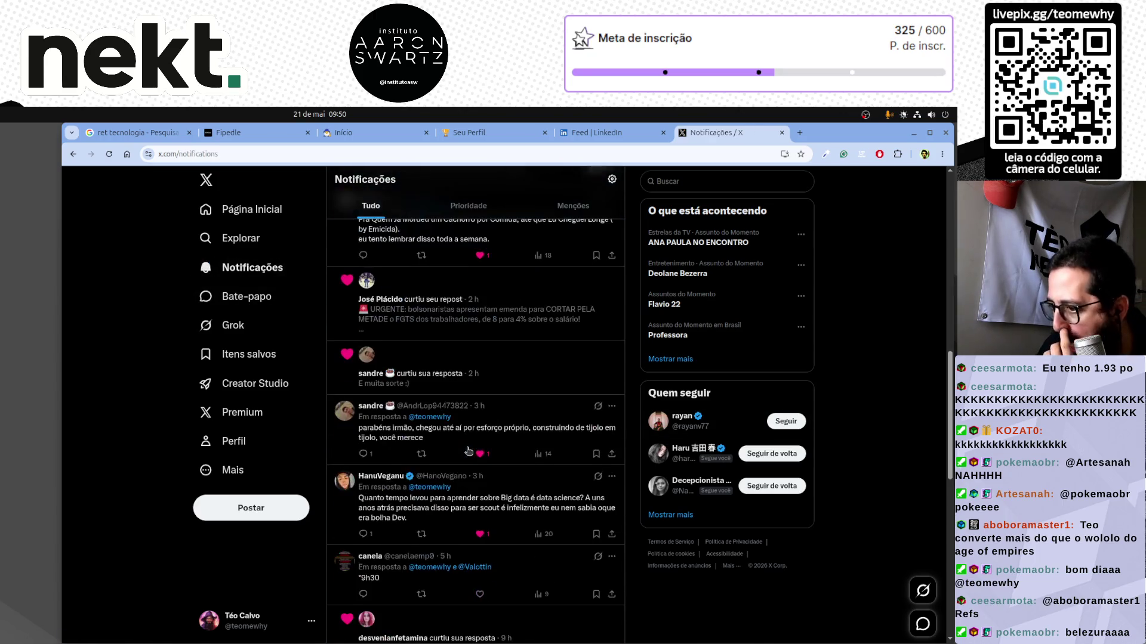
pyautogui.scroll(-15, 469, 452)
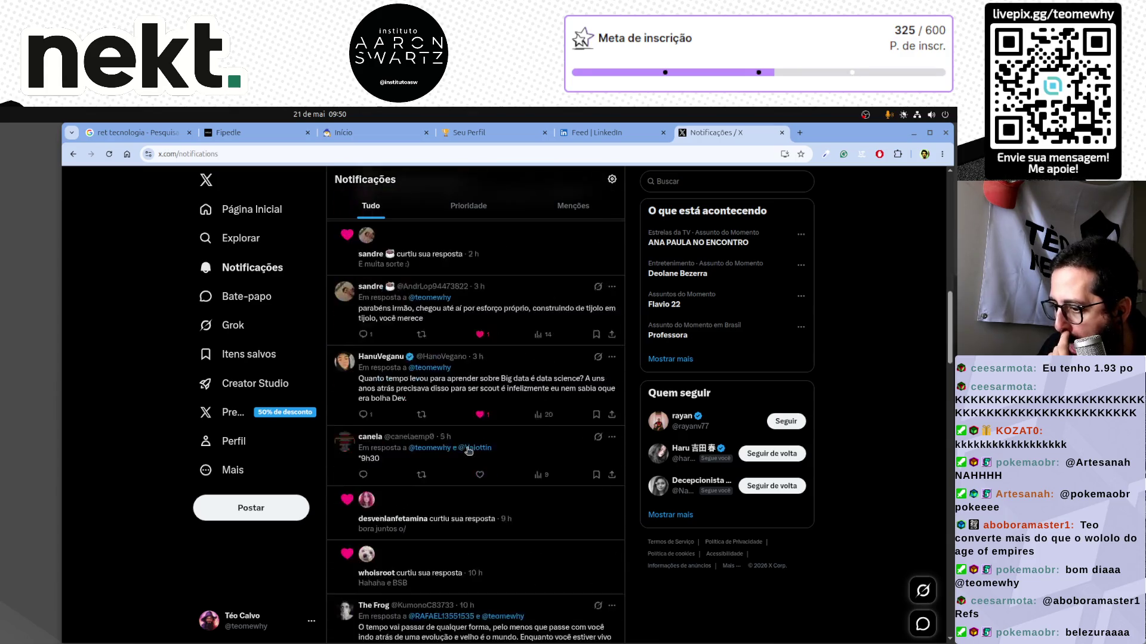
pyautogui.scroll(-15, 468, 452)
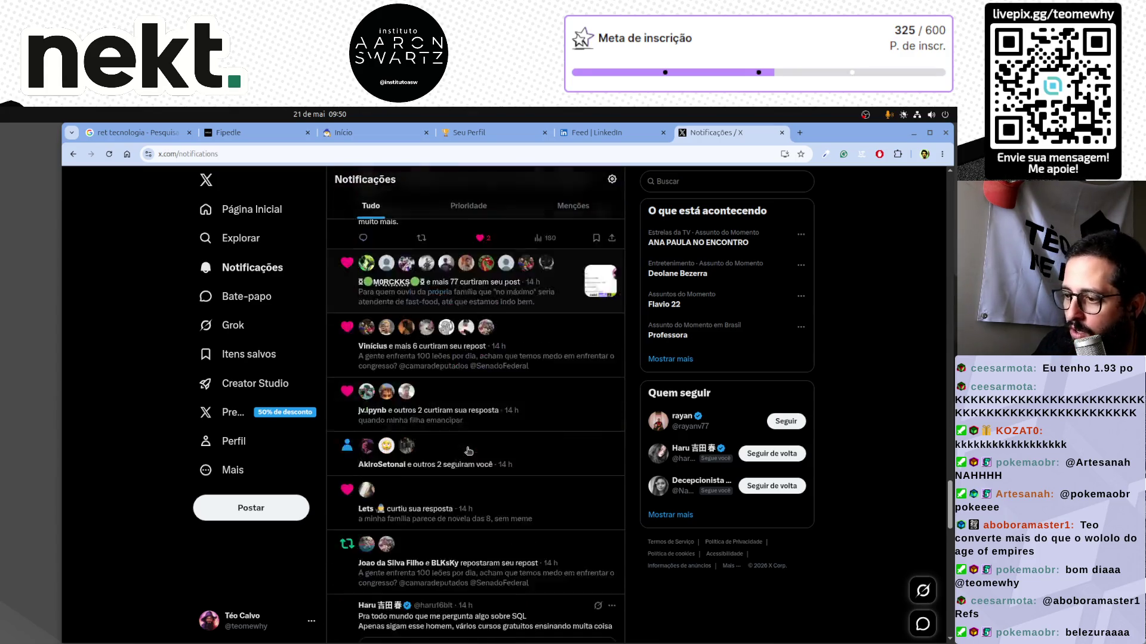
pyautogui.scroll(-15, 469, 452)
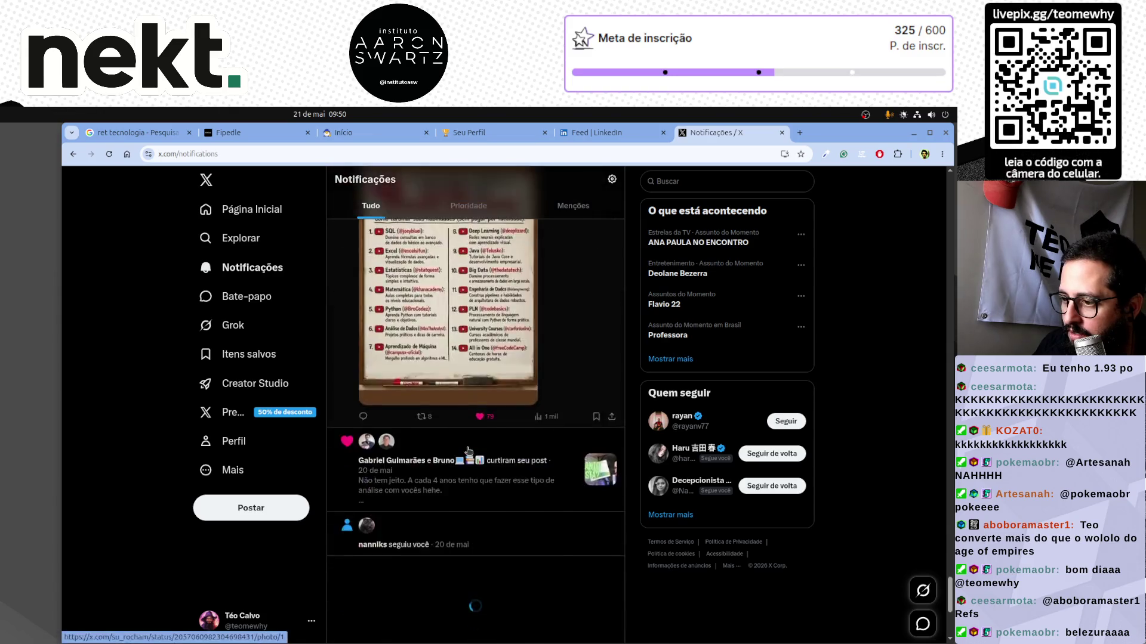
pyautogui.scroll(-15, 468, 451)
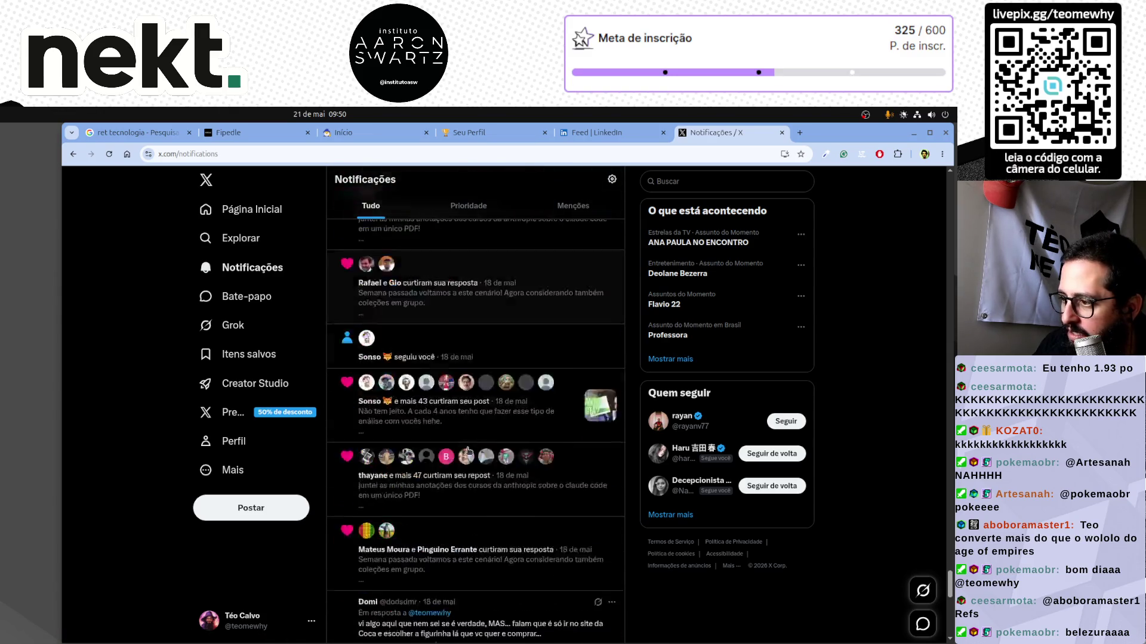
pyautogui.scroll(-15, 469, 451)
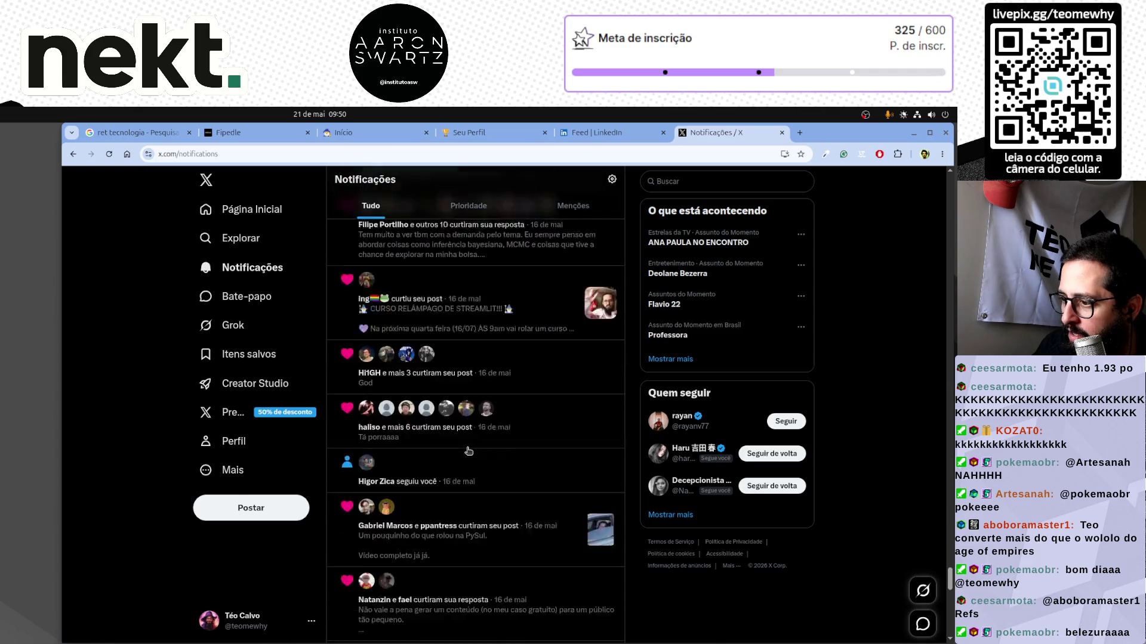
pyautogui.scroll(3, 469, 452)
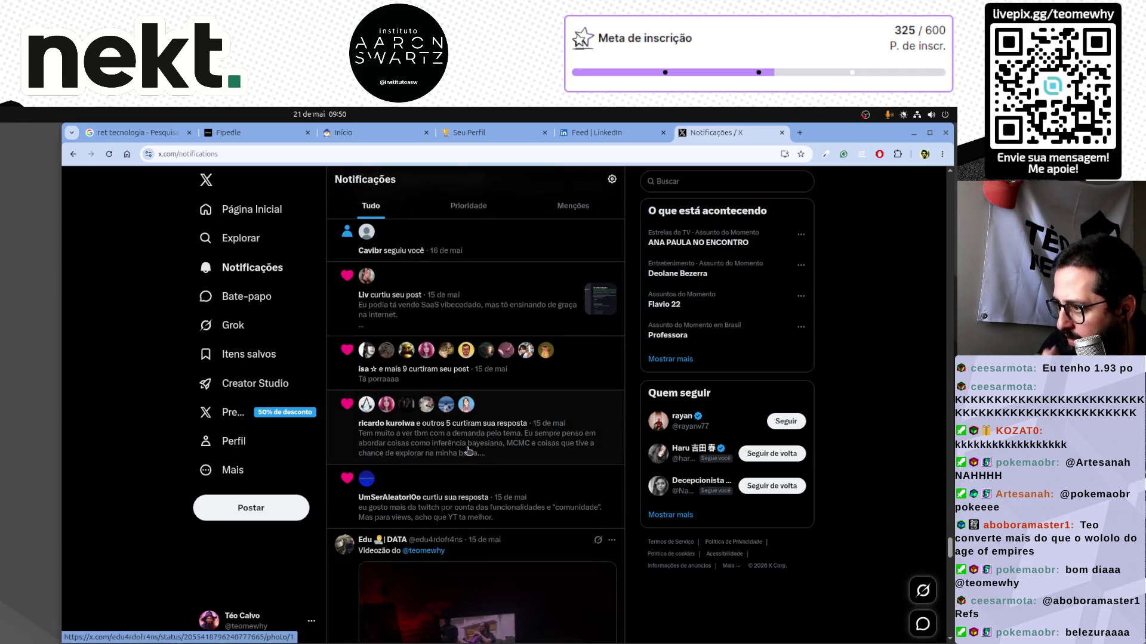
pyautogui.scroll(-5, 468, 452)
pyautogui.scroll(6, 468, 452)
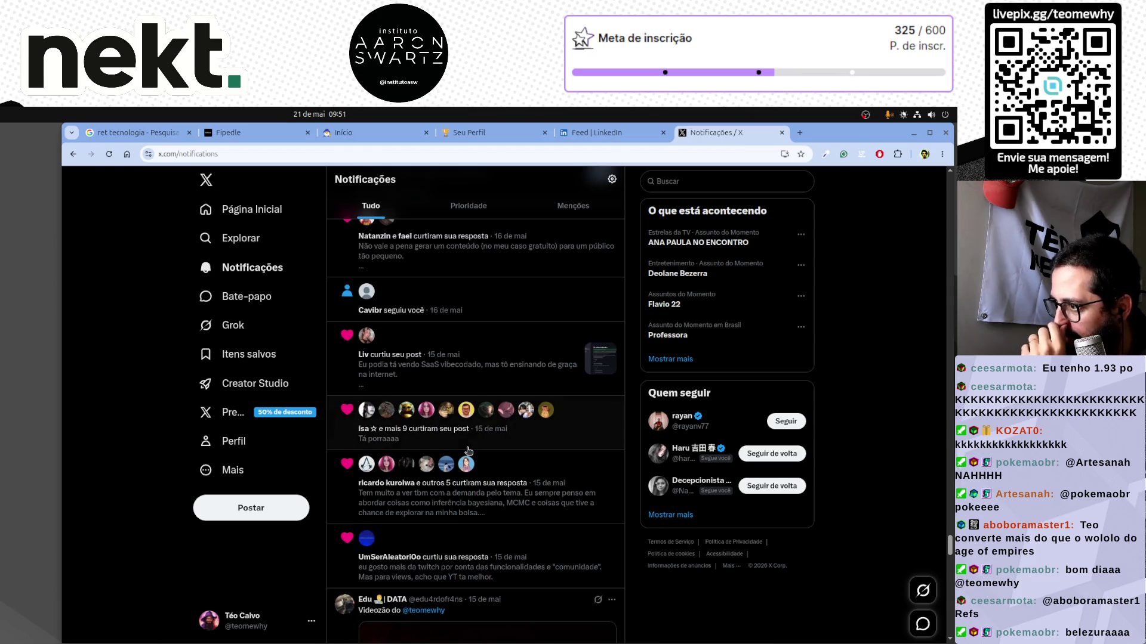
pyautogui.scroll(-10, 468, 452)
pyautogui.scroll(-10, 468, 452)
pyautogui.scroll(-10, 469, 452)
pyautogui.scroll(5, 478, 455)
pyautogui.scroll(-3, 481, 456)
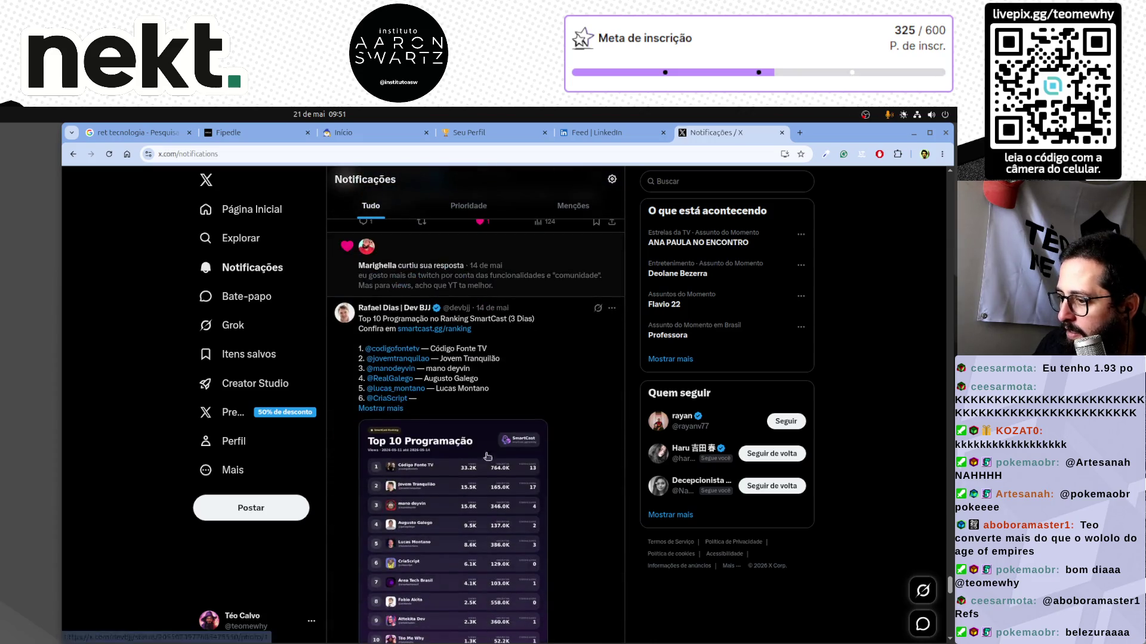
pyautogui.click(460, 330)
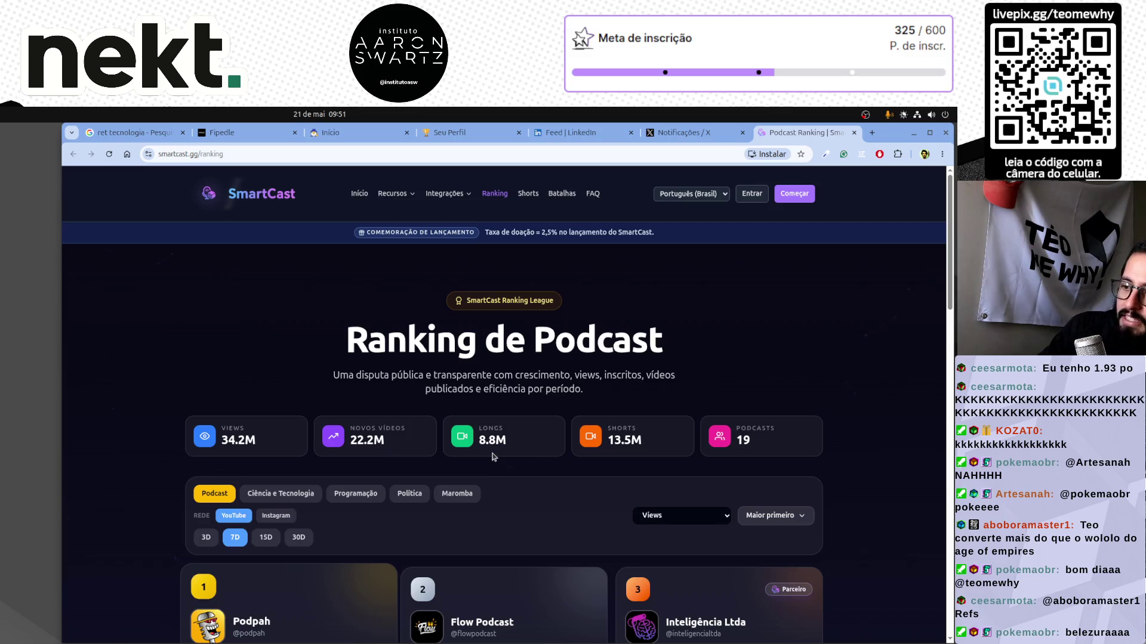
# Step: Switch the SmartCast ranking to the Programação category and browse the creator list
pyautogui.click(356, 494)
pyautogui.scroll(-2, 136, 486)
pyautogui.scroll(-7, 136, 486)
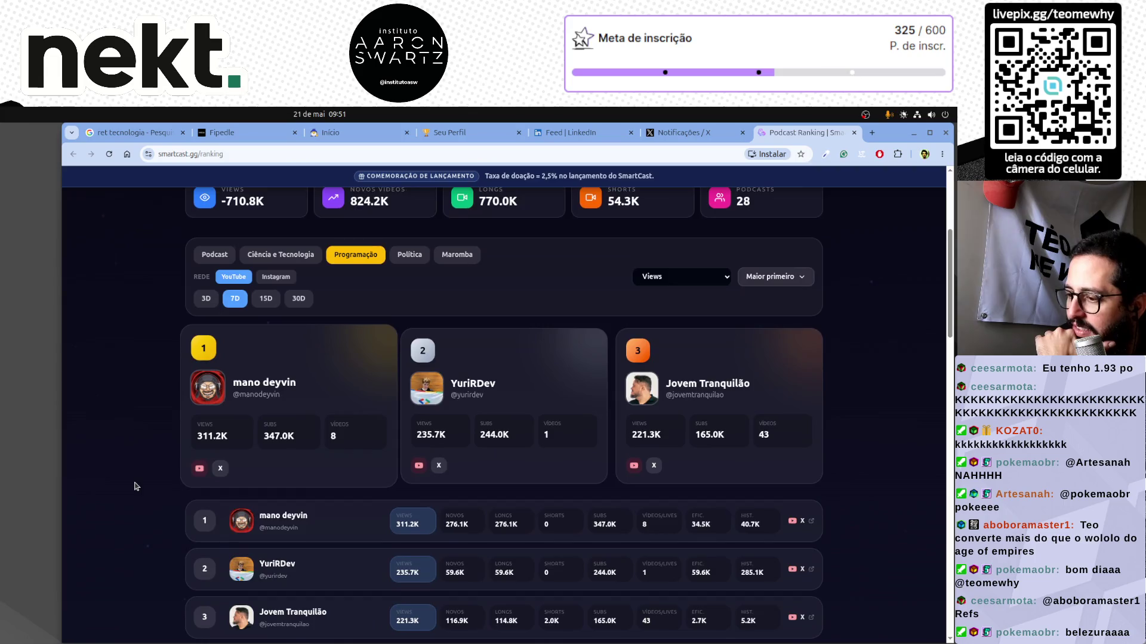
pyautogui.scroll(-6, 136, 486)
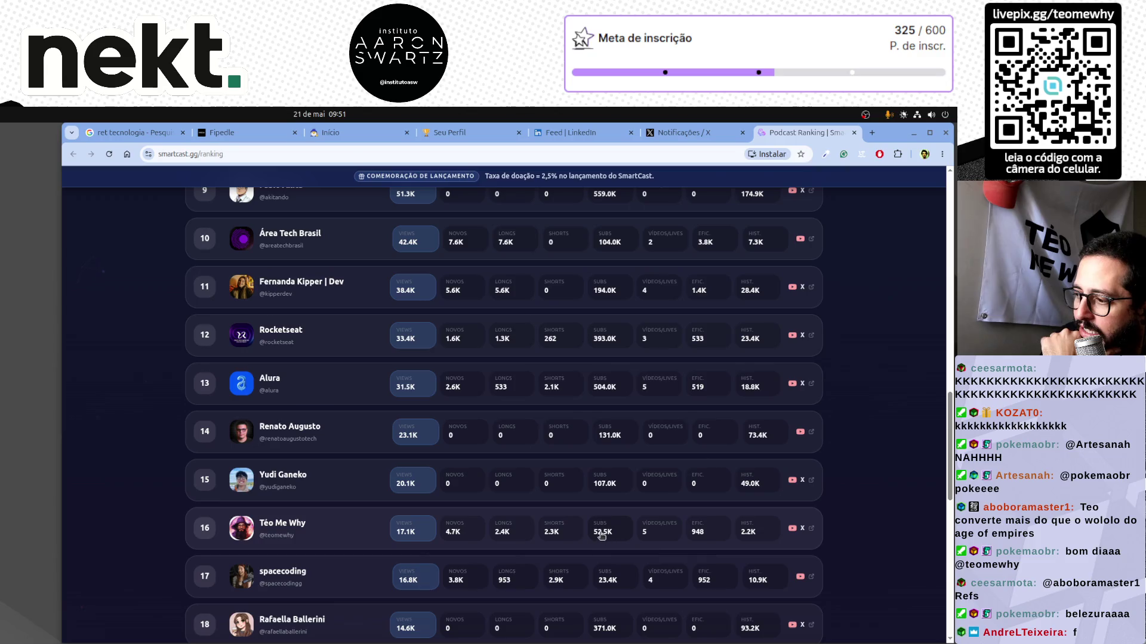
pyautogui.scroll(2, 615, 336)
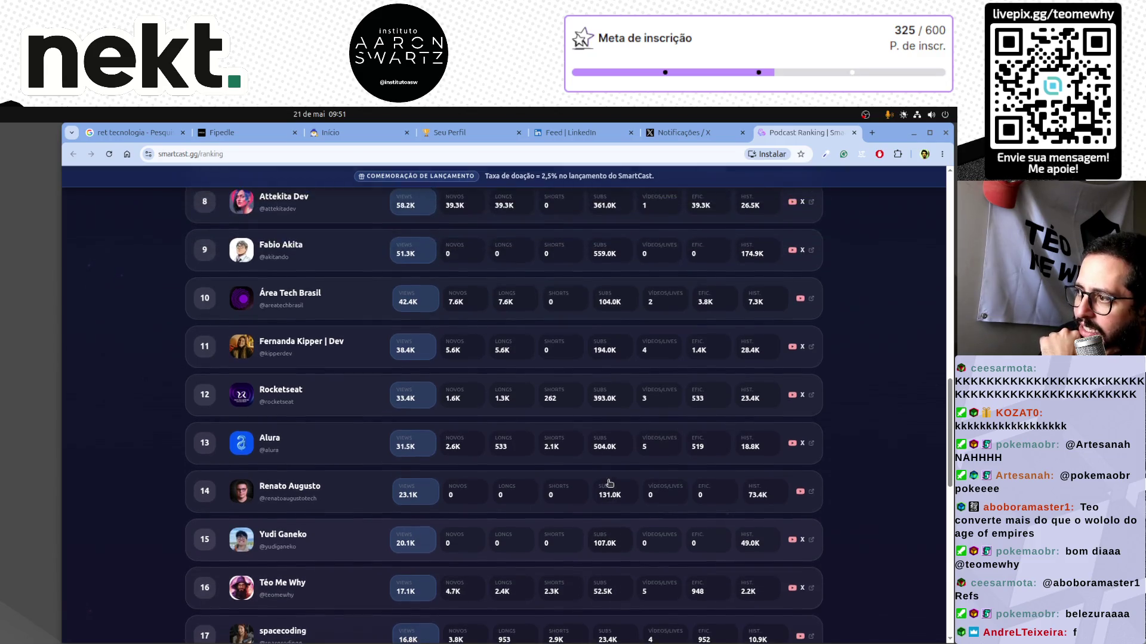
pyautogui.scroll(5, 609, 305)
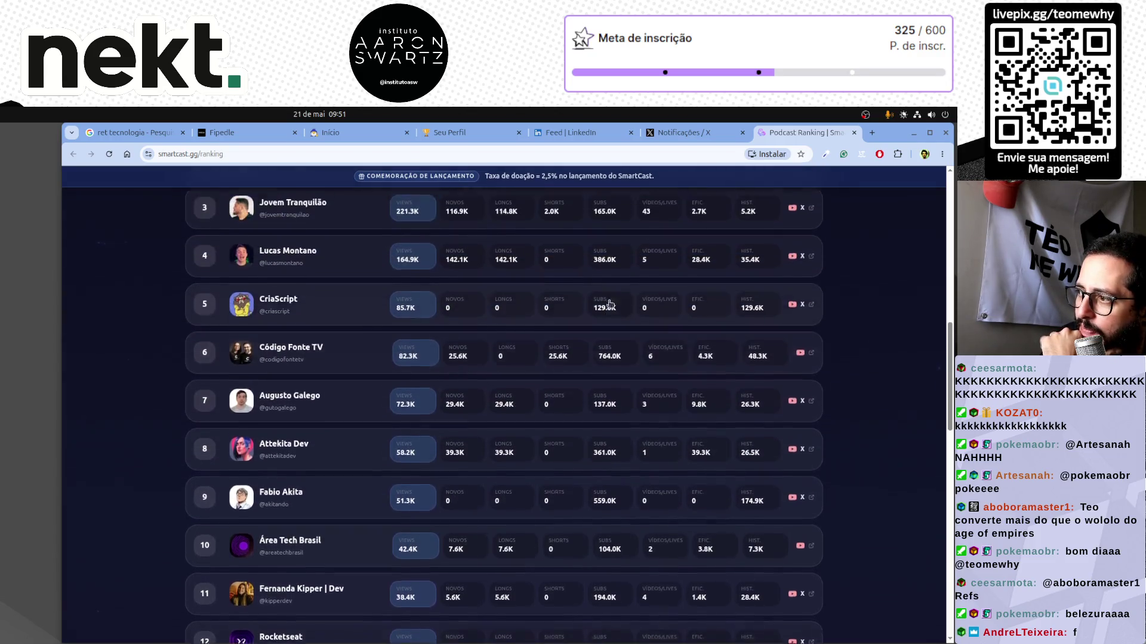
pyautogui.scroll(1, 609, 305)
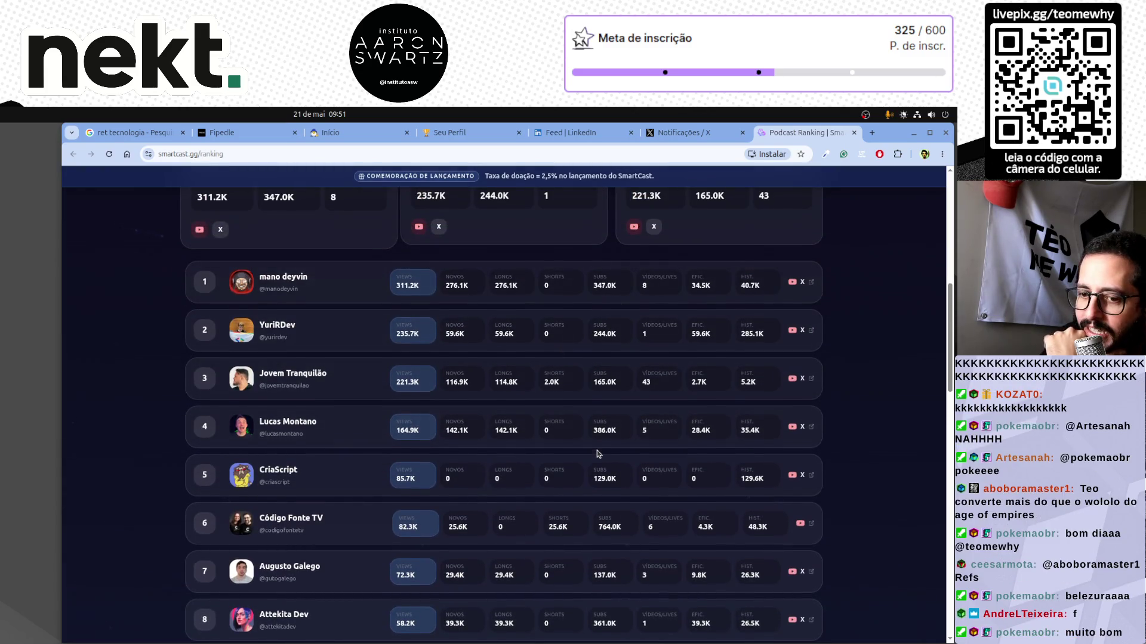
pyautogui.scroll(-7, 599, 453)
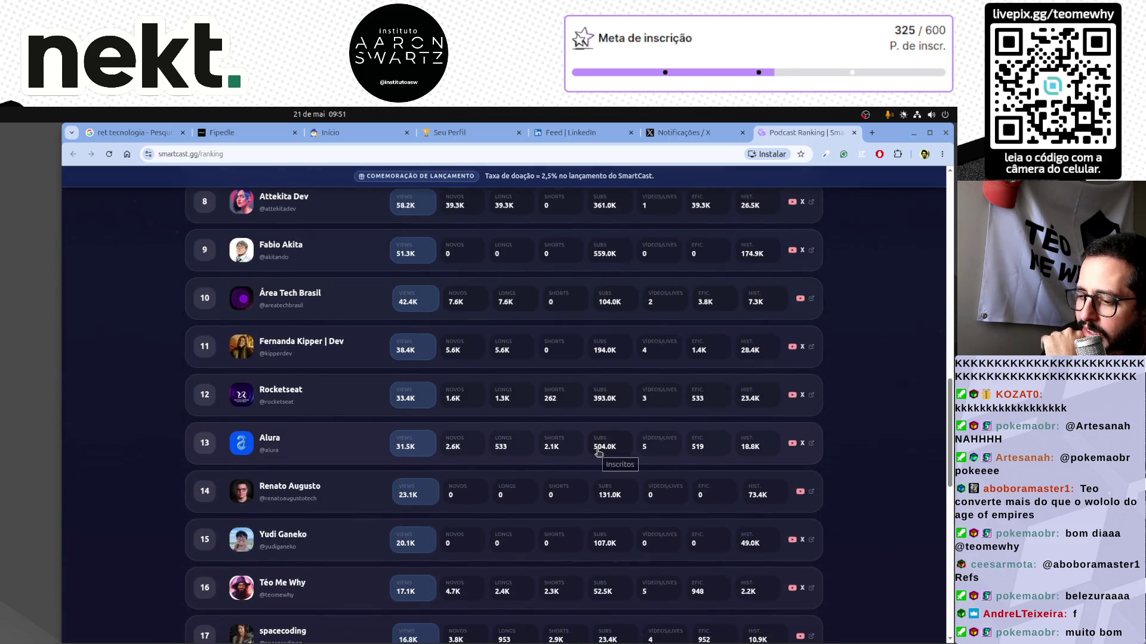
pyautogui.scroll(-2, 598, 452)
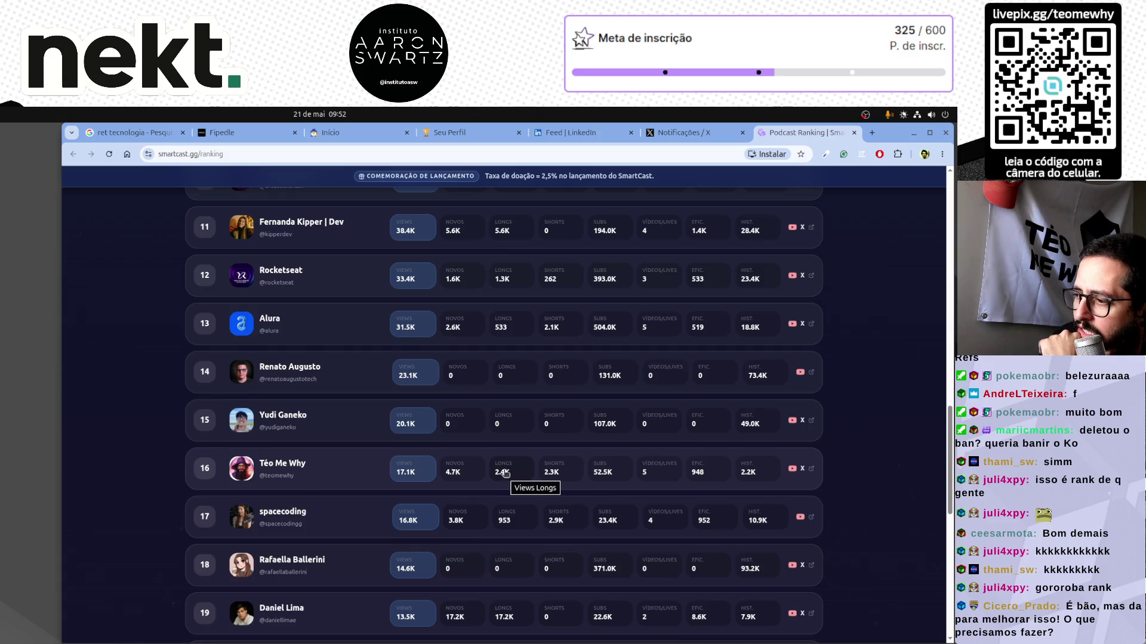
pyautogui.scroll(1, 508, 380)
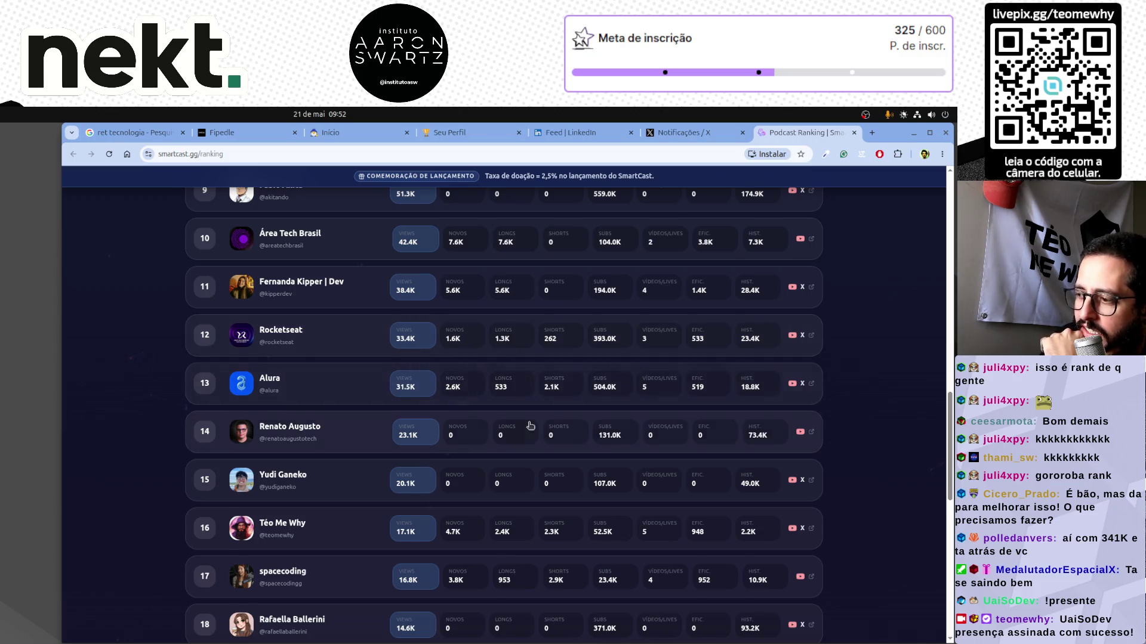
pyautogui.scroll(-1, 529, 421)
pyautogui.scroll(-1, 530, 424)
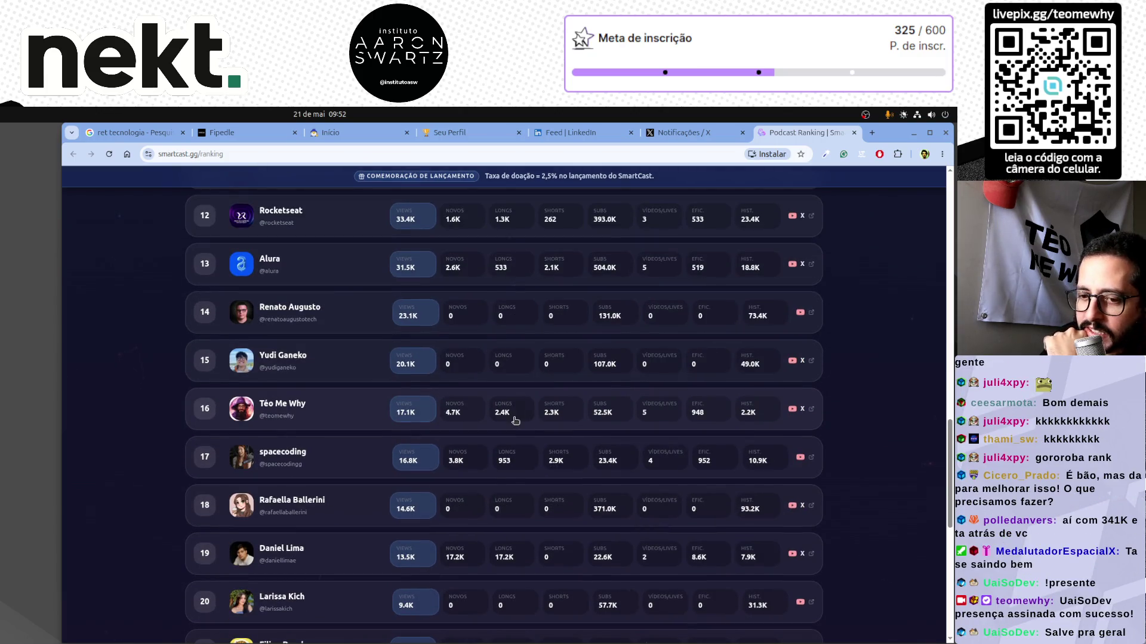
pyautogui.scroll(2, 513, 415)
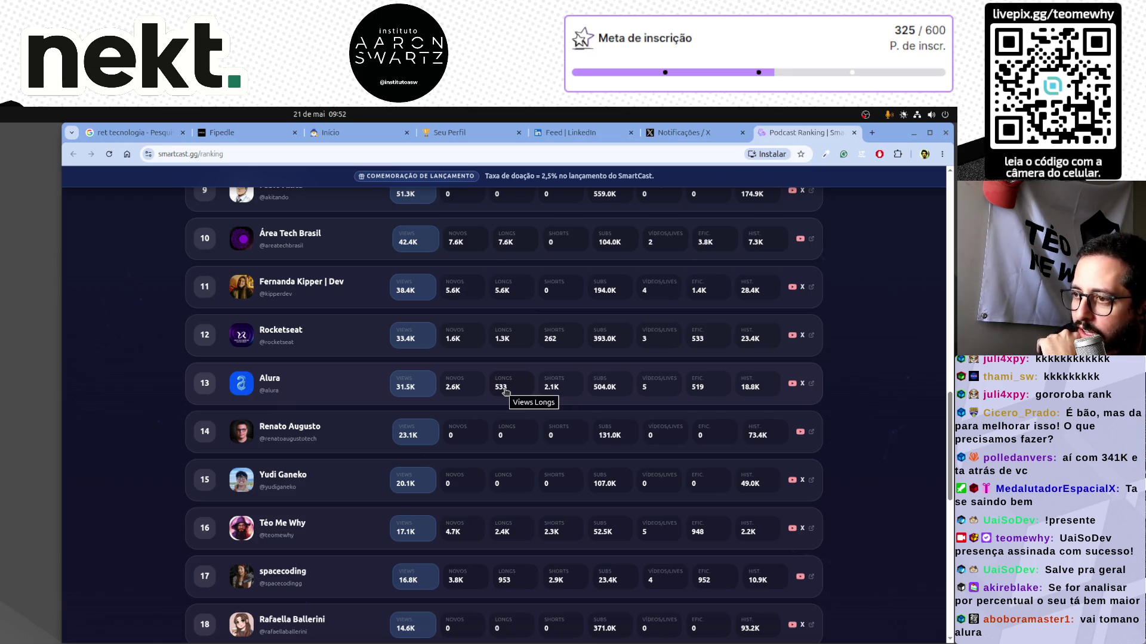
pyautogui.scroll(-5, 505, 391)
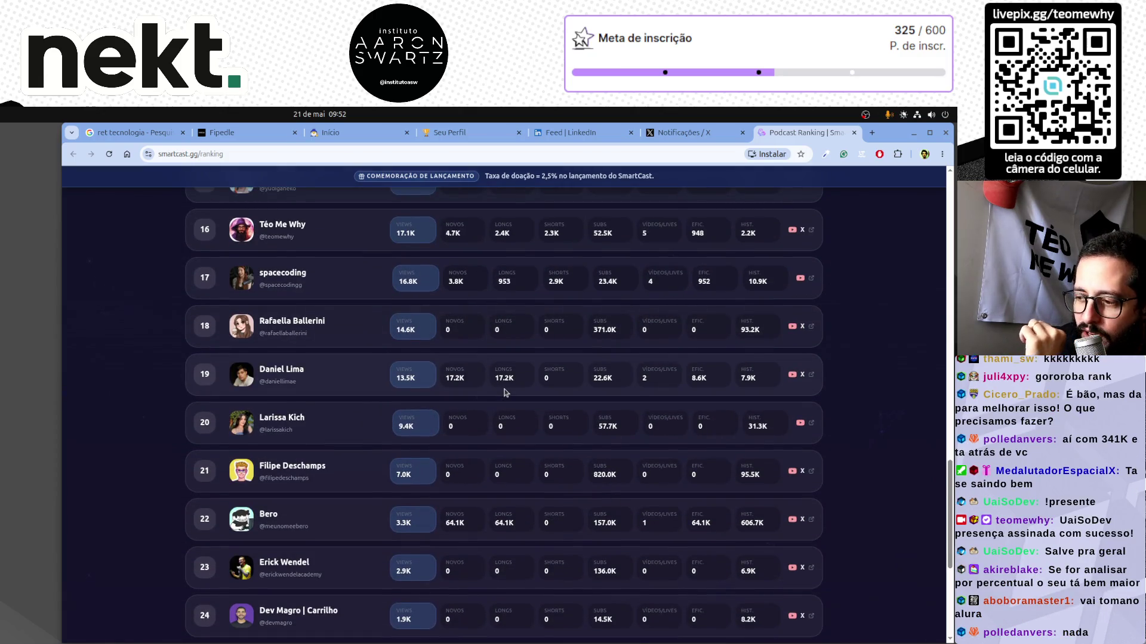
pyautogui.scroll(6, 504, 393)
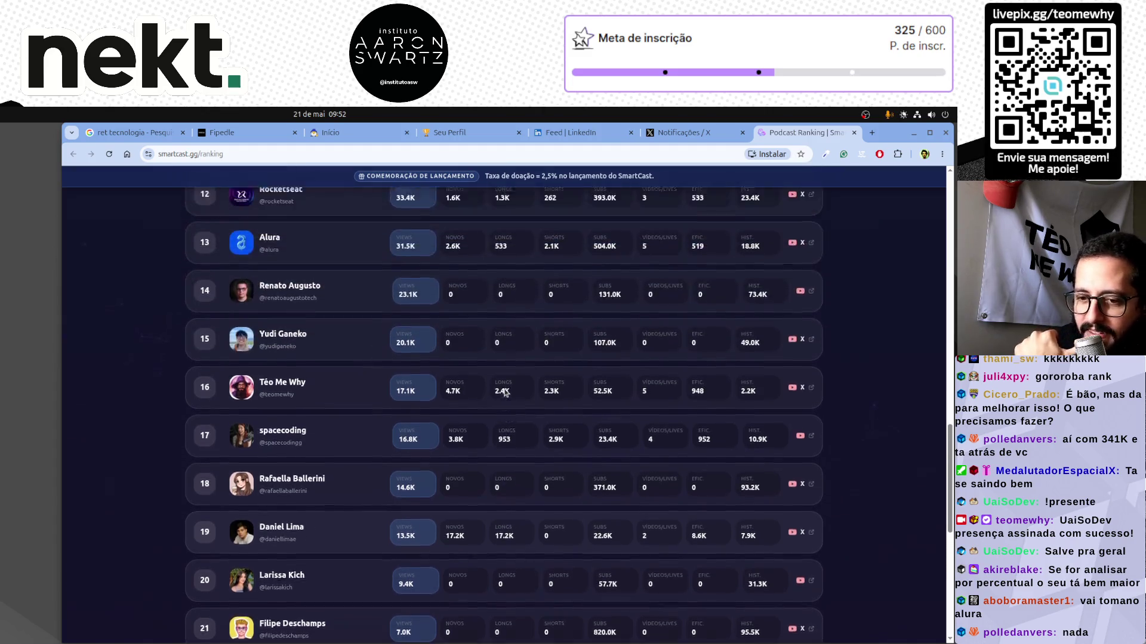
pyautogui.scroll(5, 505, 391)
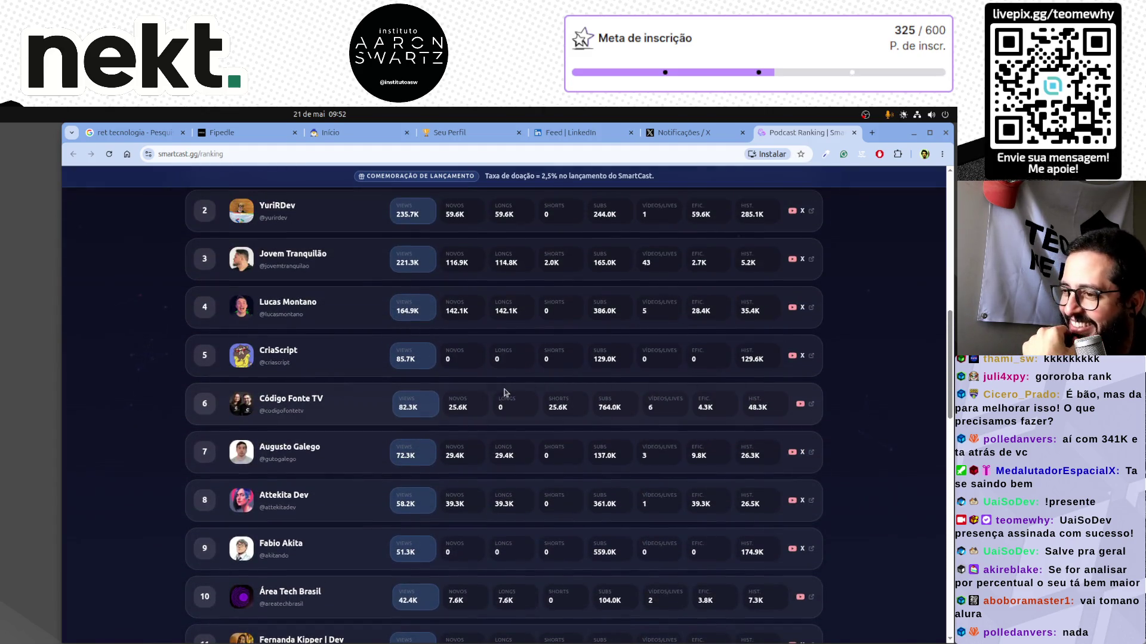
pyautogui.scroll(1, 504, 393)
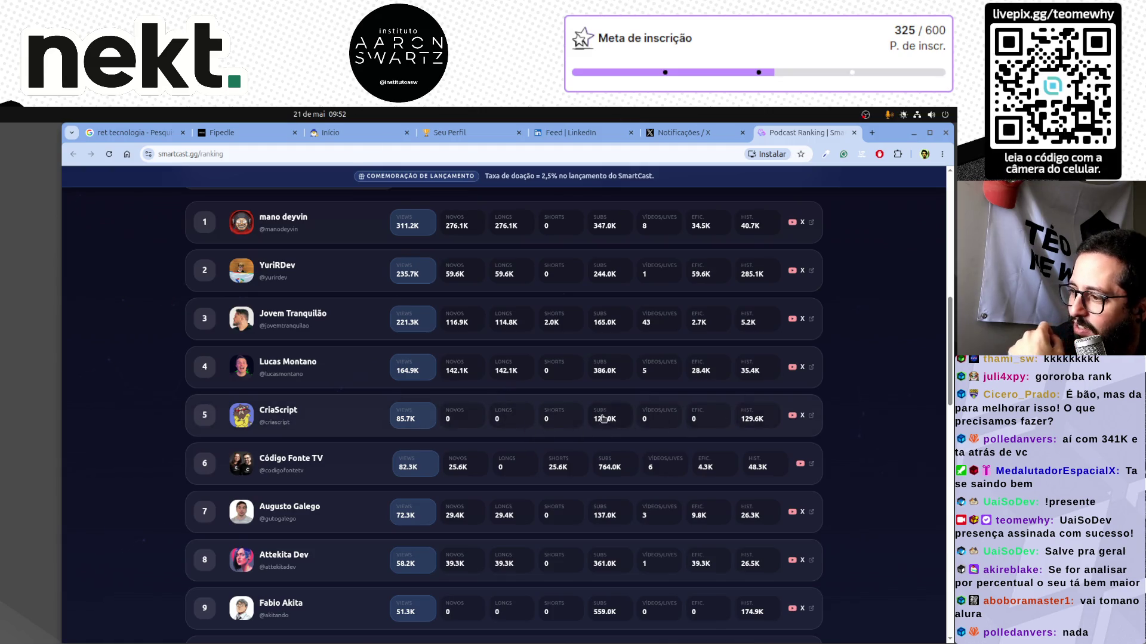
# Step: Sort the Programação ranking by Eficiência histórica so Bero comes first
pyautogui.click(756, 421)
pyautogui.scroll(7, 697, 429)
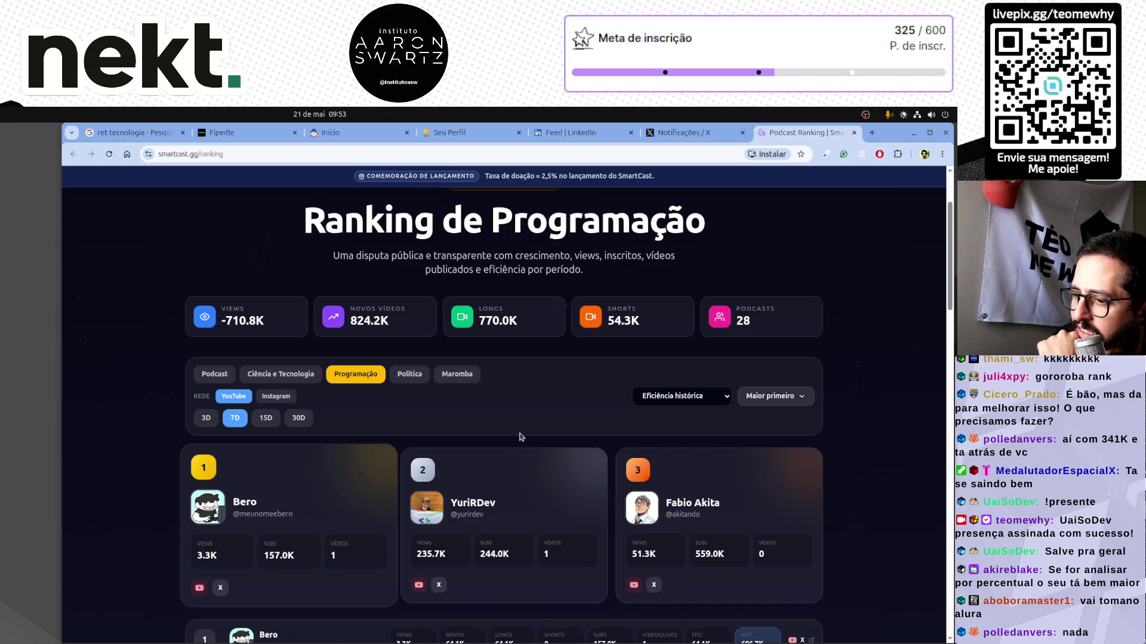
pyautogui.scroll(-2, 517, 428)
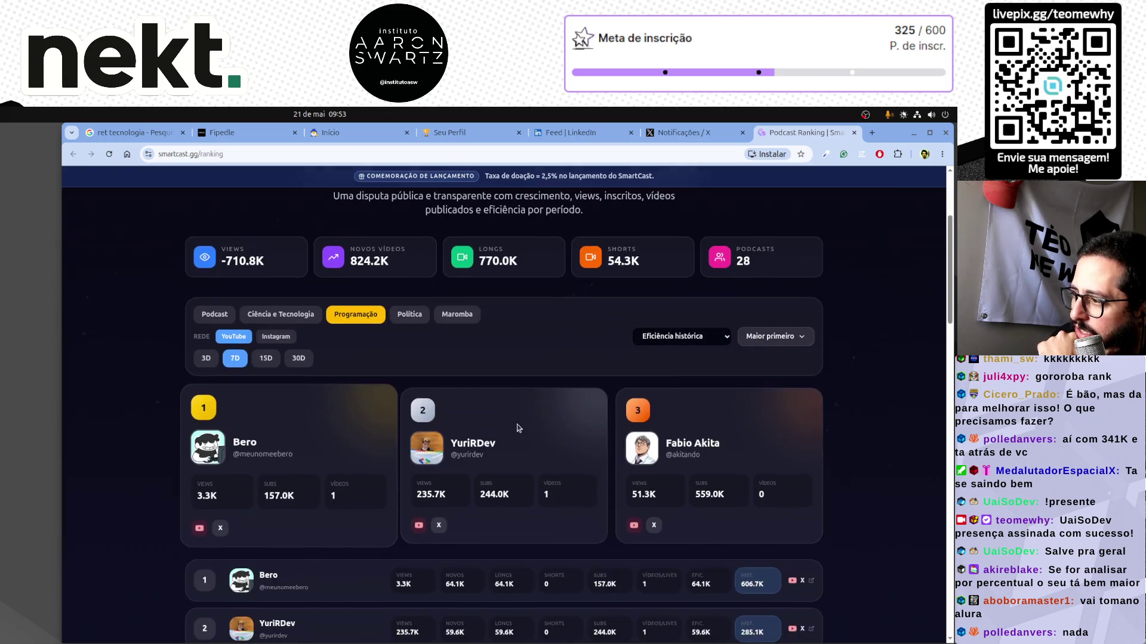
pyautogui.click(711, 339)
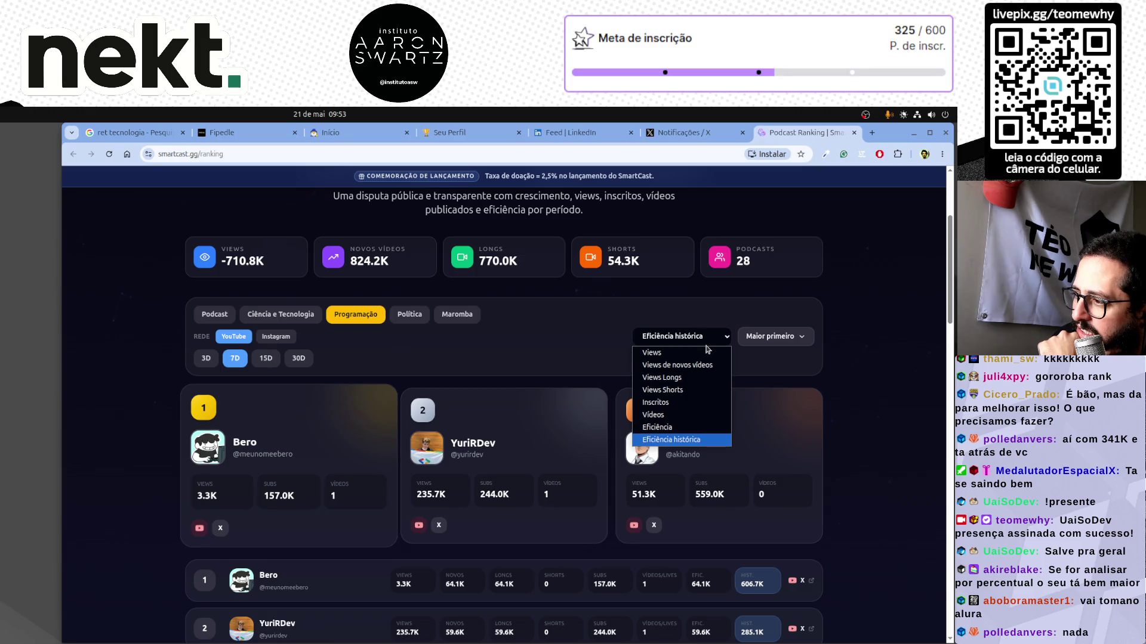
# Step: Sort the Programação ranking by total Views and browse the results
pyautogui.click(703, 354)
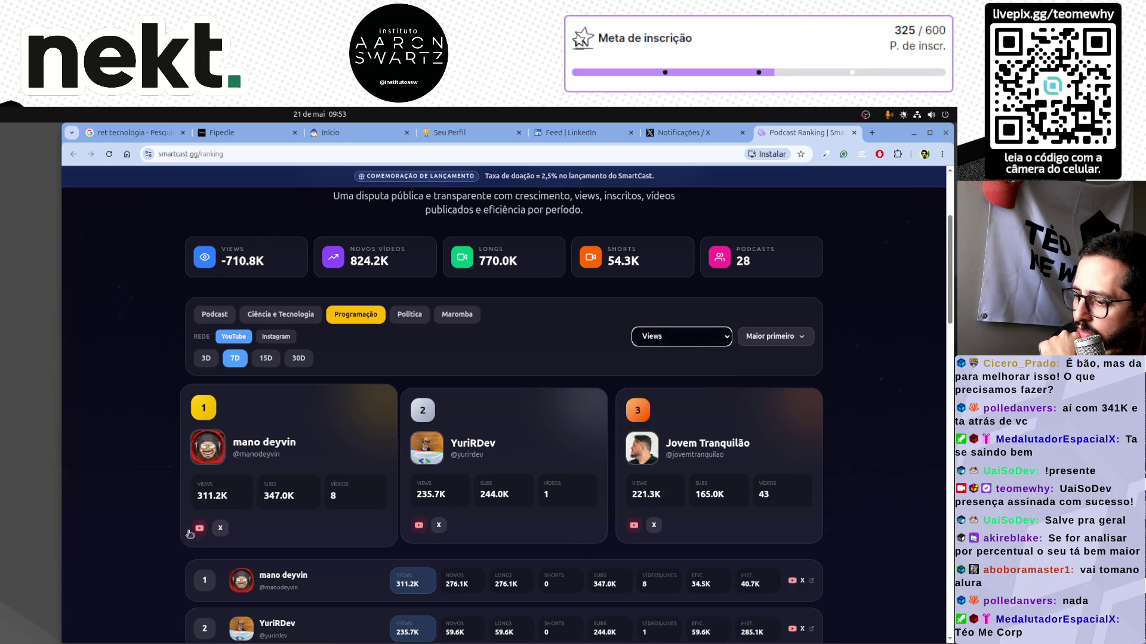
pyautogui.scroll(-10, 167, 536)
pyautogui.scroll(-4, 167, 536)
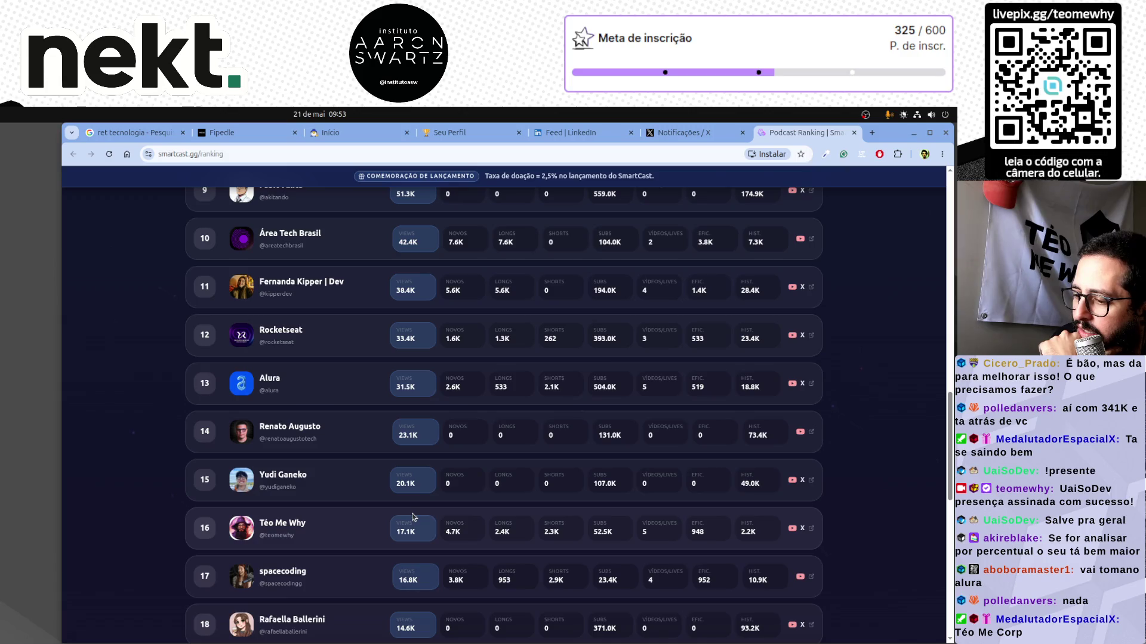
pyautogui.scroll(3, 416, 463)
pyautogui.scroll(9, 416, 461)
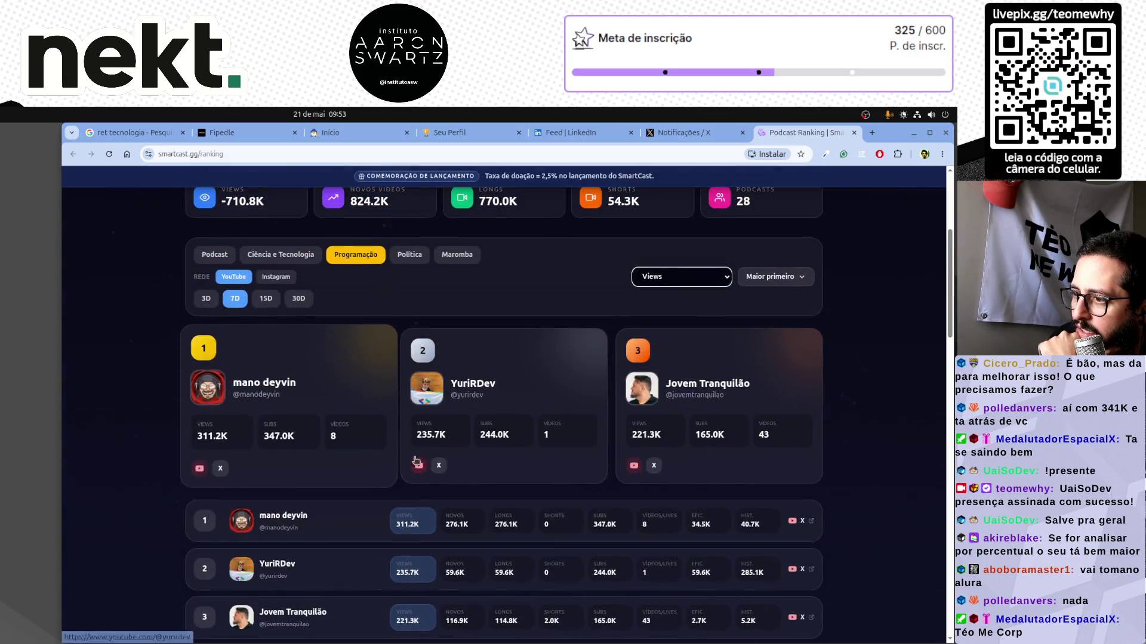
# Step: Re-sort the ranking by 'Views de novos vídeos' and browse the list
pyautogui.click(675, 275)
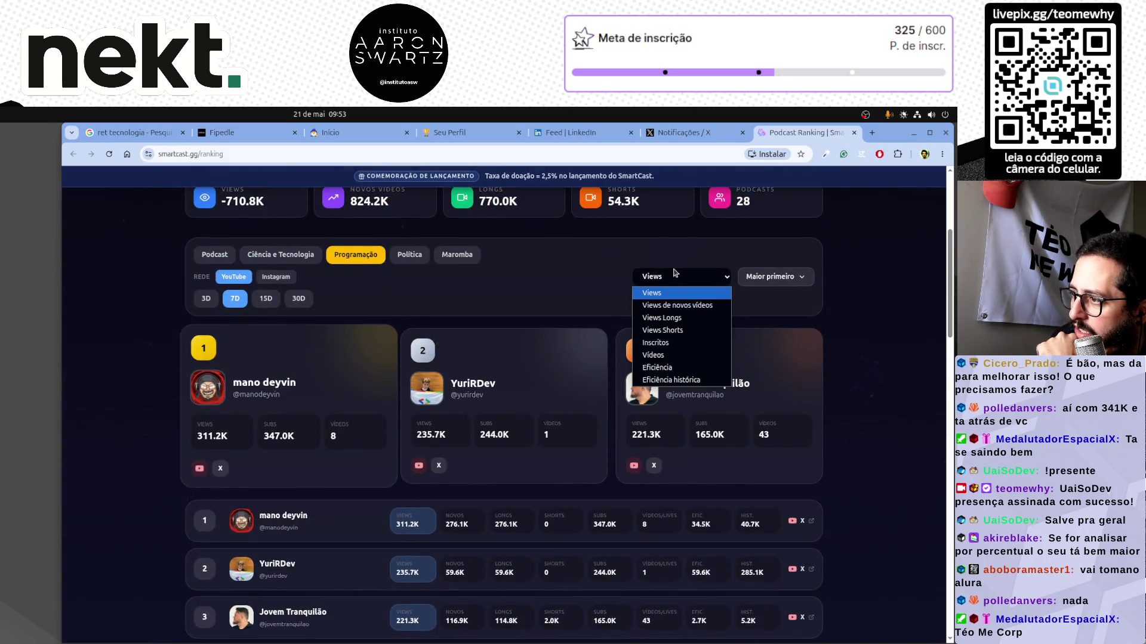
pyautogui.click(685, 306)
pyautogui.scroll(-3, 152, 524)
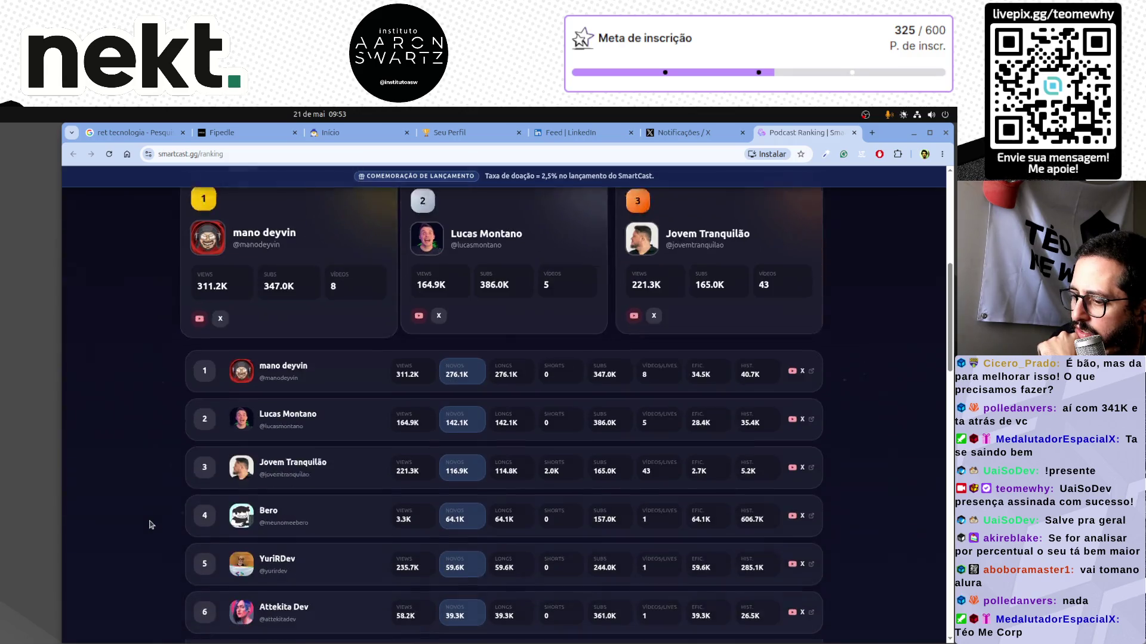
pyautogui.scroll(-5, 151, 525)
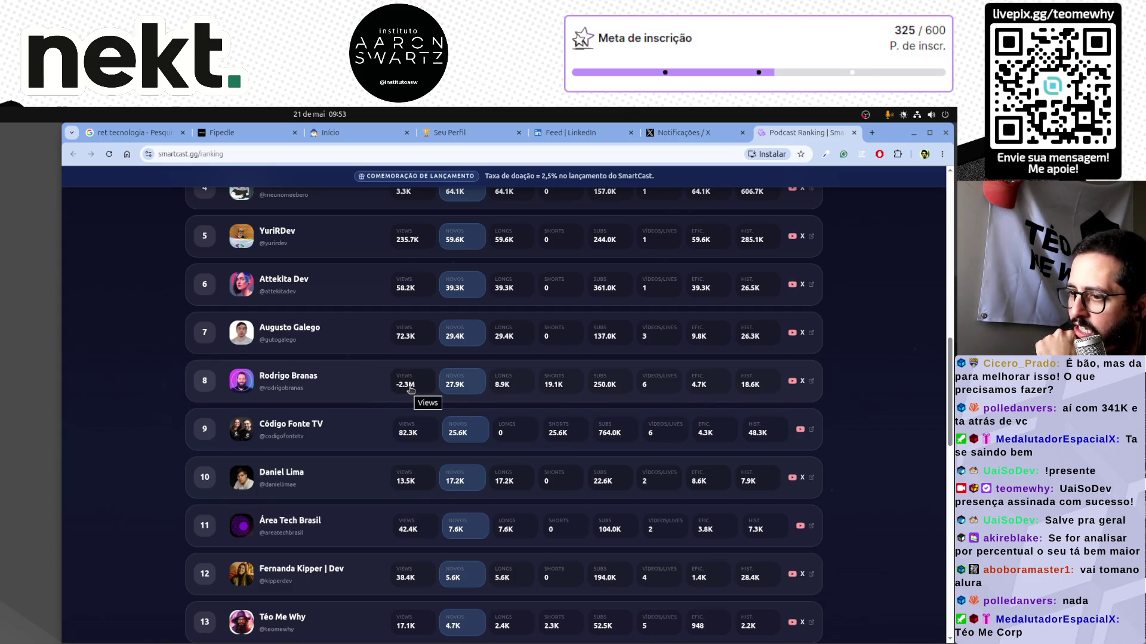
pyautogui.scroll(-3, 206, 517)
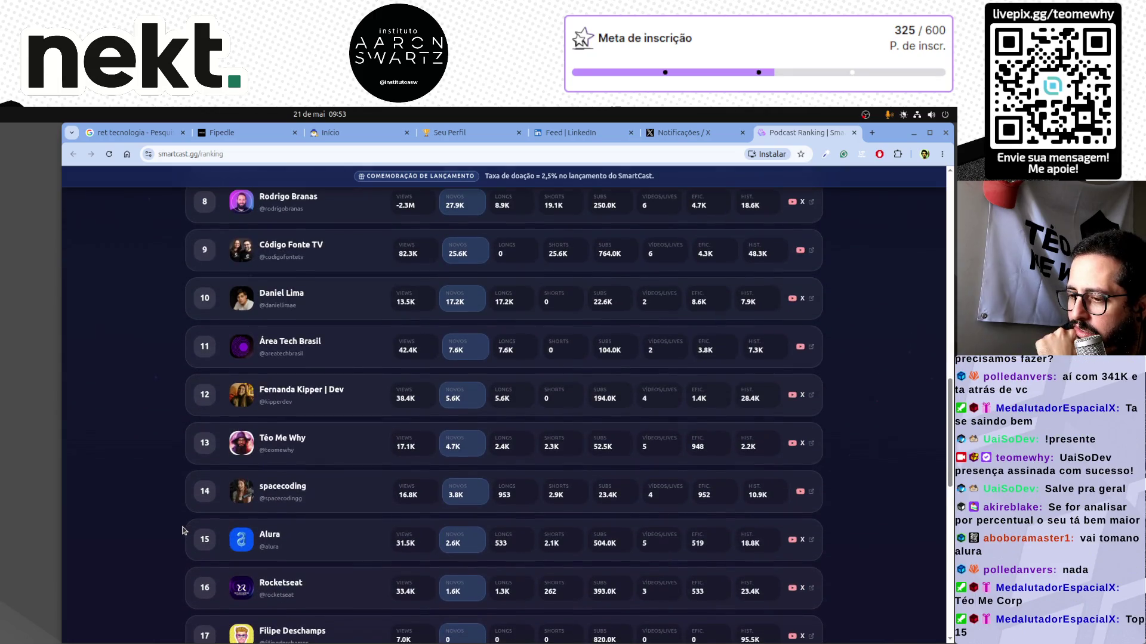
pyautogui.scroll(10, 173, 528)
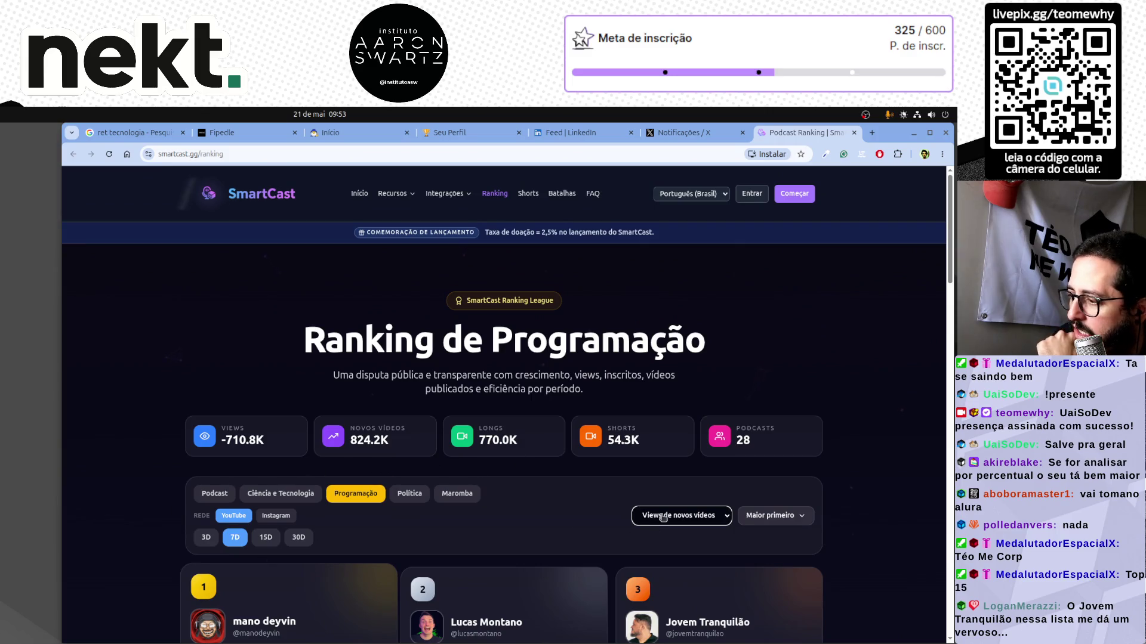
# Step: Re-sort the ranking by Views Longs, putting mano deyvin first and Lucas Montano second
pyautogui.click(680, 516)
pyautogui.click(681, 557)
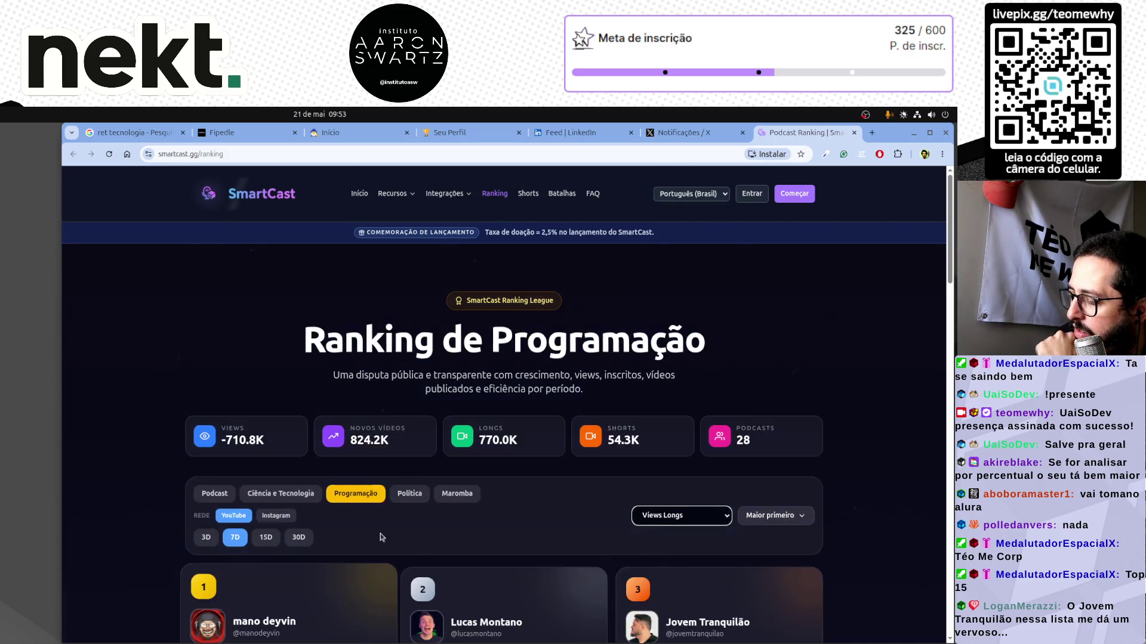
pyautogui.scroll(-7, 119, 489)
pyautogui.scroll(-5, 128, 490)
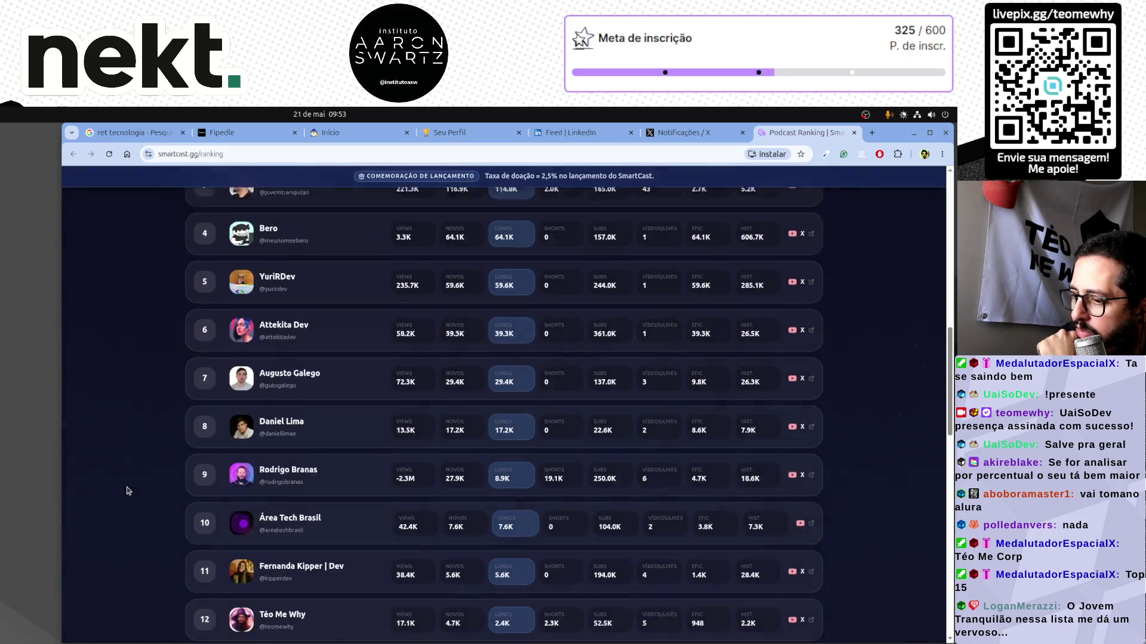
pyautogui.scroll(12, 127, 490)
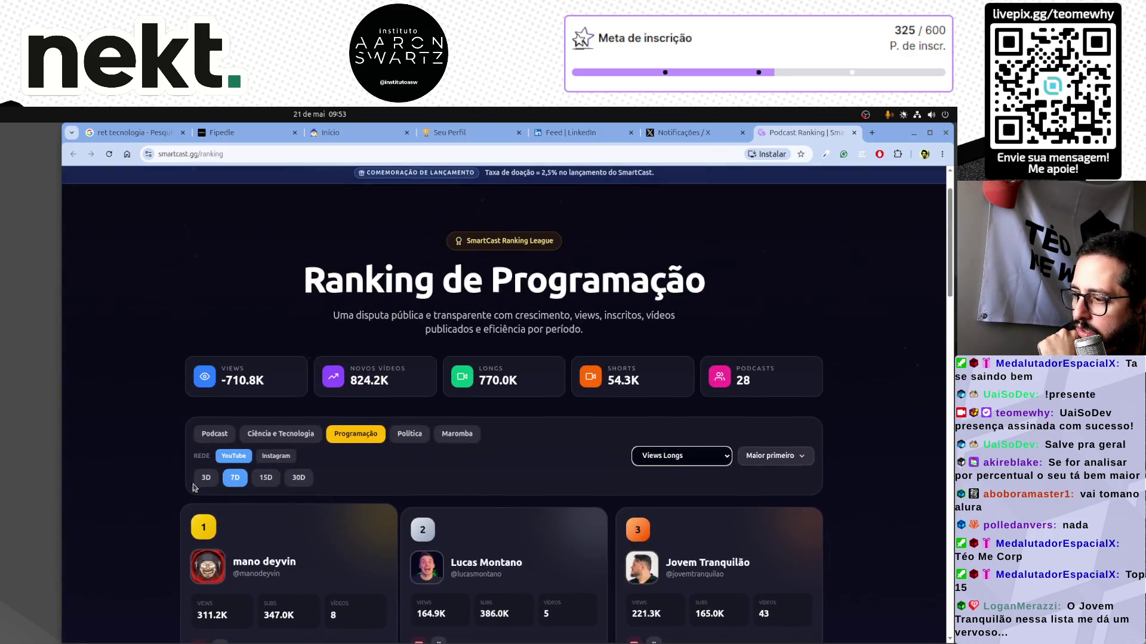
pyautogui.click(657, 460)
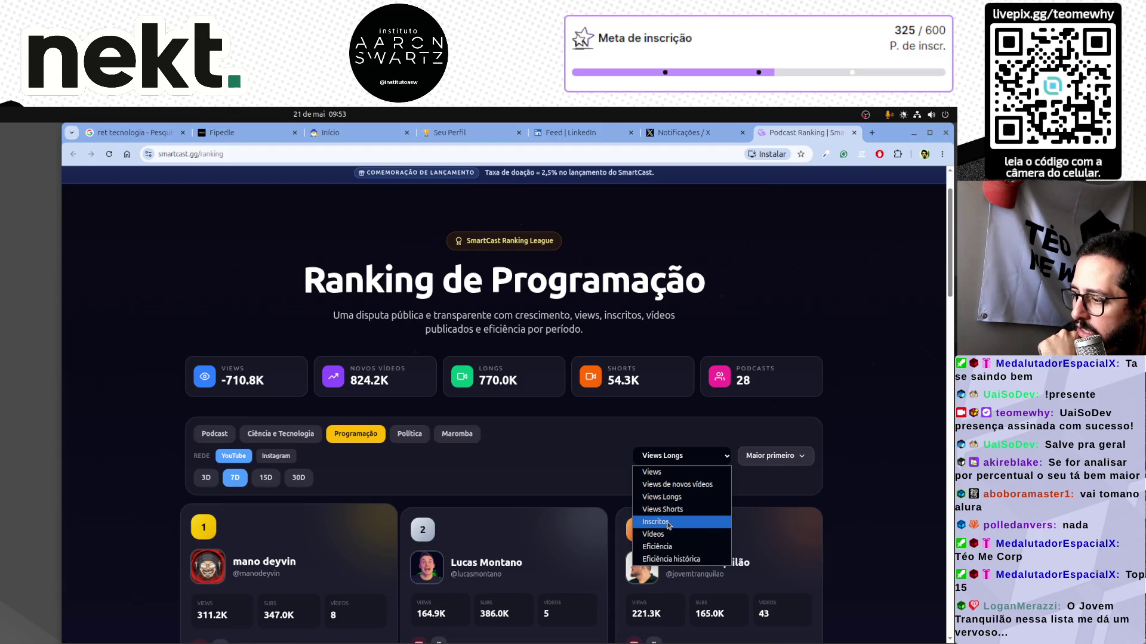
# Step: Sort the Programação creators by Inscritos and browse the subscriber ranking
pyautogui.click(667, 523)
pyautogui.scroll(-2, 161, 521)
pyautogui.scroll(-8, 159, 521)
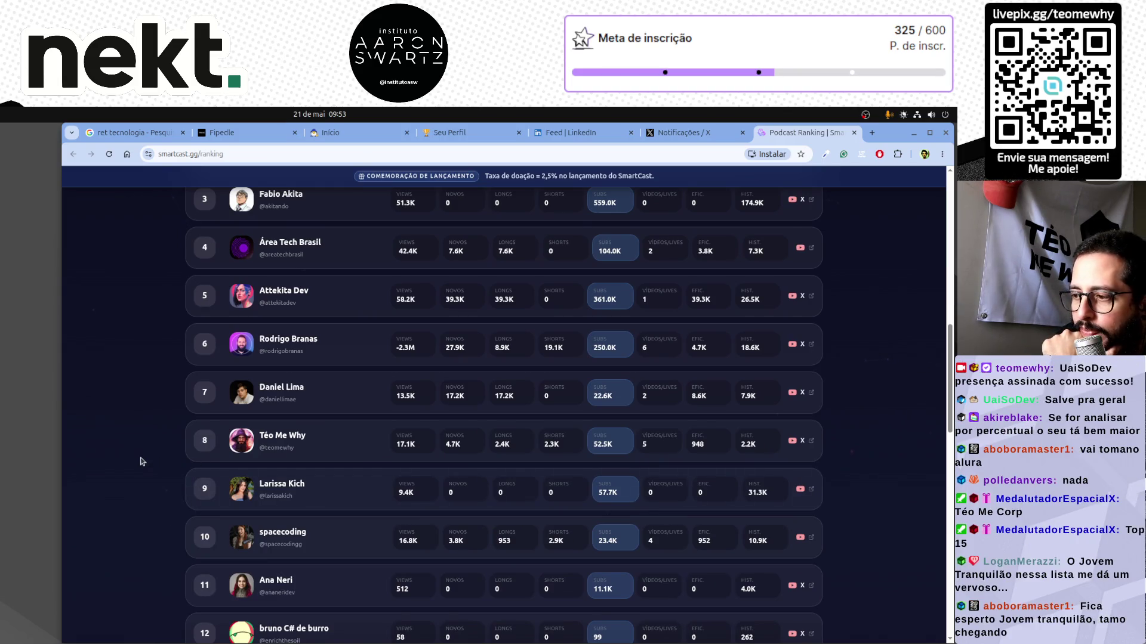
pyautogui.scroll(3, 142, 461)
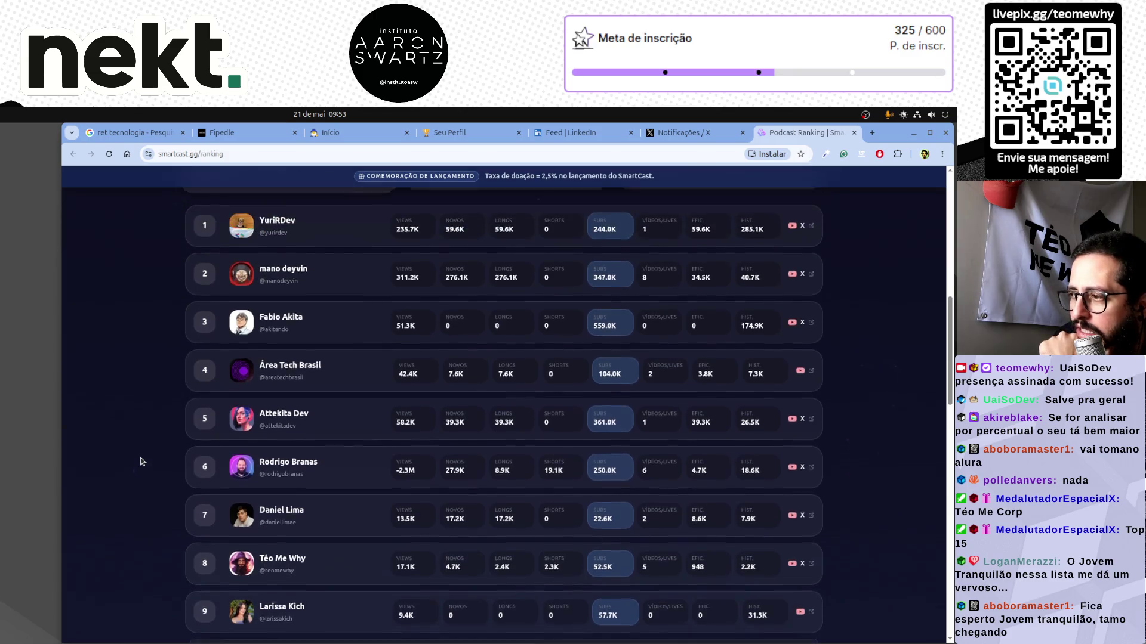
pyautogui.scroll(-3, 142, 462)
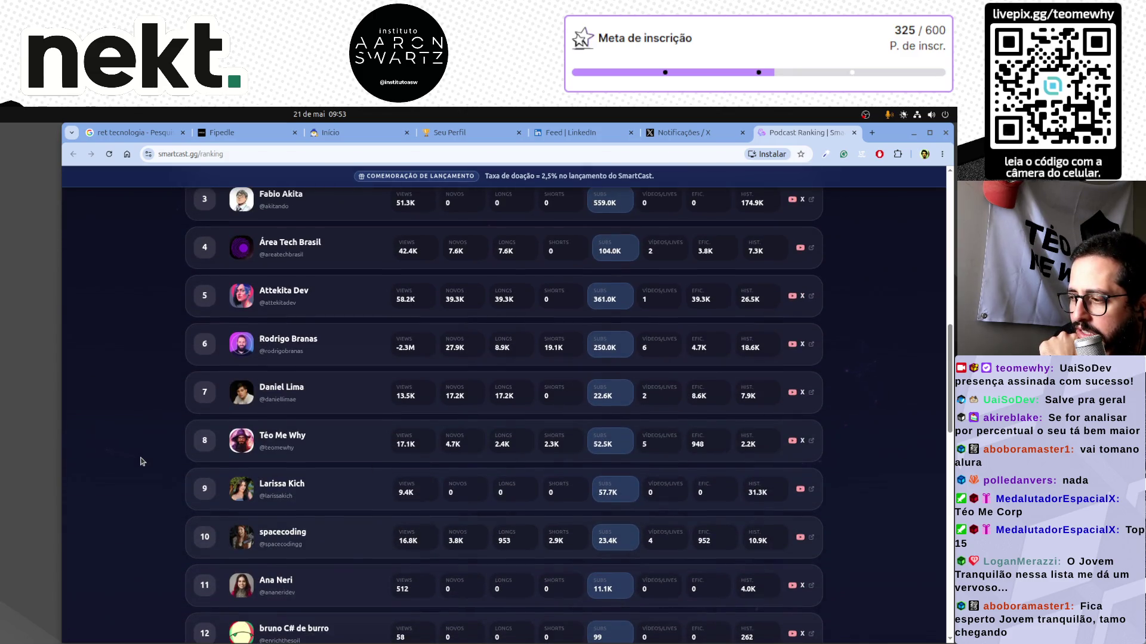
pyautogui.scroll(1, 142, 461)
pyautogui.scroll(1, 142, 461)
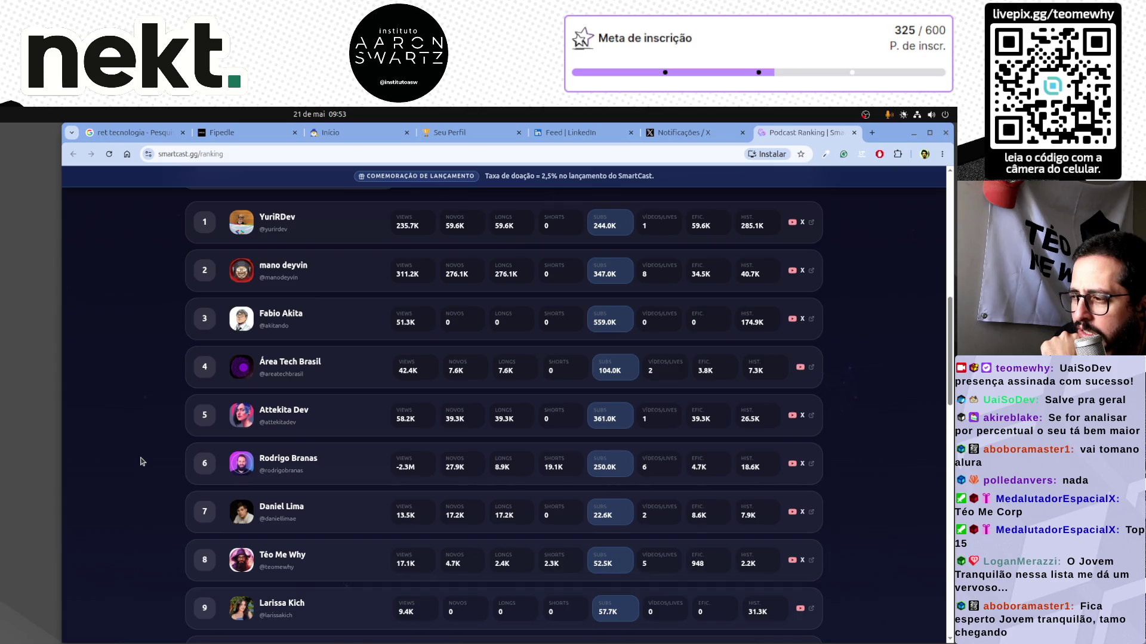
pyautogui.scroll(-3, 142, 461)
pyautogui.scroll(-3, 142, 461)
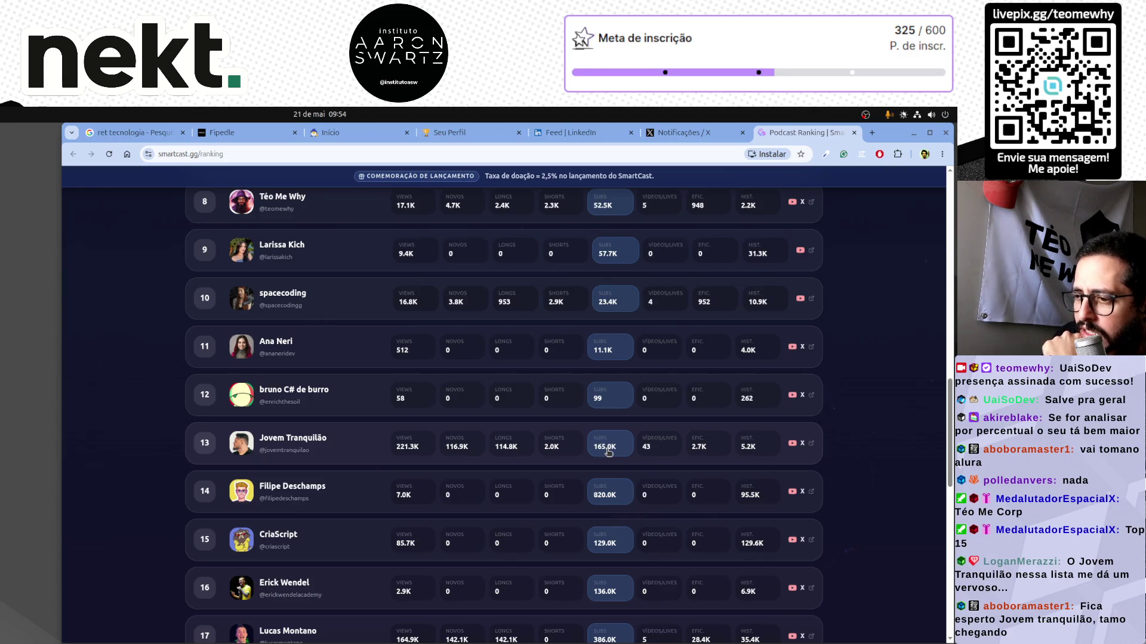
pyautogui.scroll(5, 608, 452)
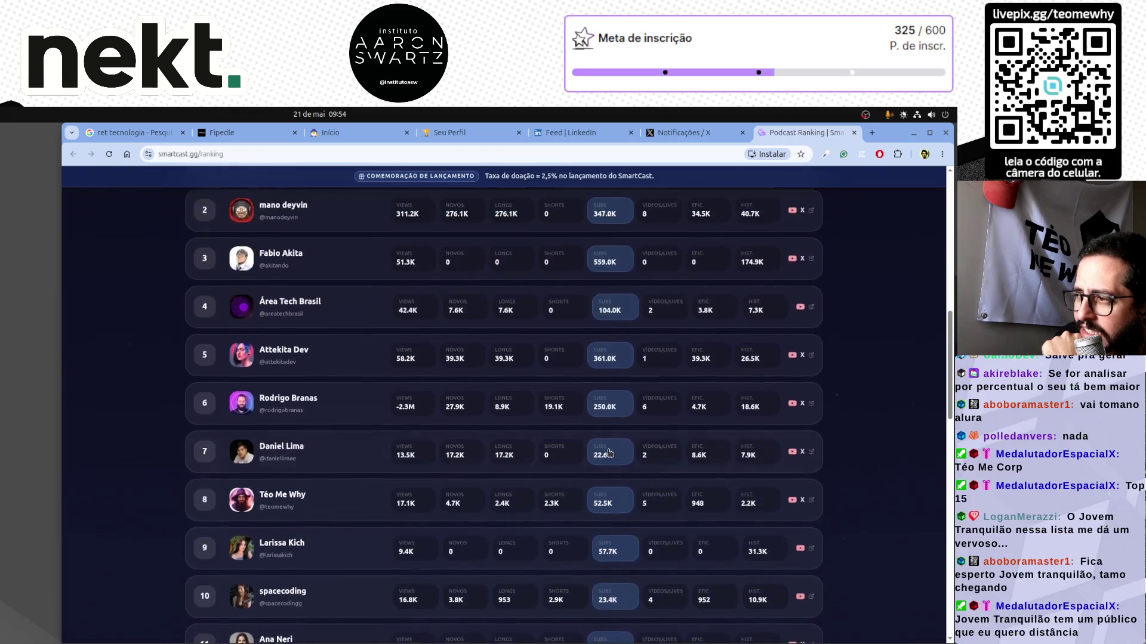
pyautogui.scroll(2, 608, 452)
pyautogui.scroll(-3, 608, 453)
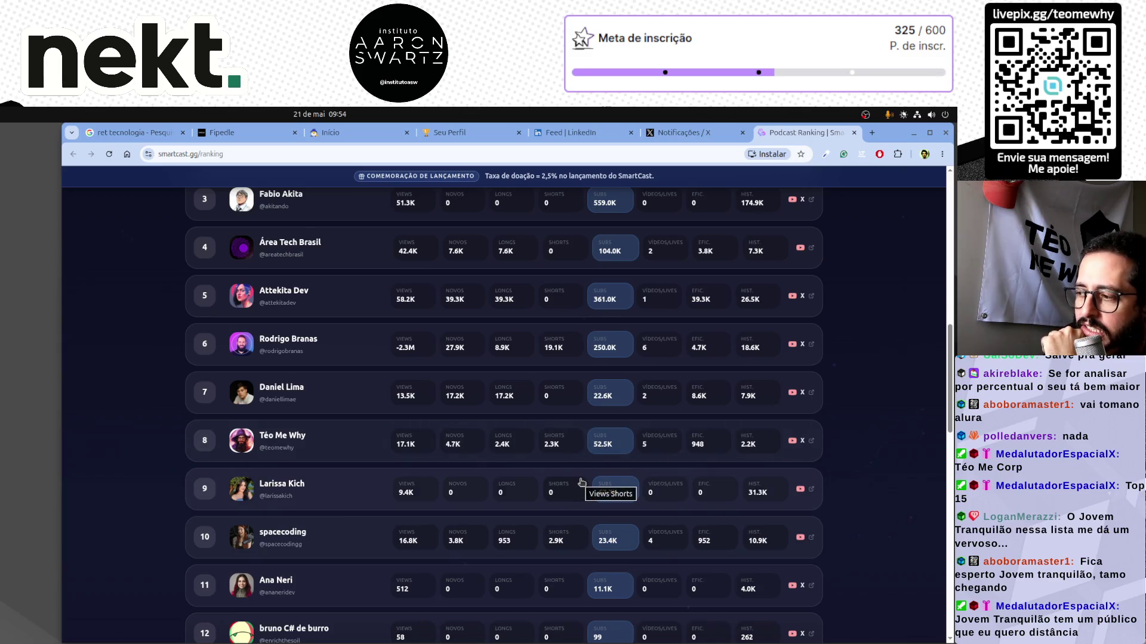
pyautogui.scroll(-3, 619, 578)
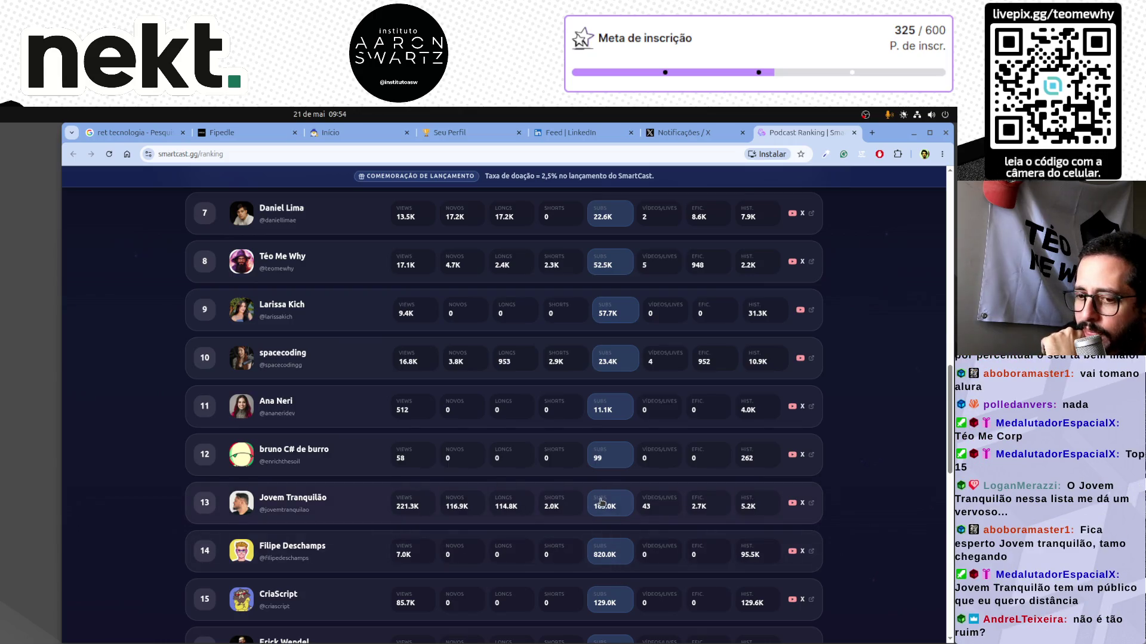
pyautogui.scroll(-2, 600, 503)
pyautogui.scroll(13, 599, 500)
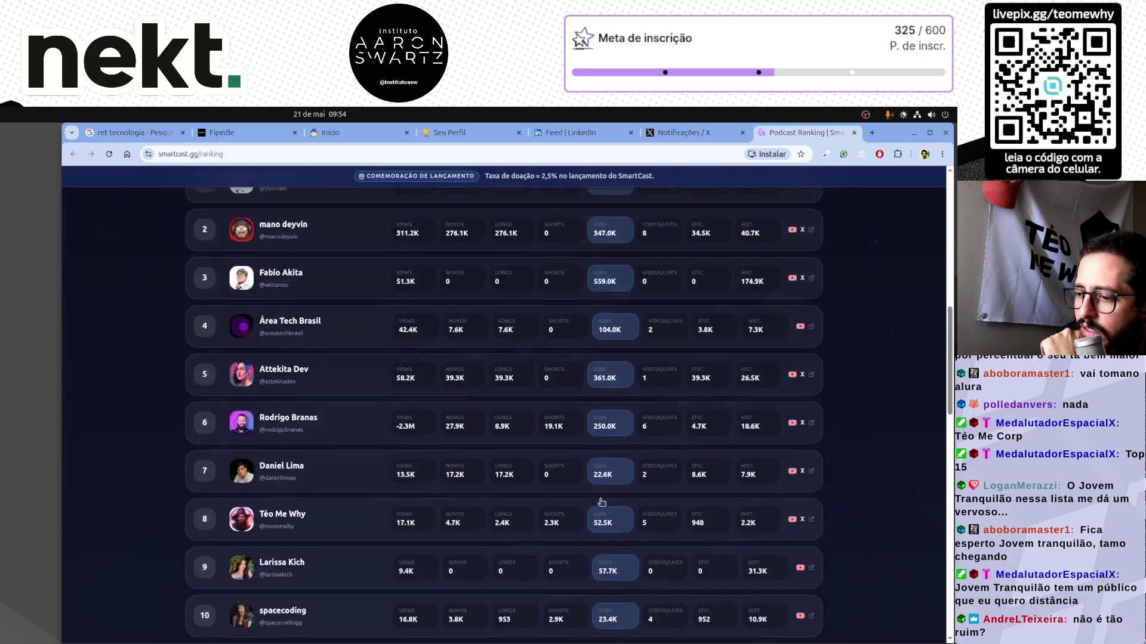
pyautogui.scroll(-2, 610, 487)
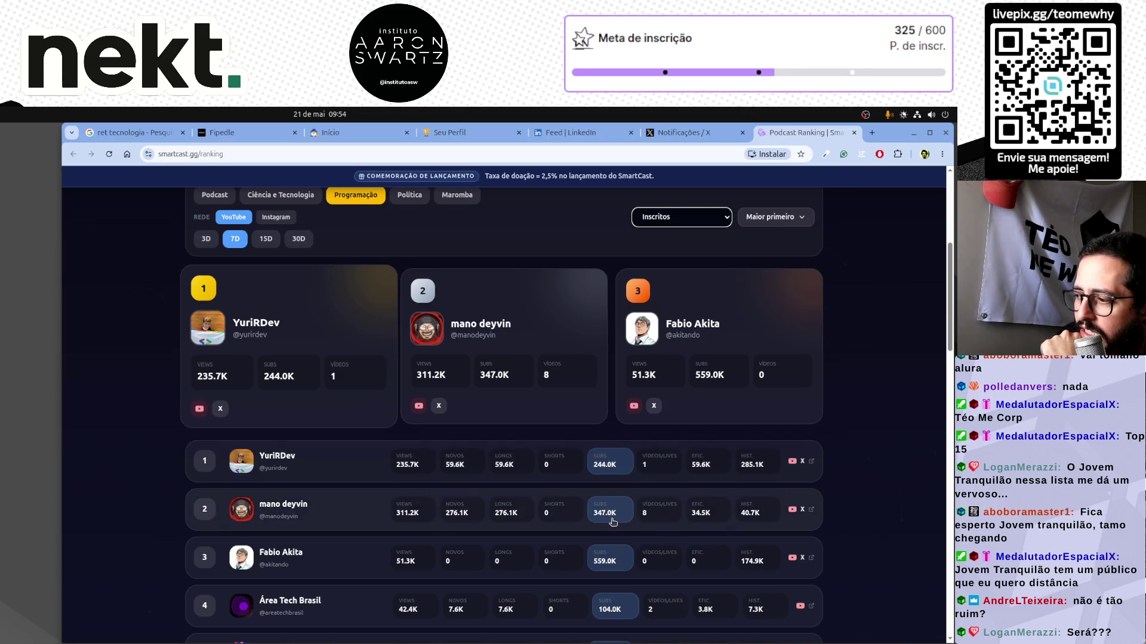
# Step: Flip the Inscritos order from 'Maior primeiro' to 'Menor primeiro', keeping Inscritos as the criterion
pyautogui.click(611, 470)
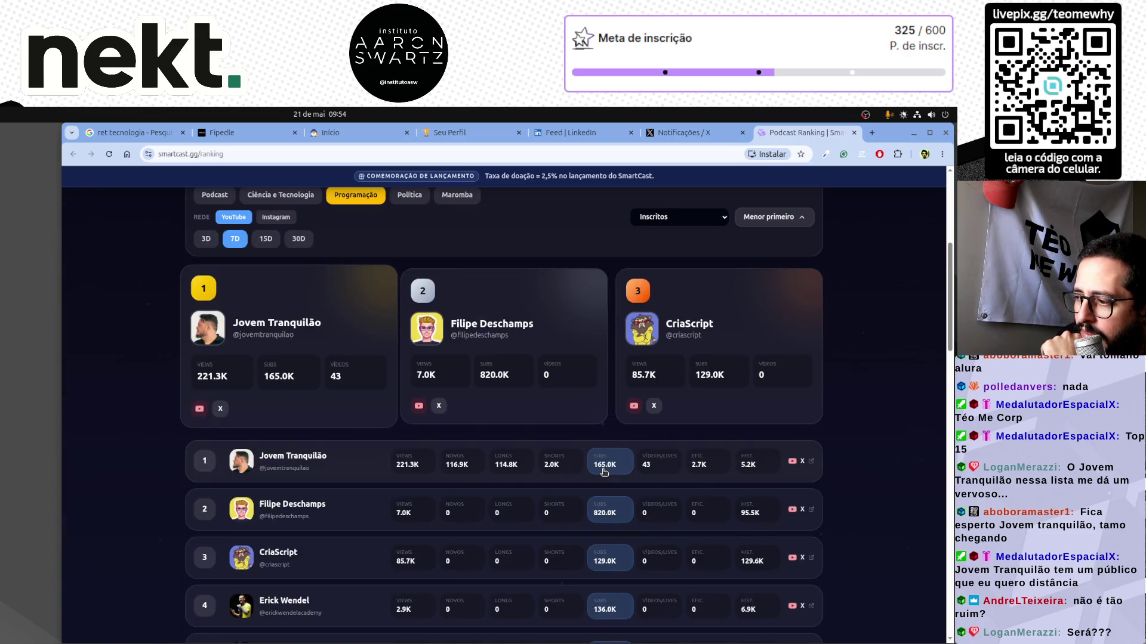
pyautogui.scroll(-5, 608, 522)
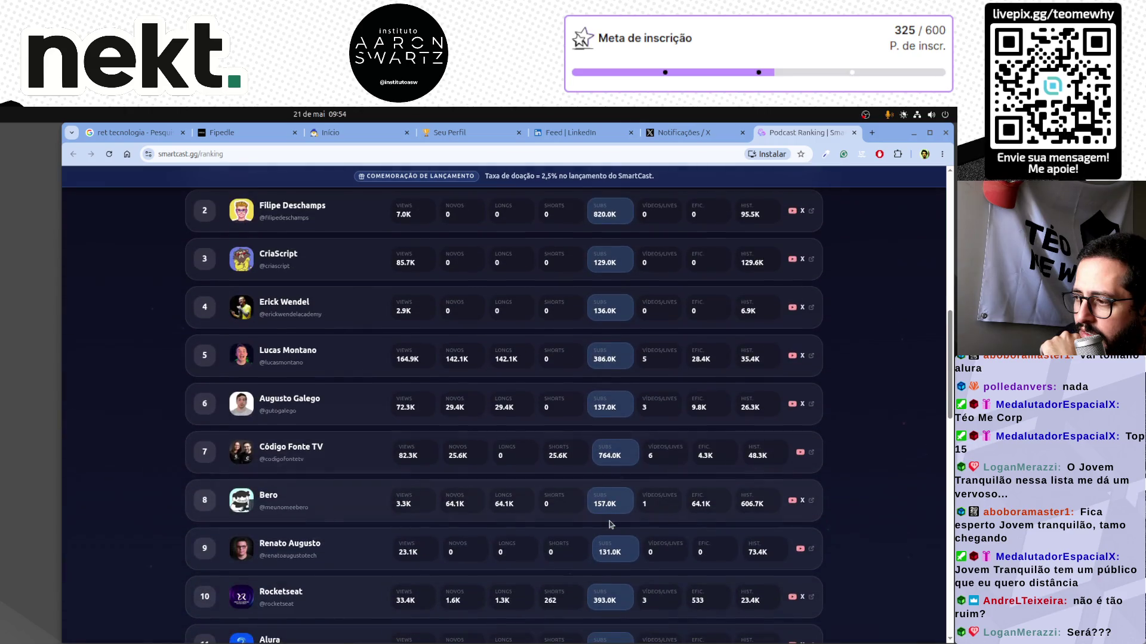
pyautogui.scroll(-3, 610, 521)
pyautogui.scroll(10, 621, 510)
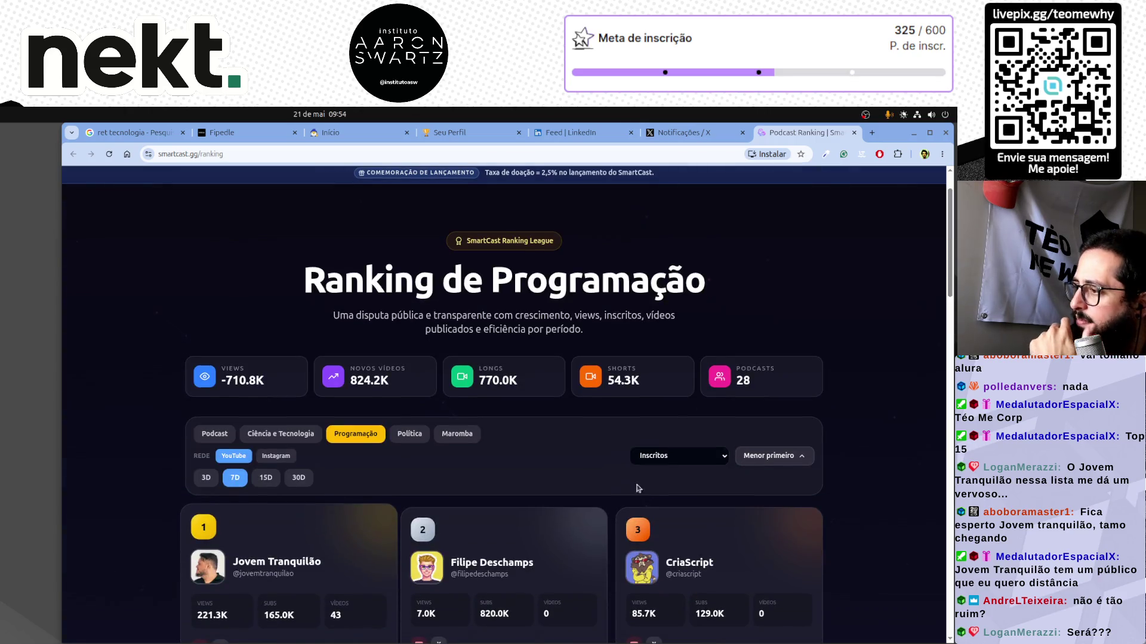
pyautogui.click(695, 460)
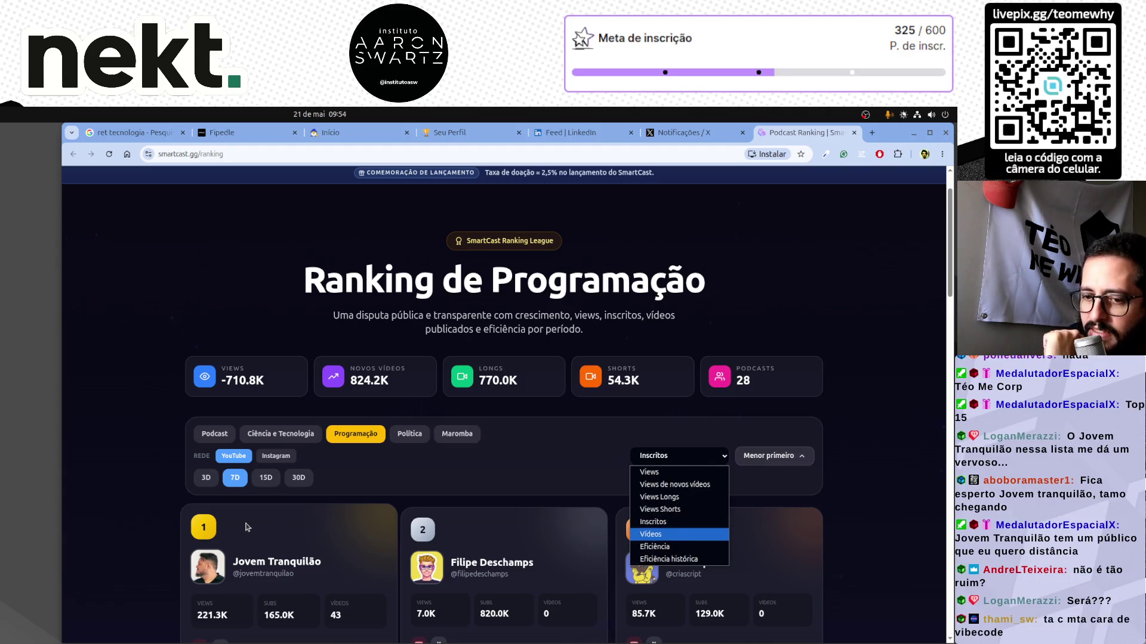
pyautogui.click(133, 519)
pyautogui.scroll(-1, 242, 394)
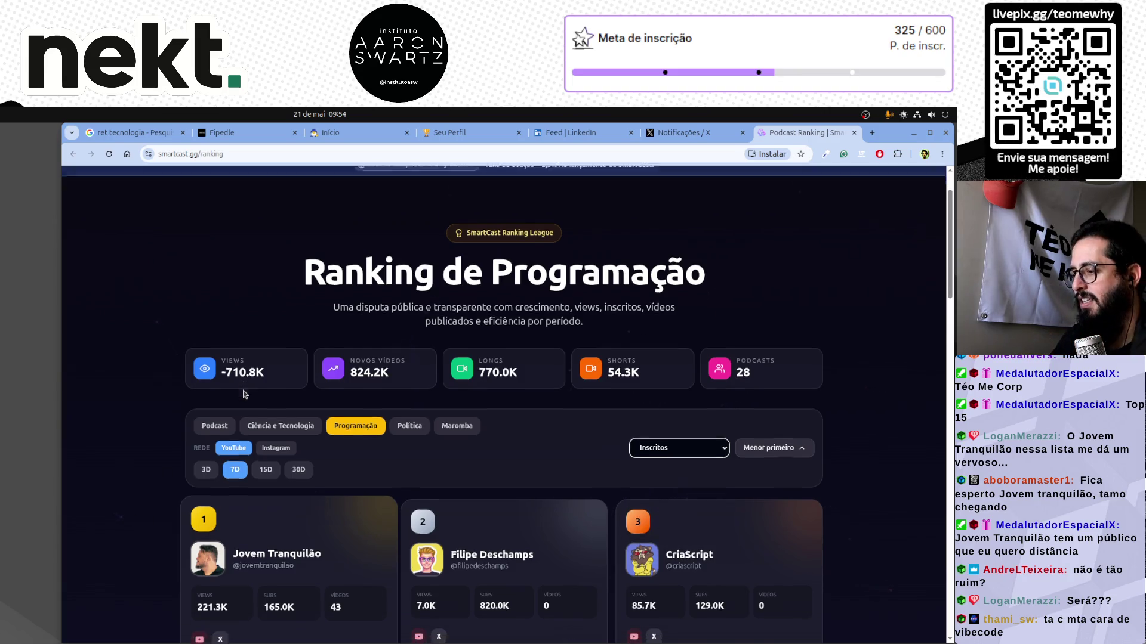
pyautogui.scroll(-2, 251, 390)
# Step: Reopen the 'Você é fiel?' post from LinkedIn notifications and review its 29 comments' Fiel-Score replies
pyautogui.click(567, 132)
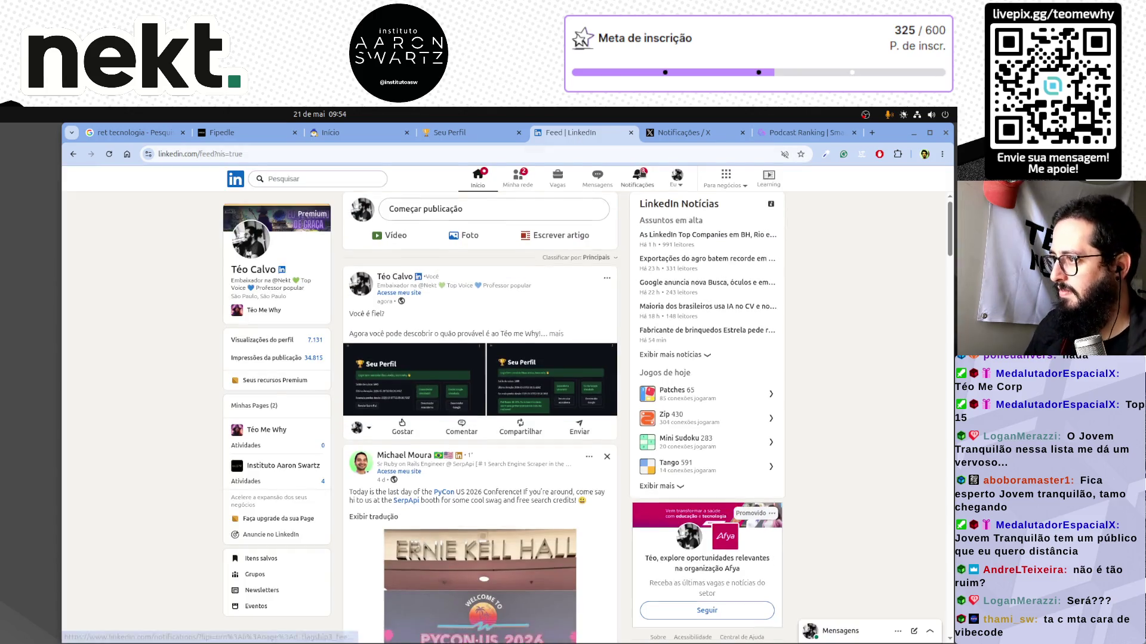
pyautogui.click(637, 176)
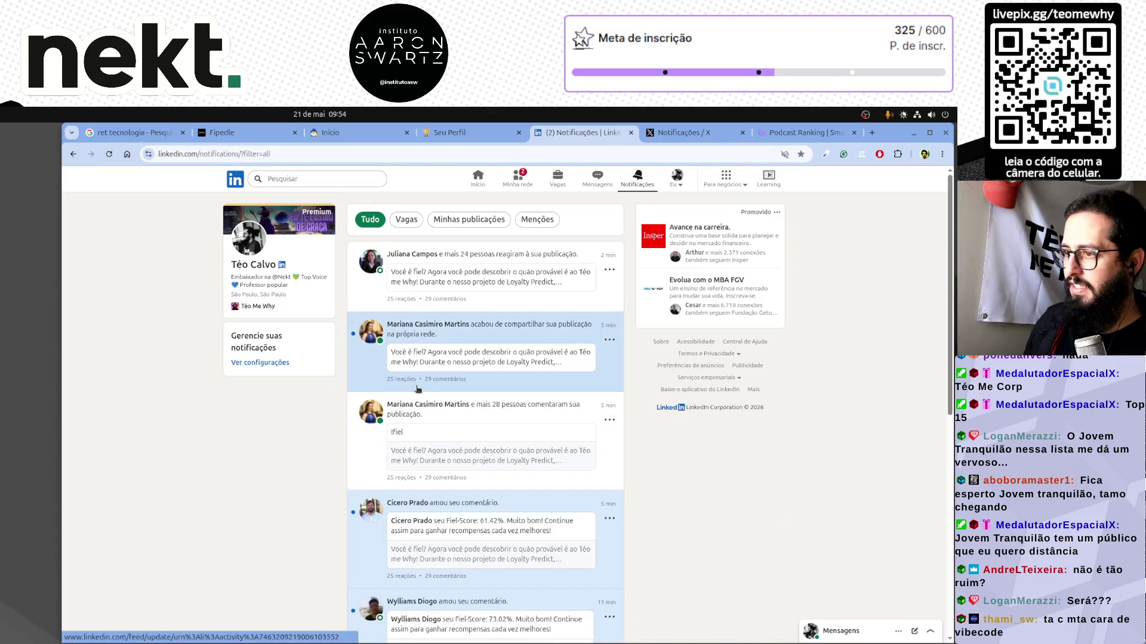
pyautogui.click(374, 282)
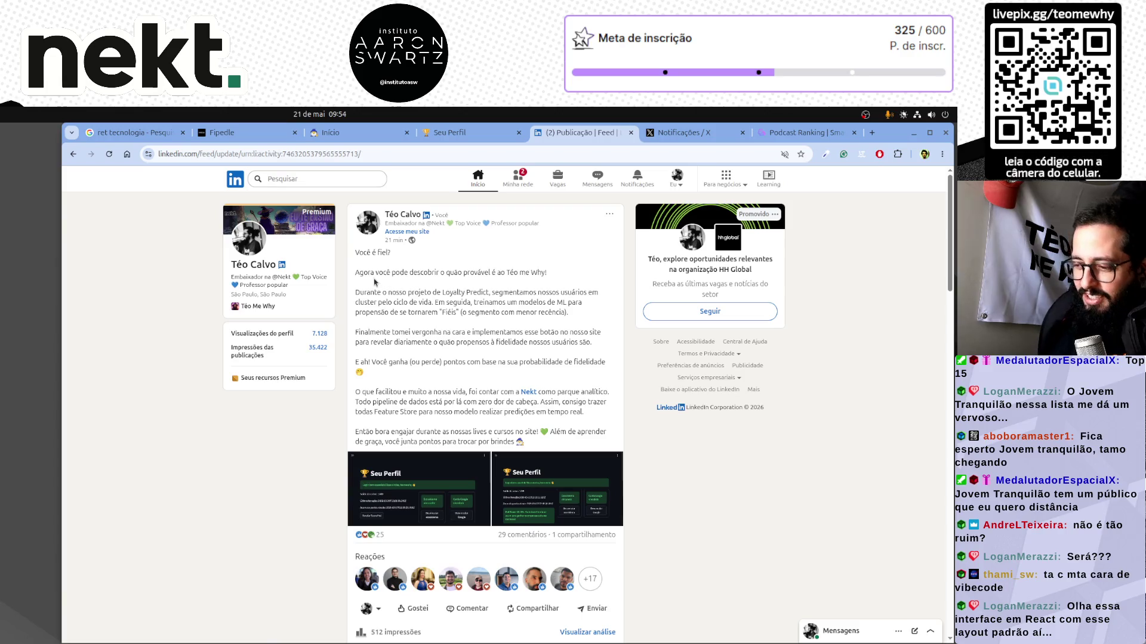
pyautogui.scroll(-10, 392, 257)
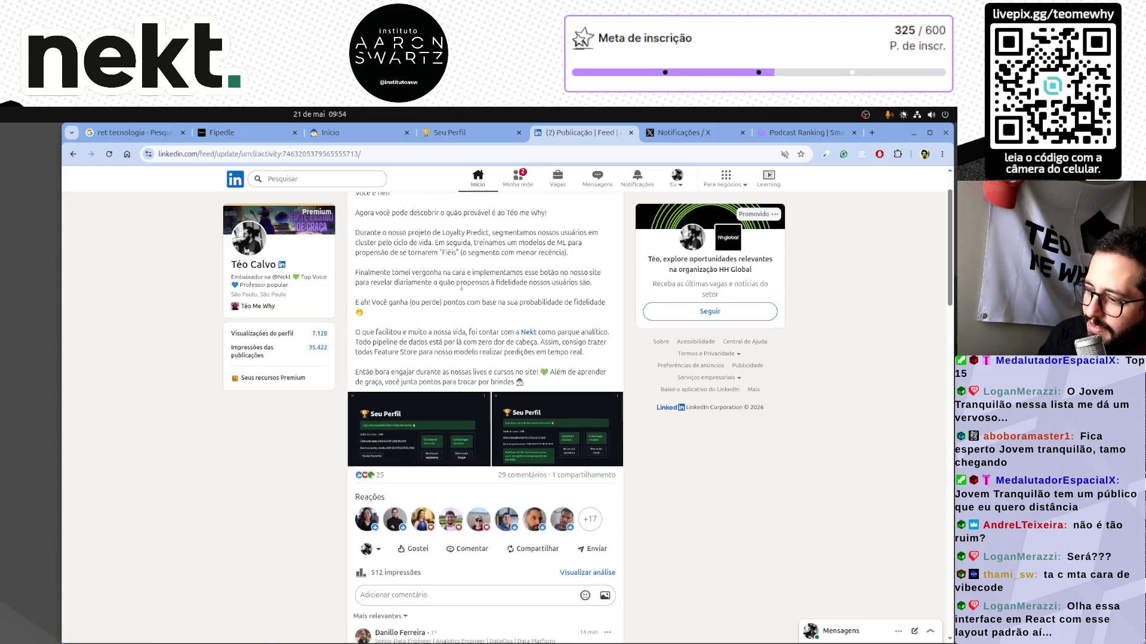
pyautogui.scroll(-10, 474, 294)
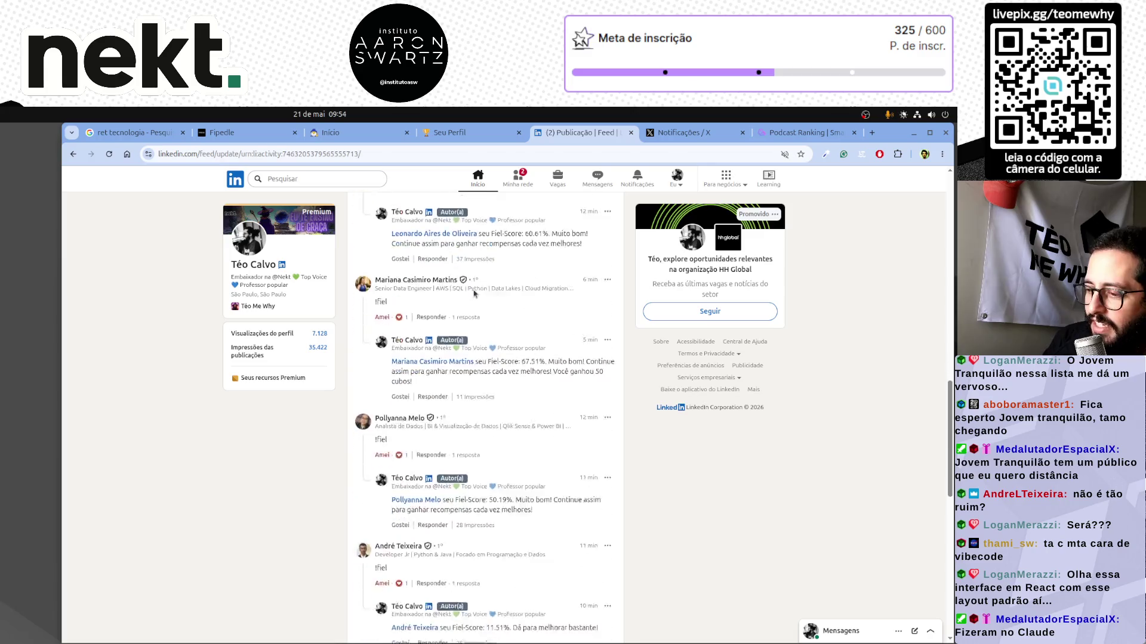
pyautogui.scroll(-10, 474, 294)
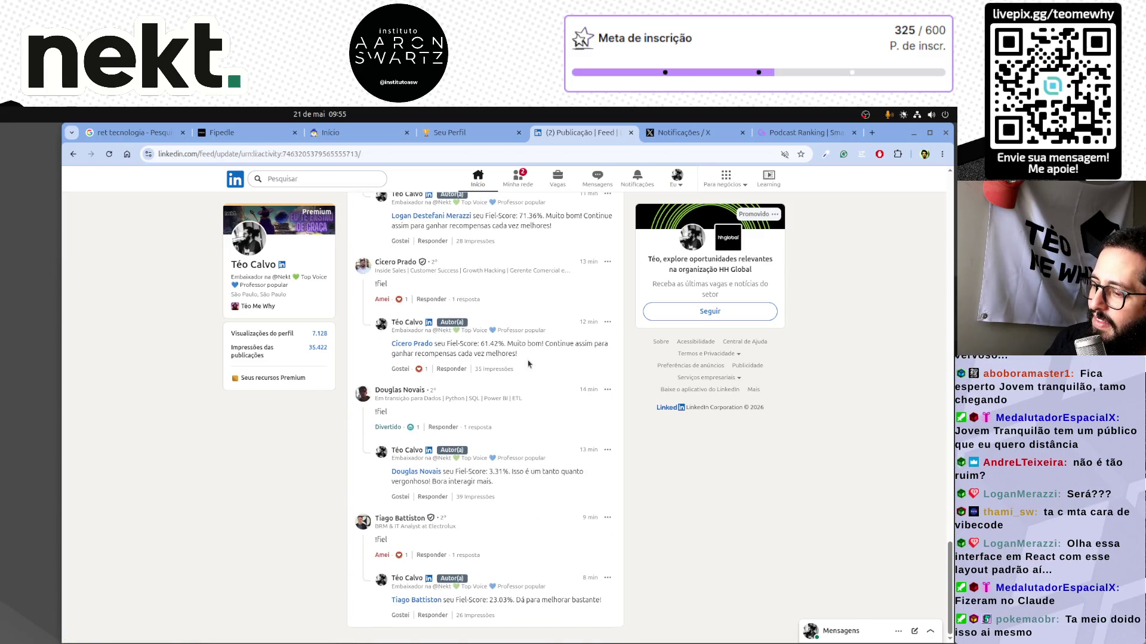
pyautogui.scroll(20, 528, 364)
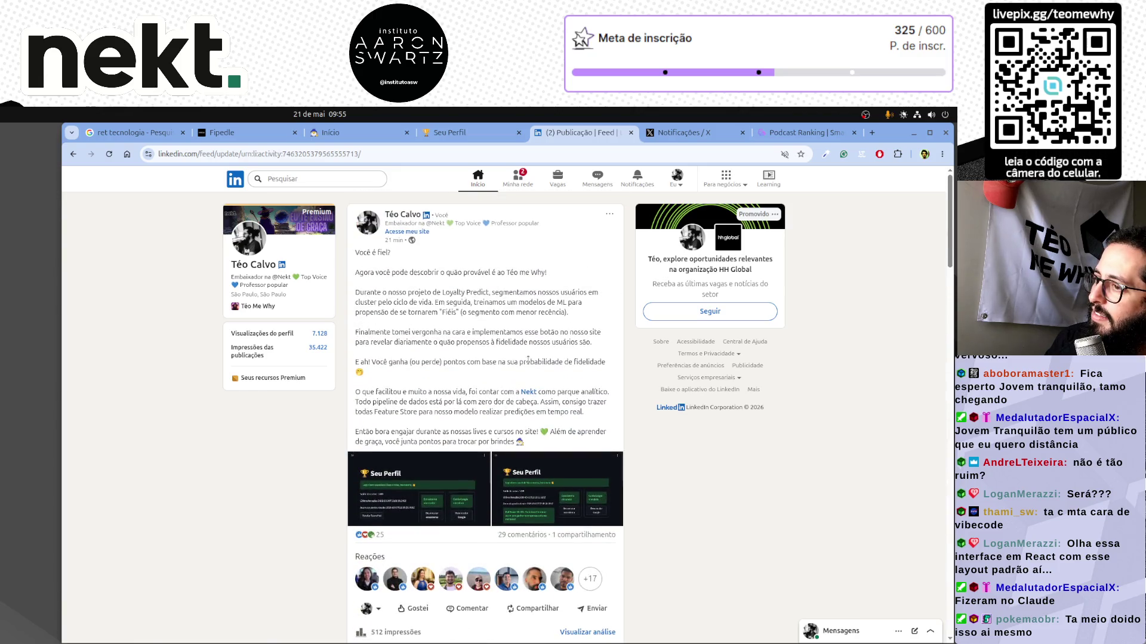
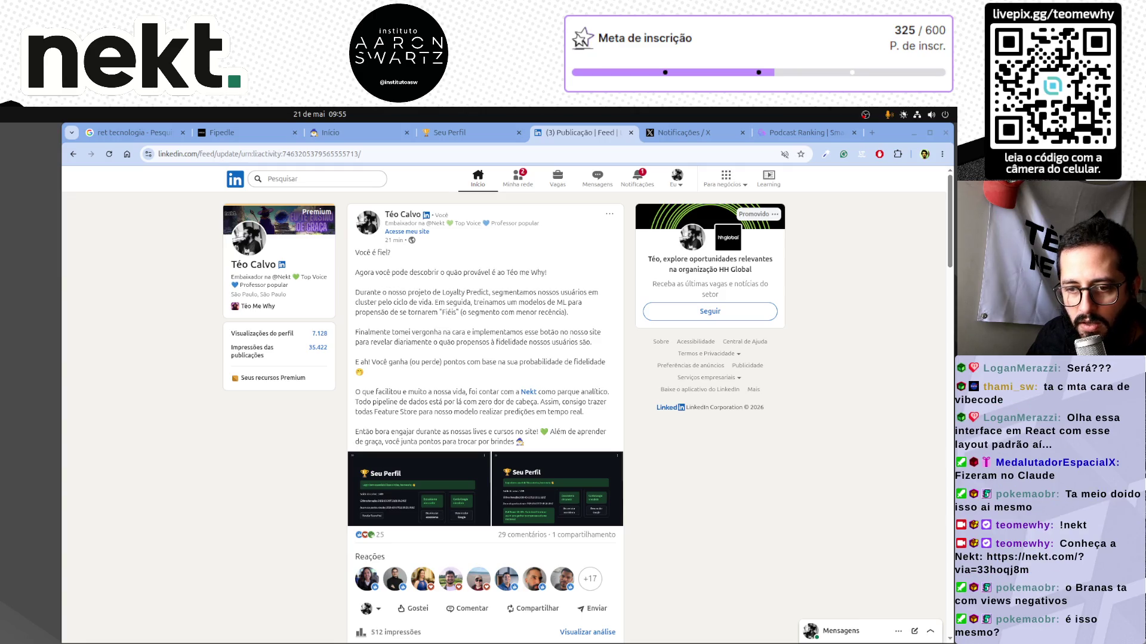
# Step: Paste the Nekt invitation and referral link into the comment box and begin describing Nekt
pyautogui.scroll(-4, 404, 534)
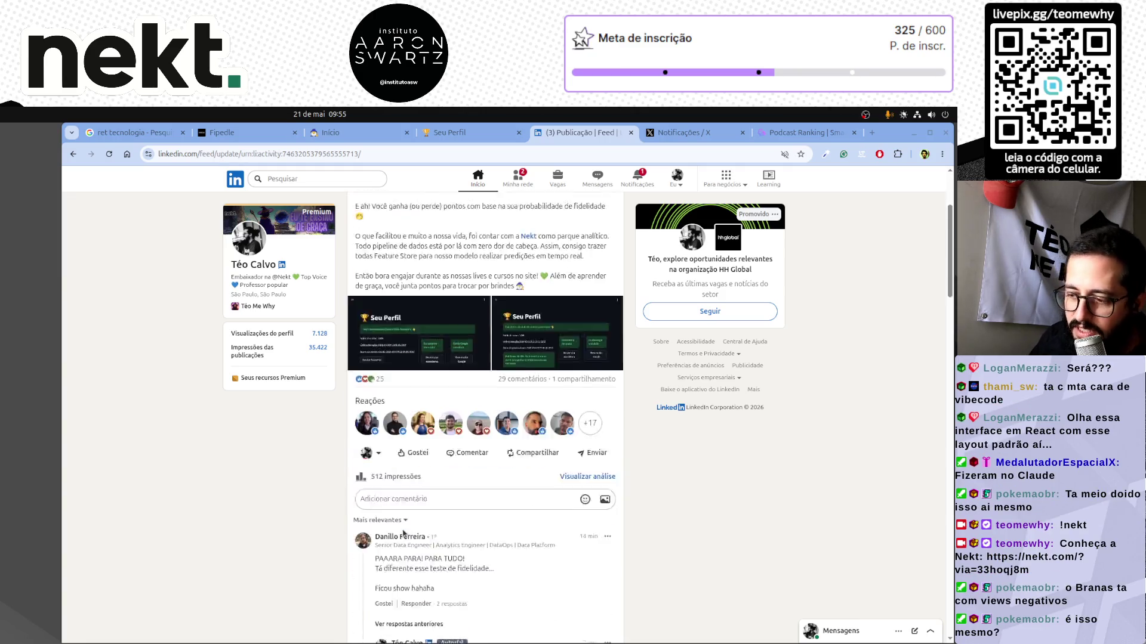
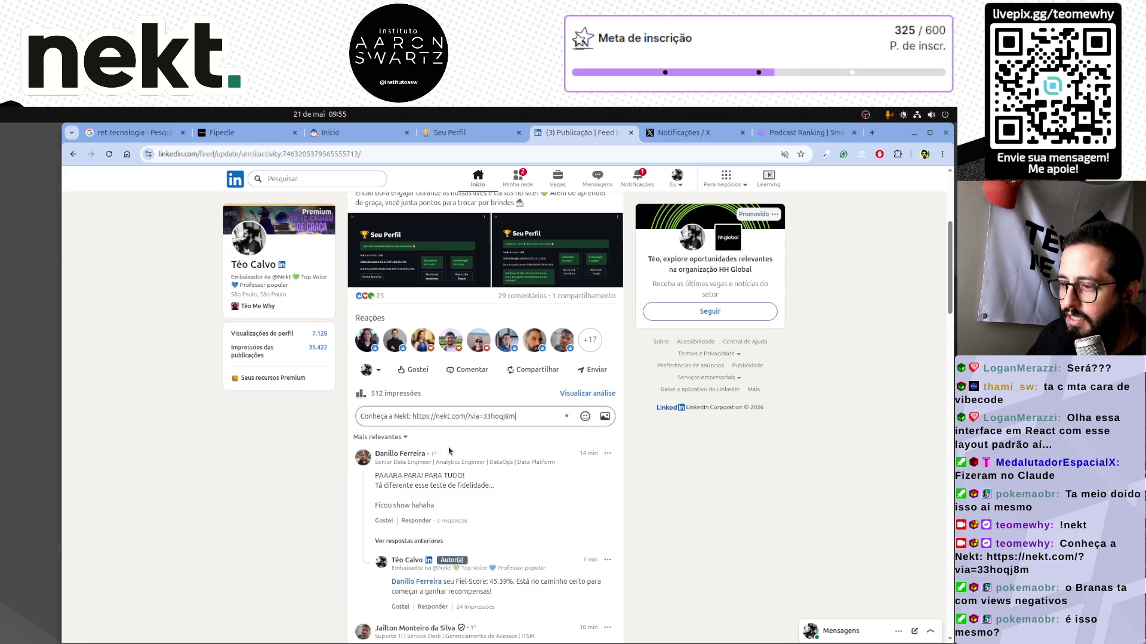
pyautogui.hotkey('ctrl', 'shift', 'Right')
pyautogui.hotkey('ctrl', 'shift', 'Right')
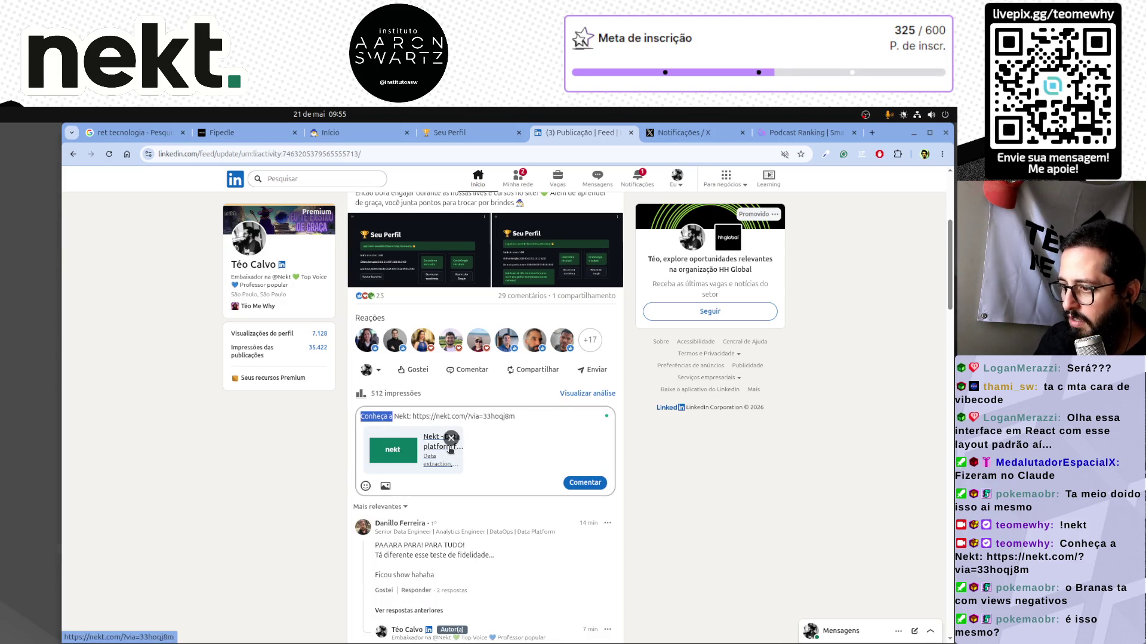
pyautogui.hotkey('ctrl', 'Right')
pyautogui.press('Delete')
pyautogui.write(', a')
pyautogui.write(' plataforma de d')
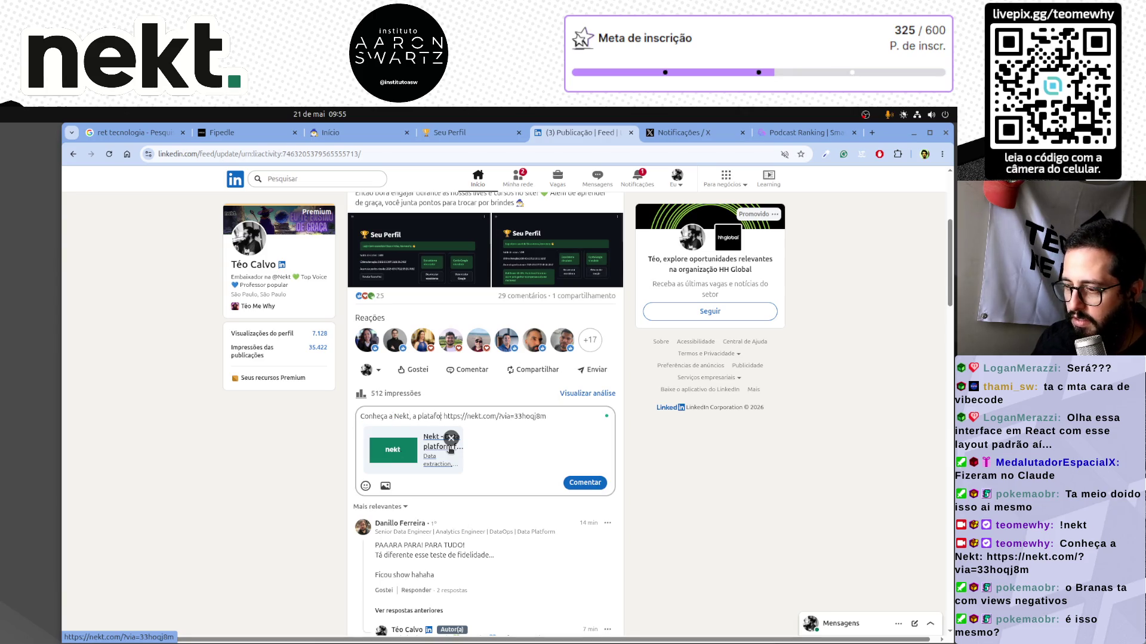
pyautogui.write('ados')
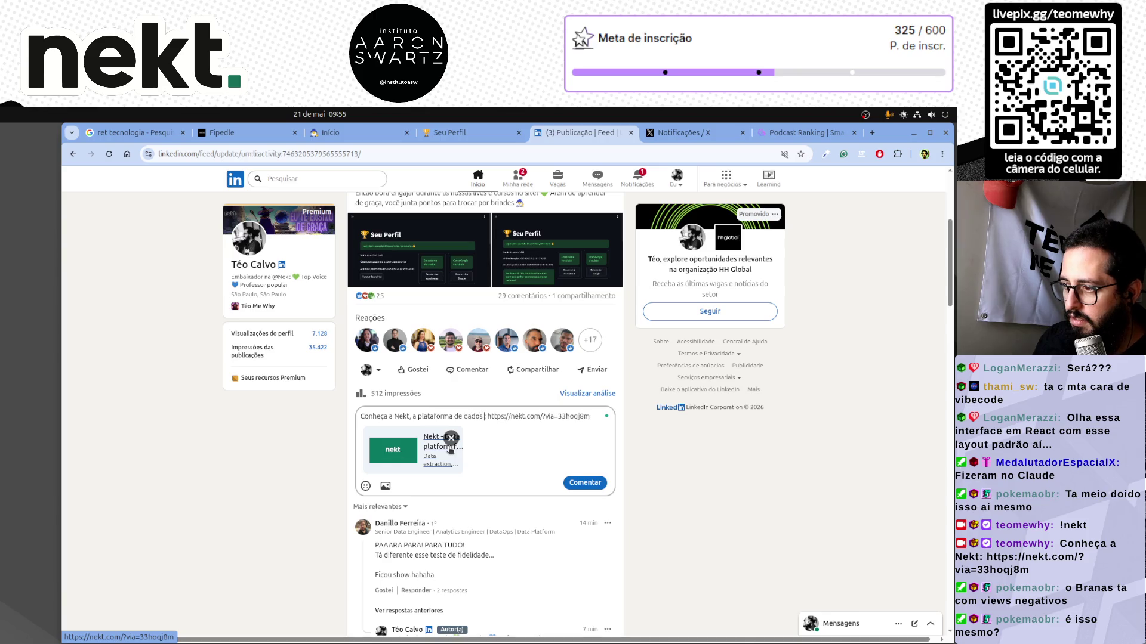
pyautogui.write(' qu')
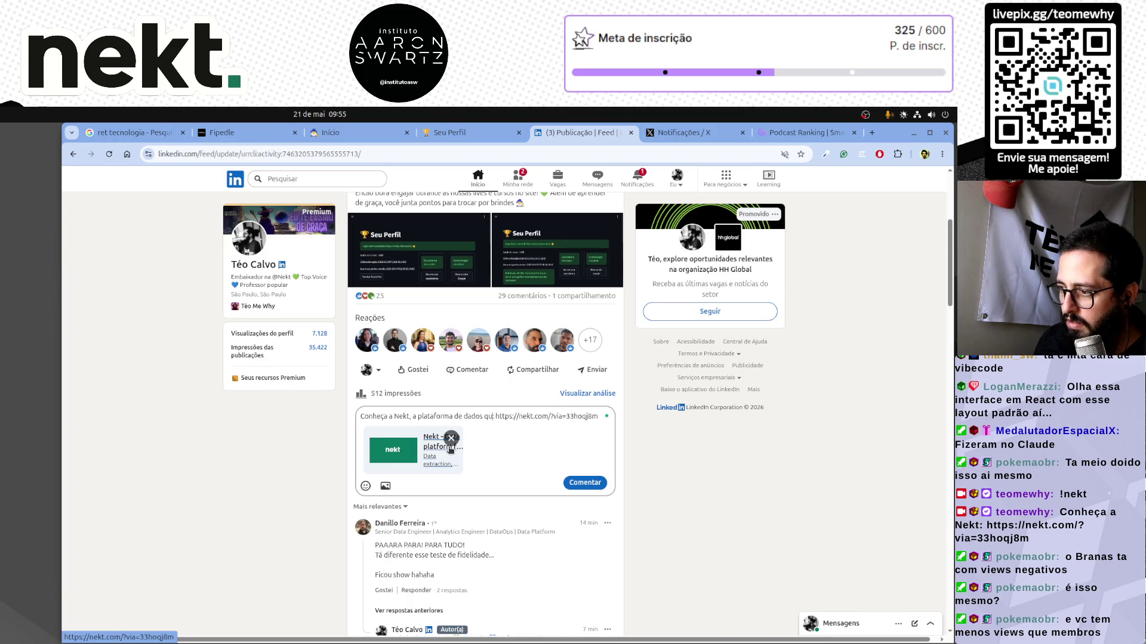
# Step: Drop the half-written description, restore the colon, and replace the opening phrase with 'Crie'
pyautogui.press('BackSpace')
pyautogui.press('BackSpace')
pyautogui.press('BackSpace')
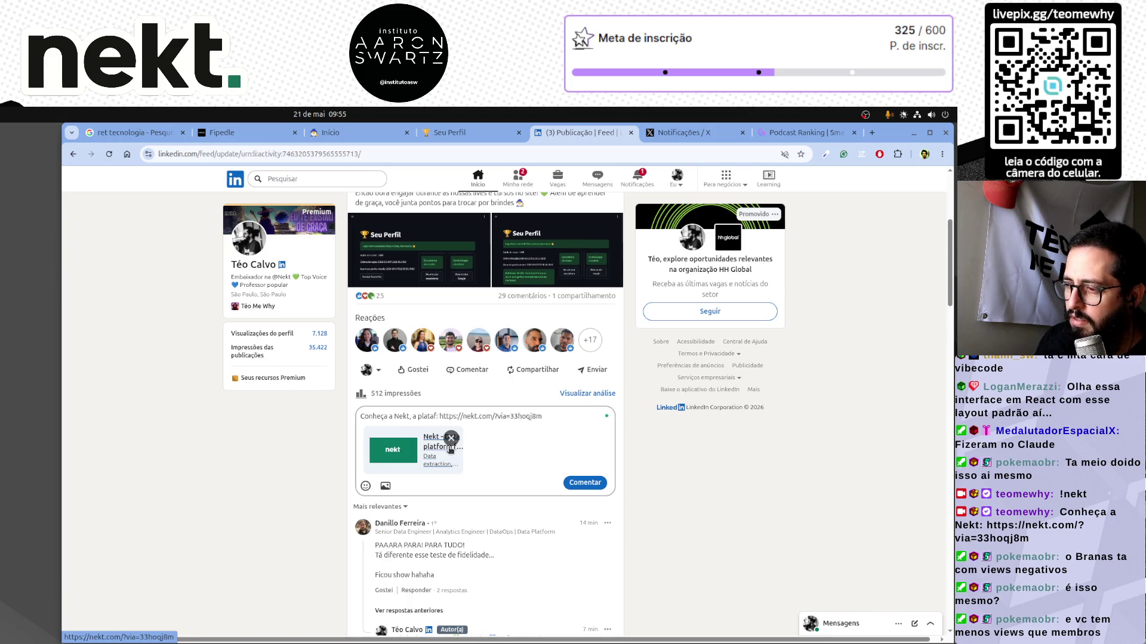
pyautogui.write(':')
pyautogui.hotkey('shift', 'Home')
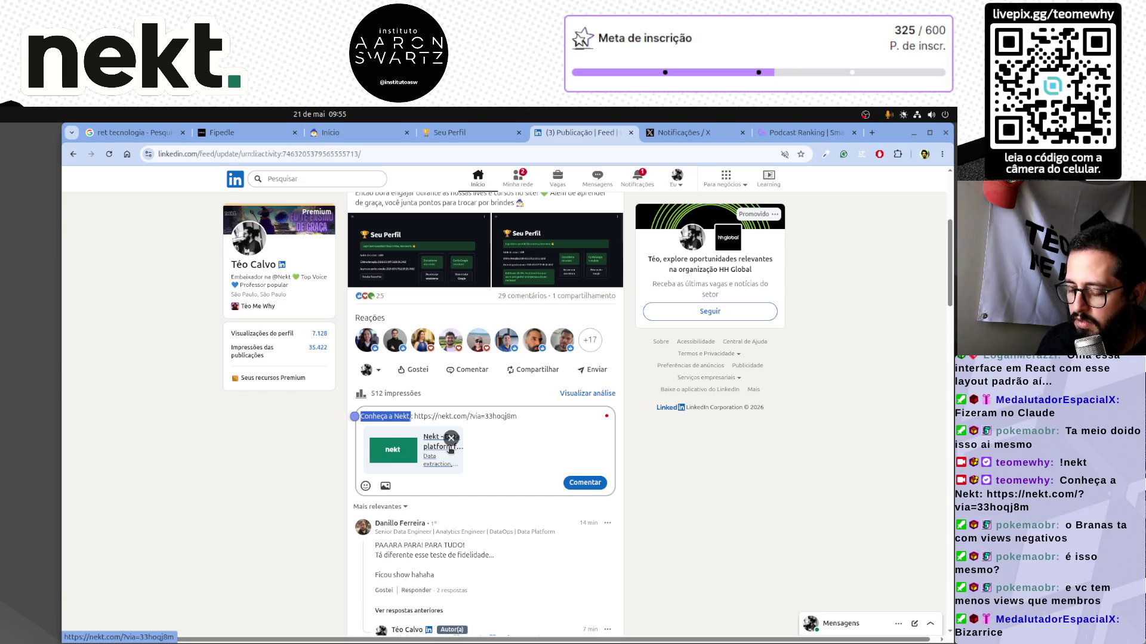
pyautogui.write('Crie')
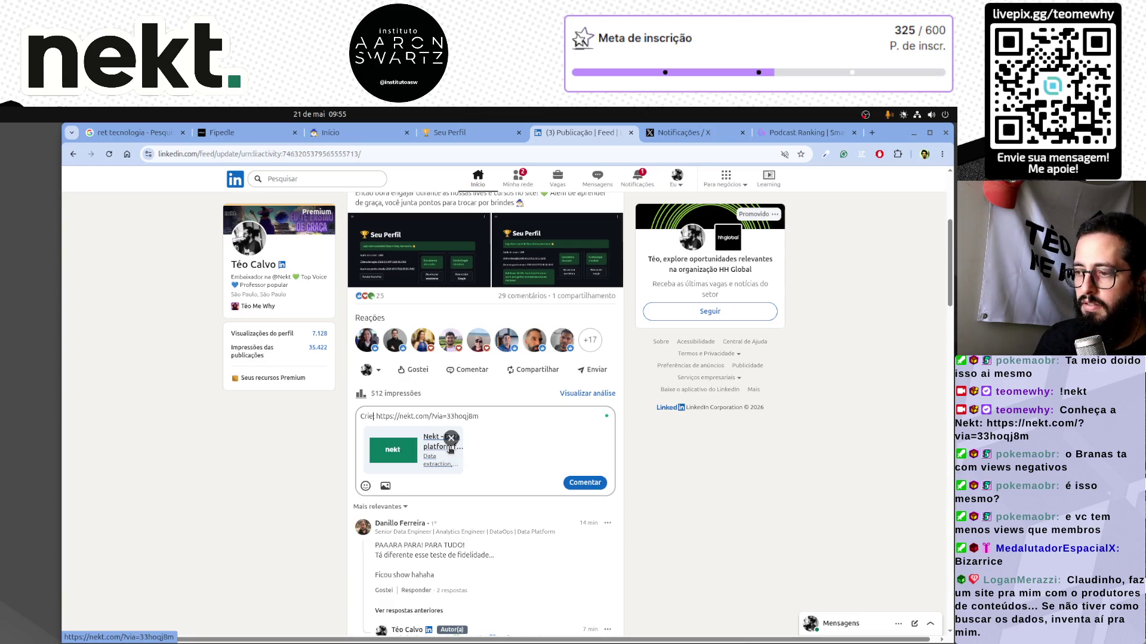
# Step: Reword the opening to 'Crie já seu workspace gratuito na Nekt e descubra o porque tenho usado tanto…'
pyautogui.hotkey('ctrl', 'shift', 'Left')
pyautogui.write('Cr')
pyautogui.write('ie já seu work')
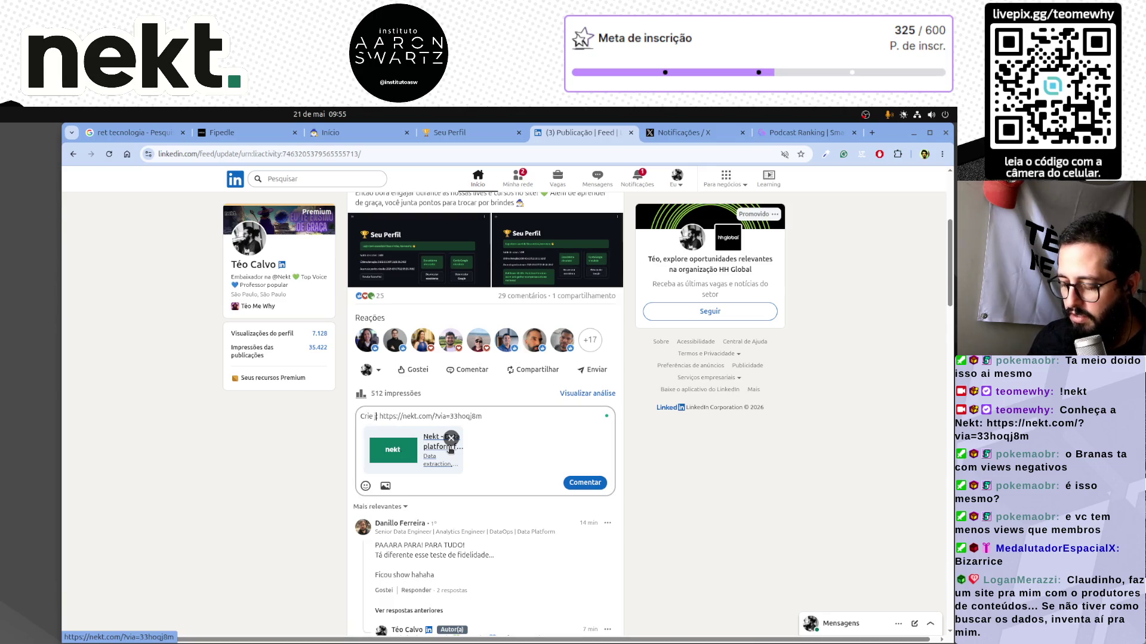
pyautogui.write('space gratuito')
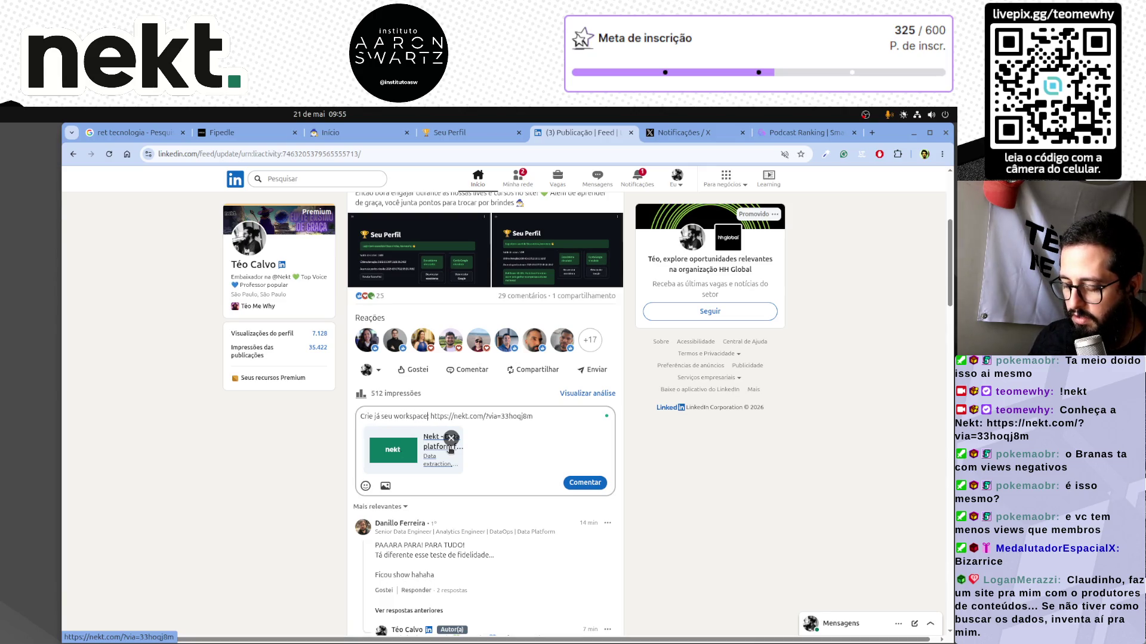
pyautogui.write(' na :')
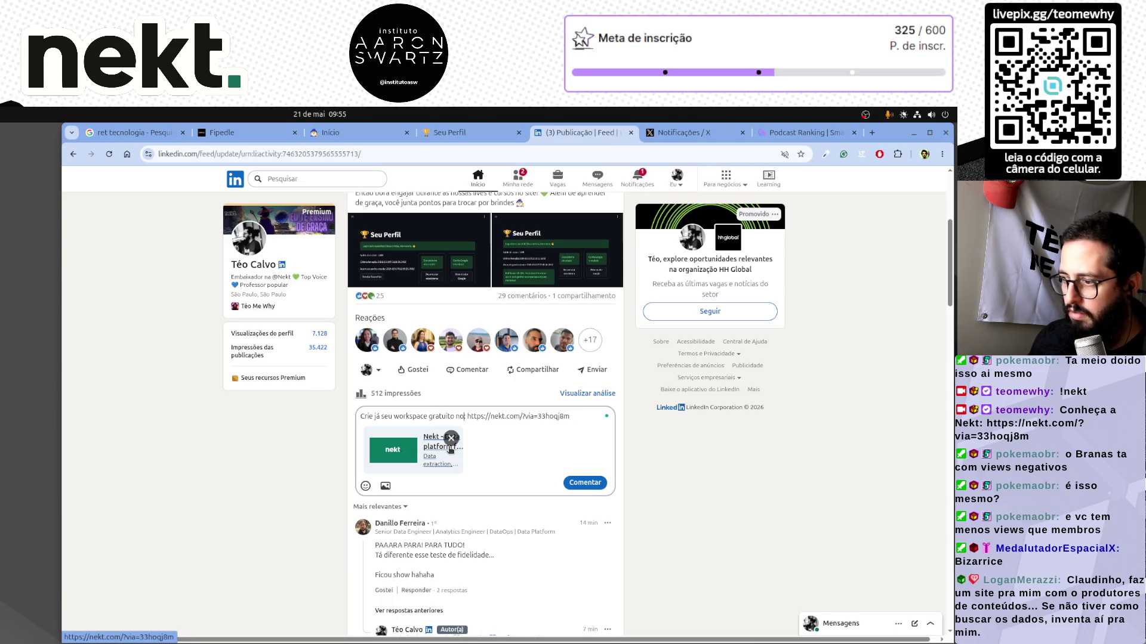
pyautogui.press('BackSpace')
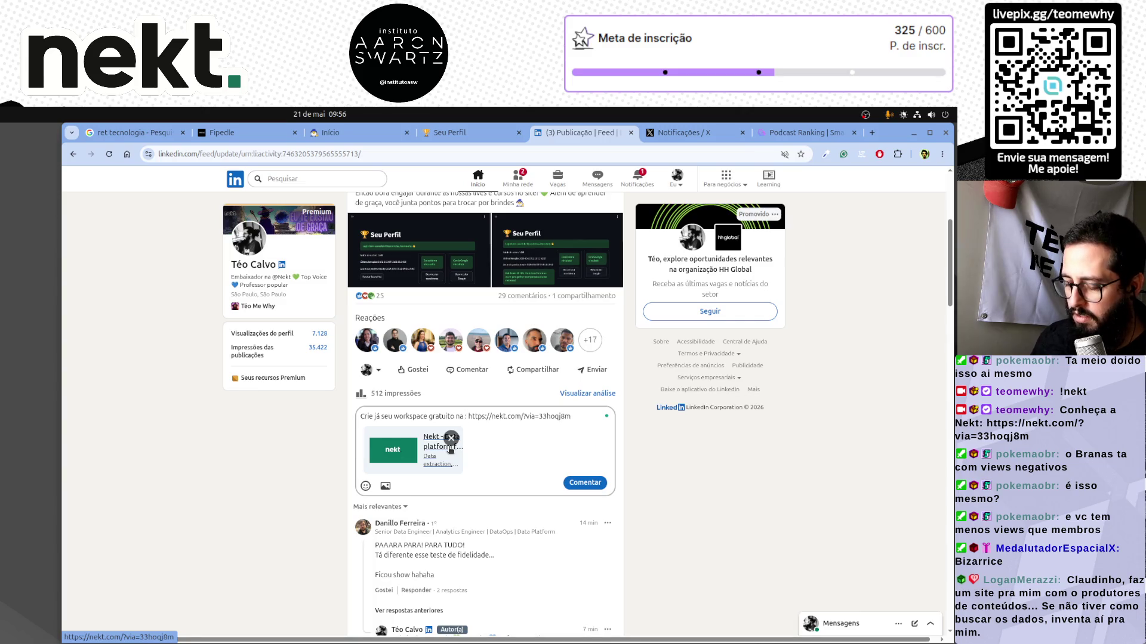
pyautogui.write('Nekt e enten')
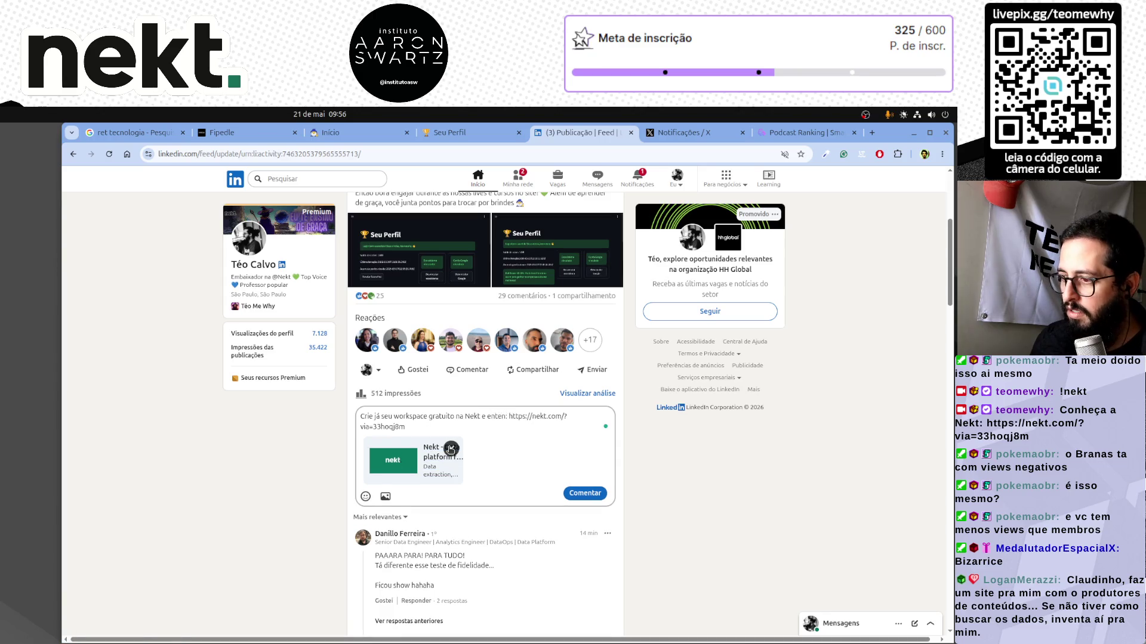
pyautogui.write('da')
pyautogui.press('BackSpace')
pyautogui.press('BackSpace')
pyautogui.press('BackSpace')
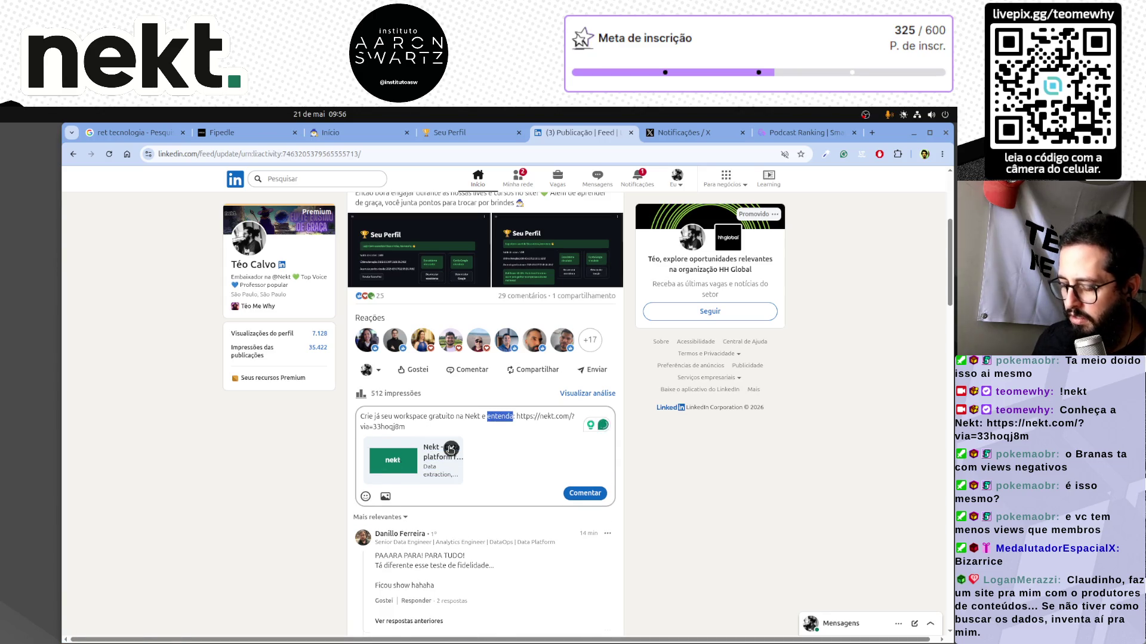
pyautogui.write('descubra o porque tenho us')
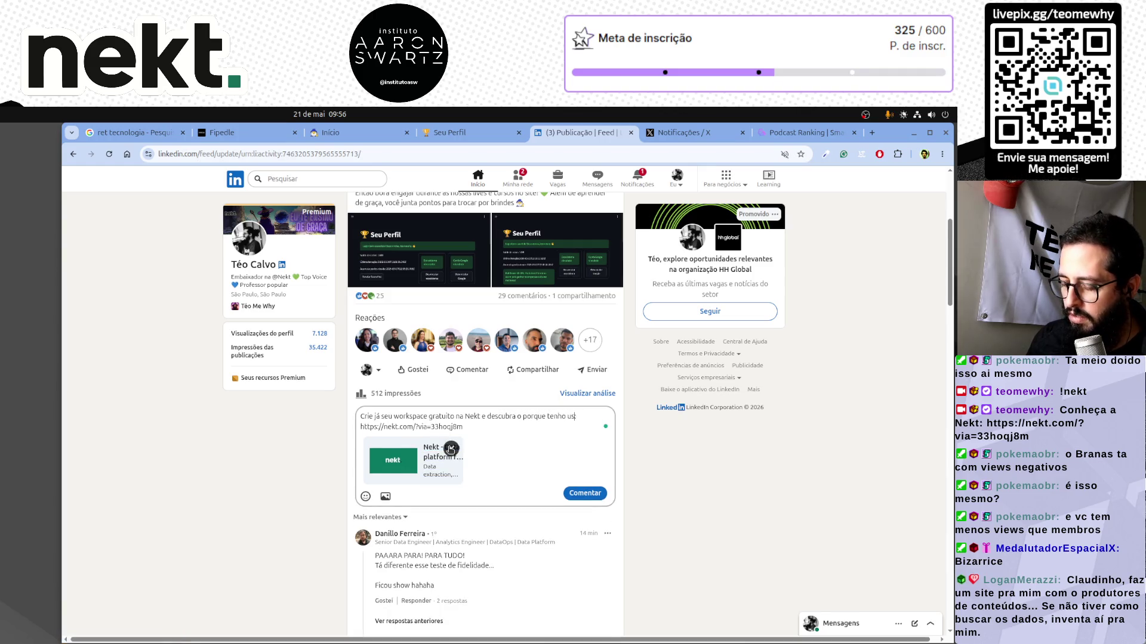
pyautogui.write('ado tanto para meus projeto')
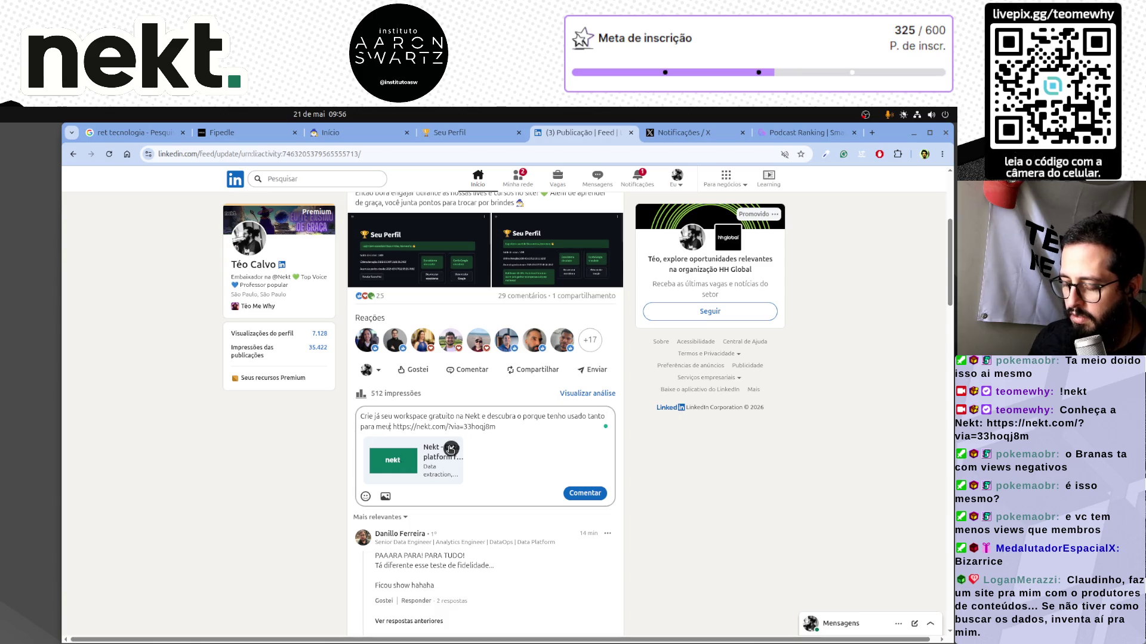
pyautogui.write('s no Teo m')
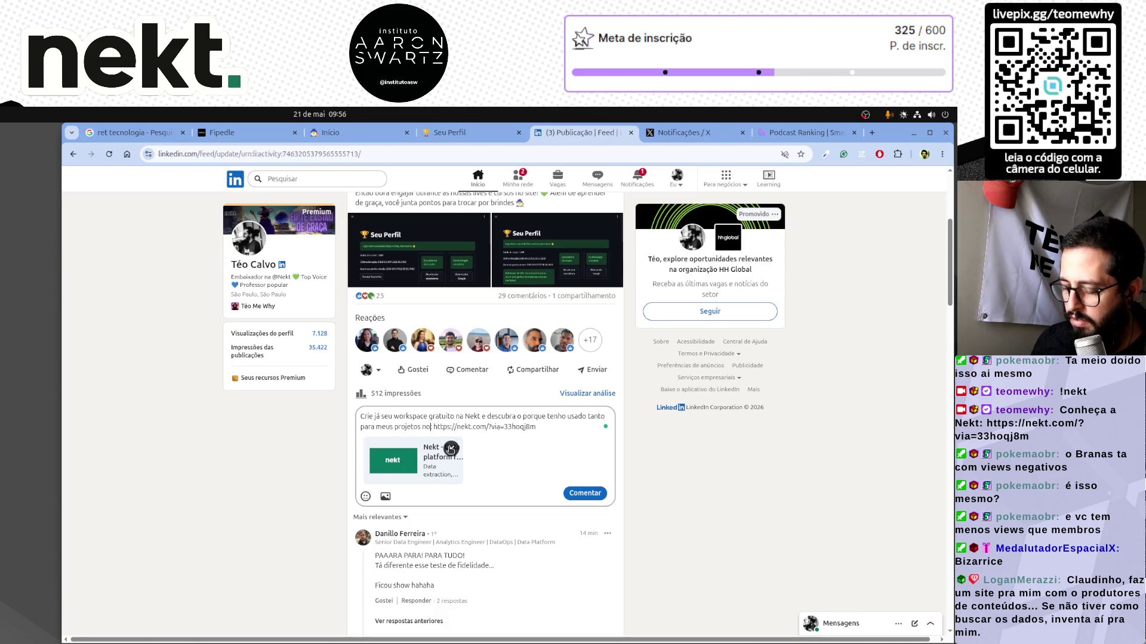
pyautogui.write('e Why')
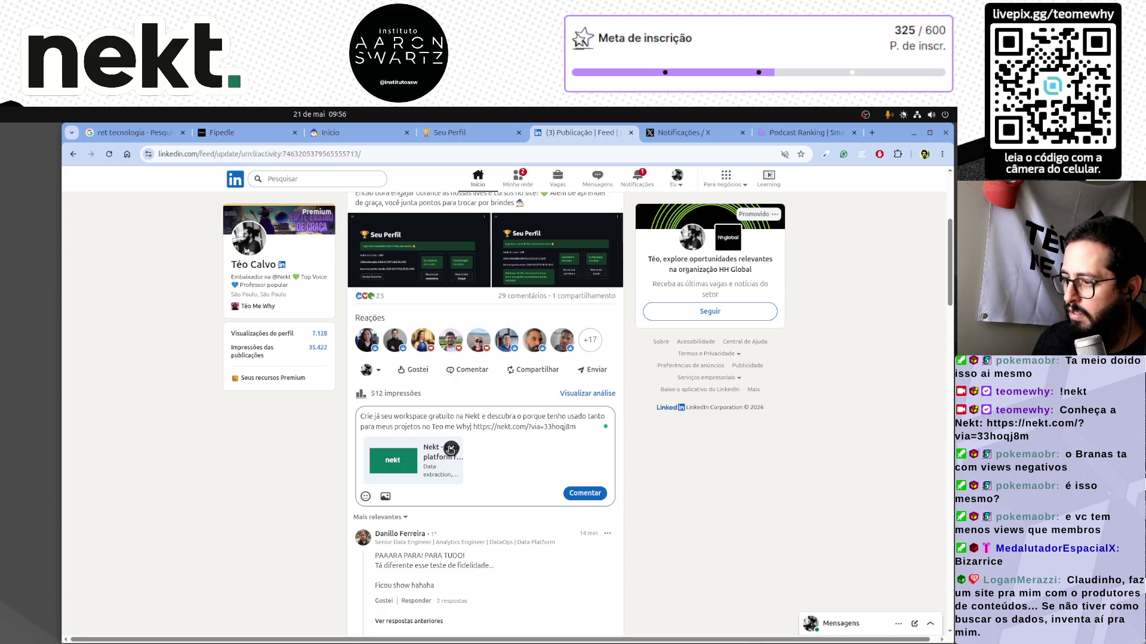
# Step: Add a new paragraph inviting readers to learn free at cursos.teomewhy.org and post the comment
pyautogui.press('Return')
pyautogui.press('Return')
pyautogui.write('Ac')
pyautogui.write('e cur')
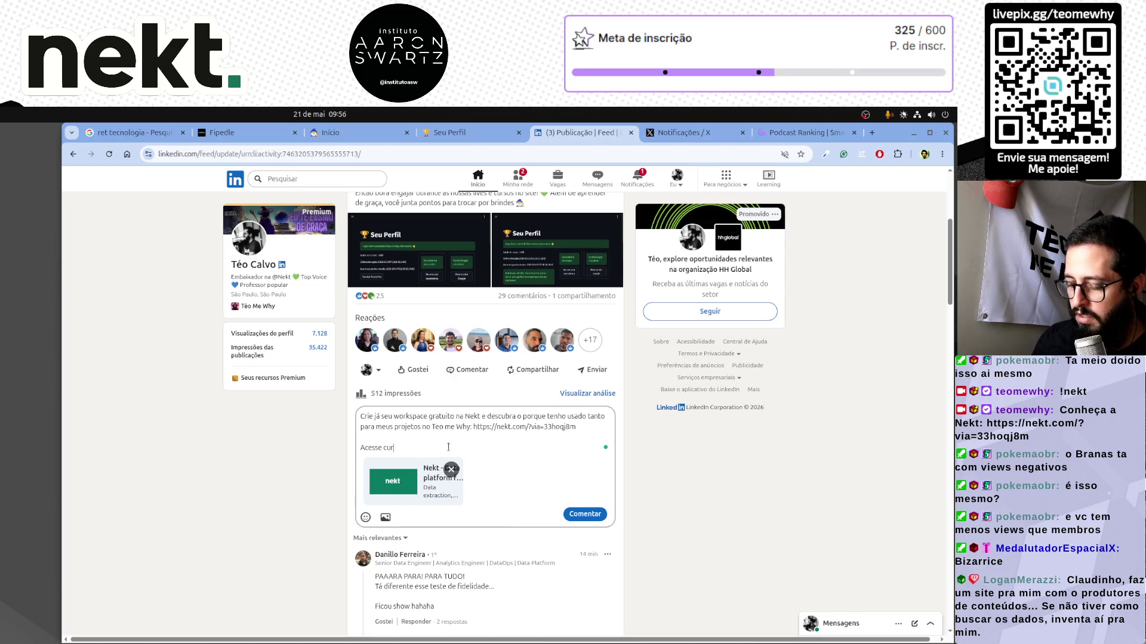
pyautogui.write('org para aprender de graç')
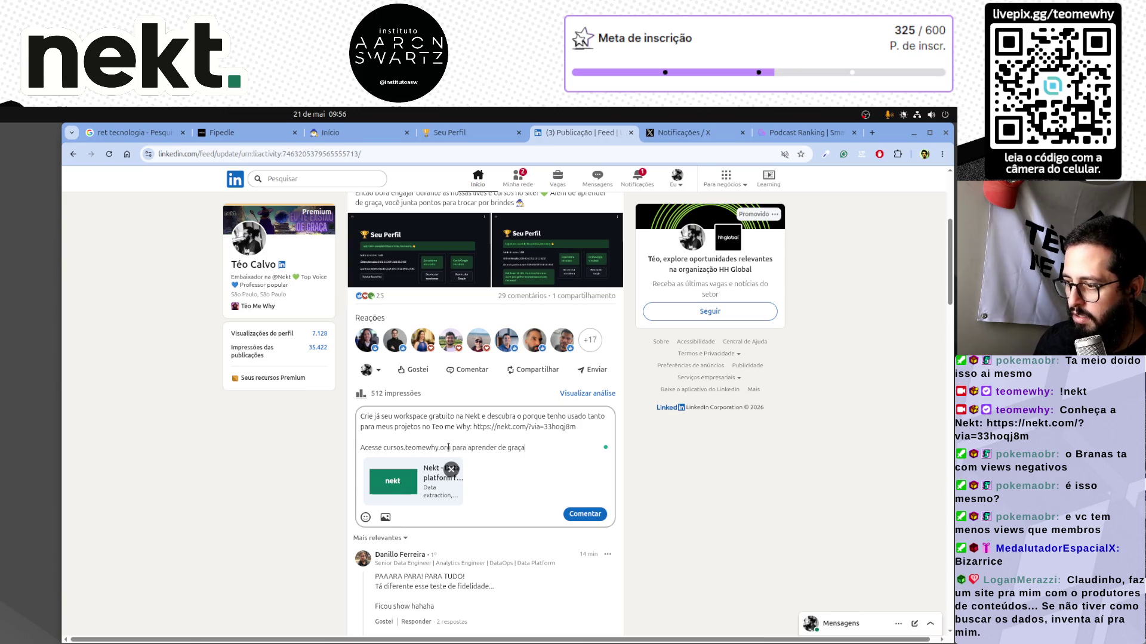
pyautogui.write(' a gente!')
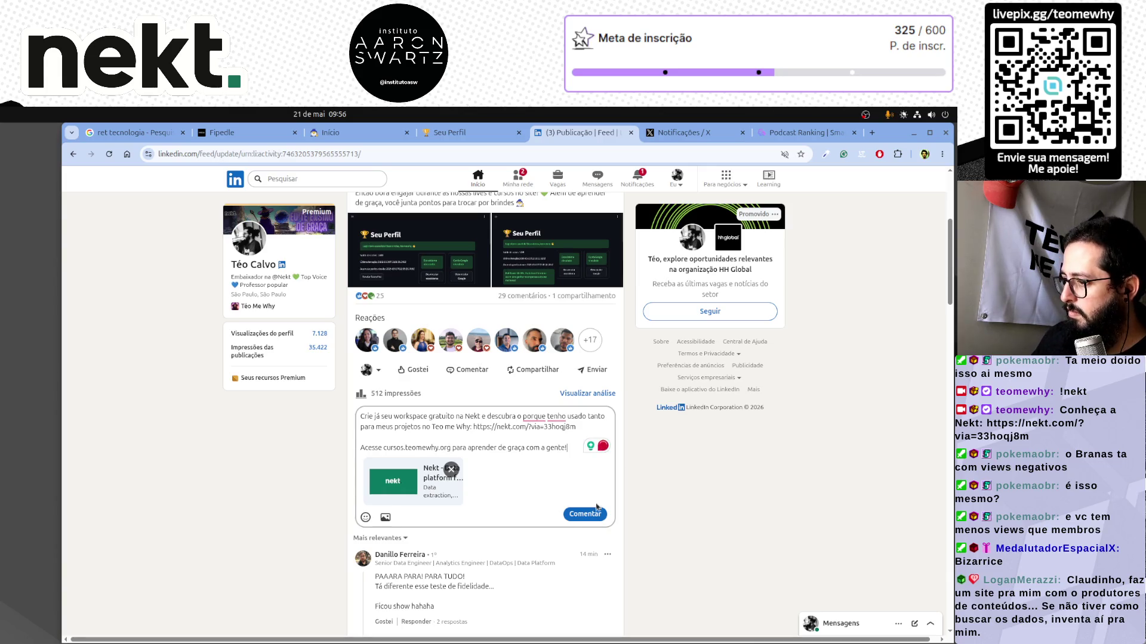
pyautogui.click(595, 512)
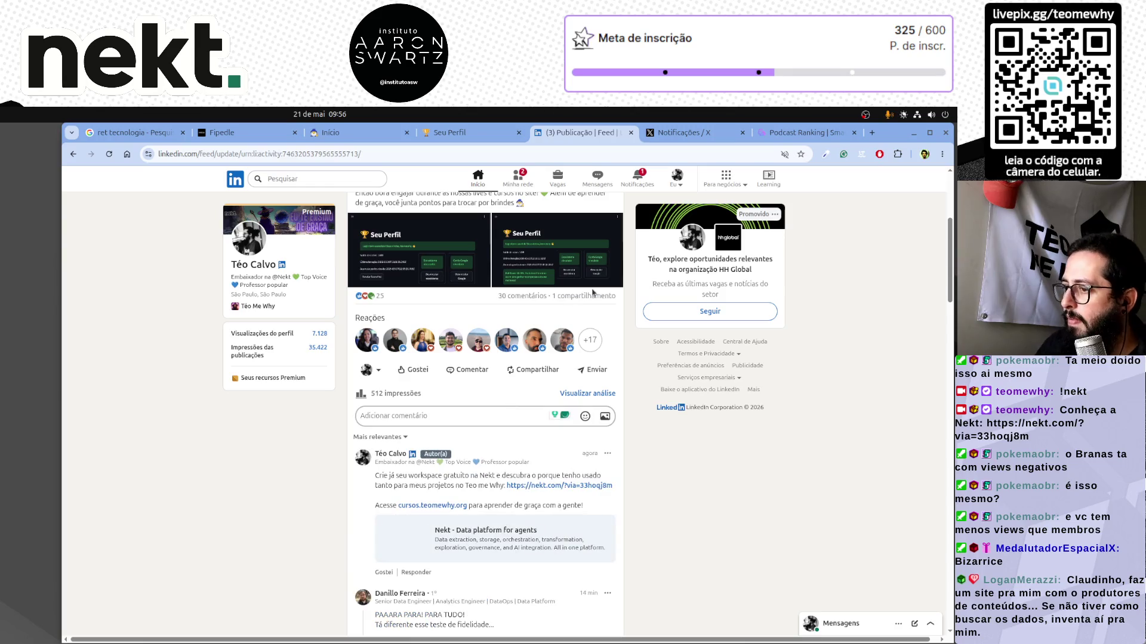
# Step: View all LinkedIn notifications, then move over to the SmartCast podcast ranking tab
pyautogui.click(638, 177)
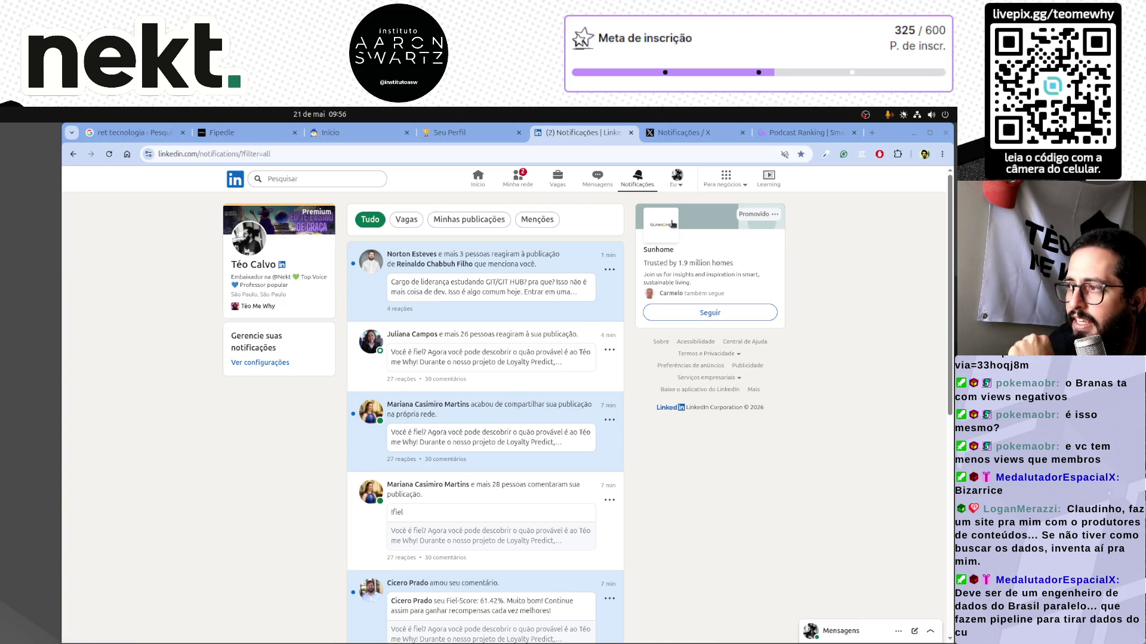
pyautogui.click(807, 131)
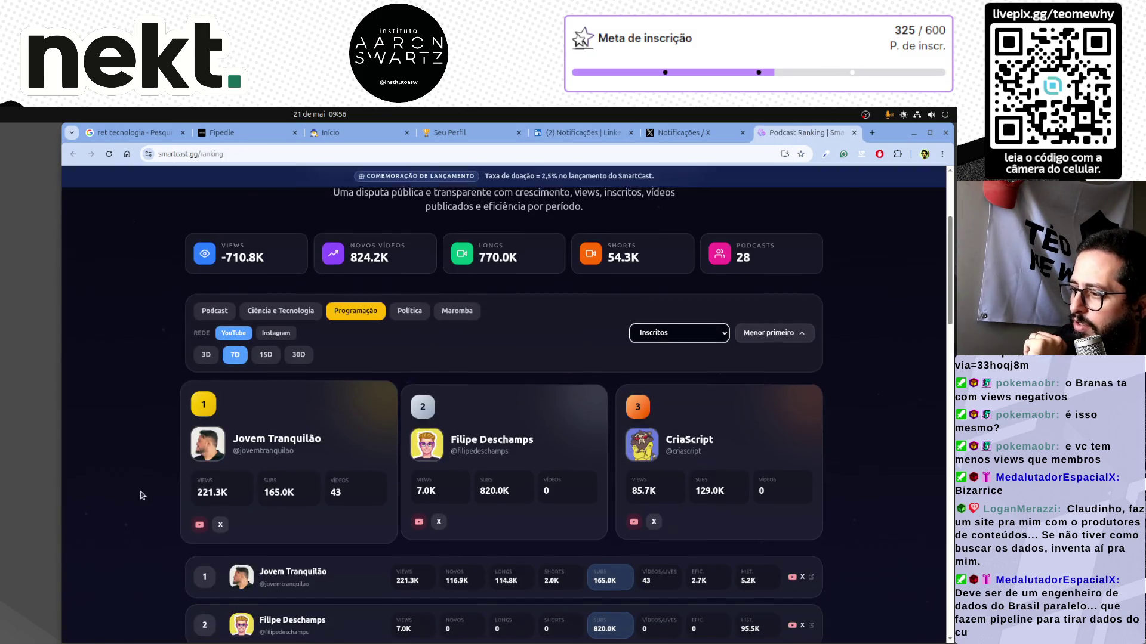
# Step: Scroll to the bottom of the ranking and open the 27th creator's (-2.3M views) YouTube channel
pyautogui.scroll(-8, 142, 495)
pyautogui.scroll(-5, 142, 495)
pyautogui.scroll(-2, 151, 492)
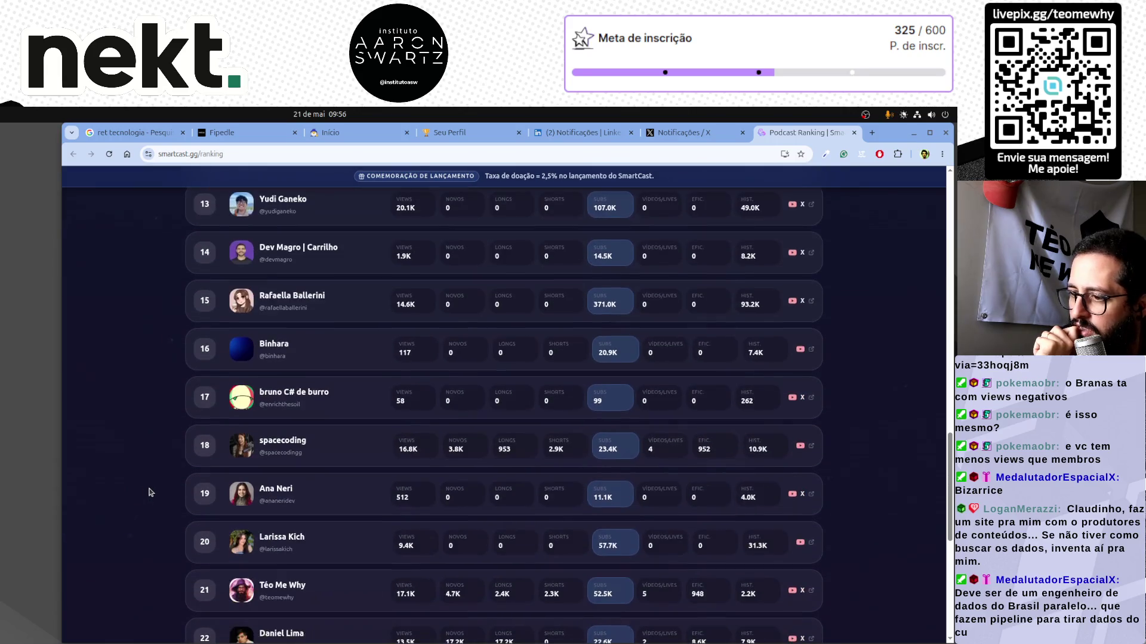
pyautogui.scroll(-3, 151, 492)
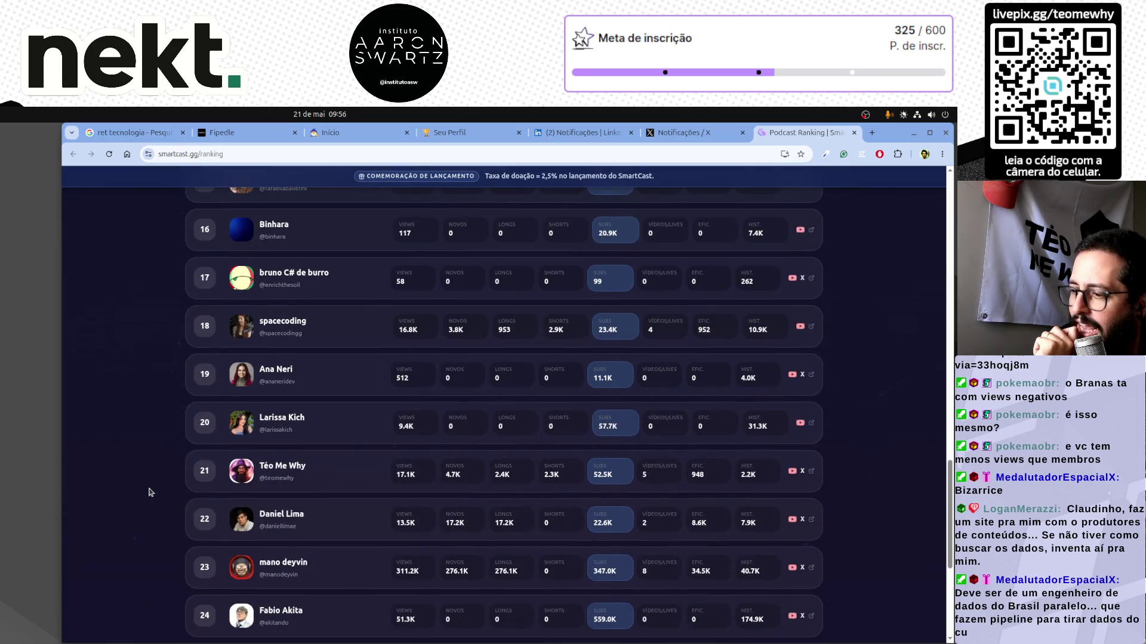
pyautogui.scroll(-2, 151, 492)
pyautogui.scroll(-1, 150, 493)
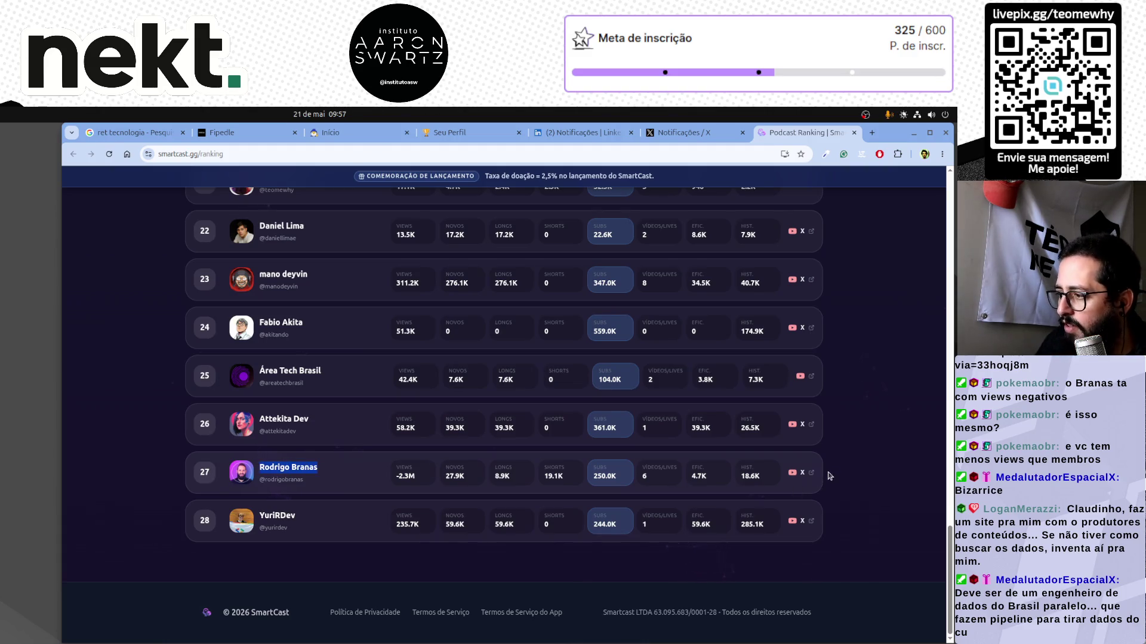
pyautogui.click(791, 473)
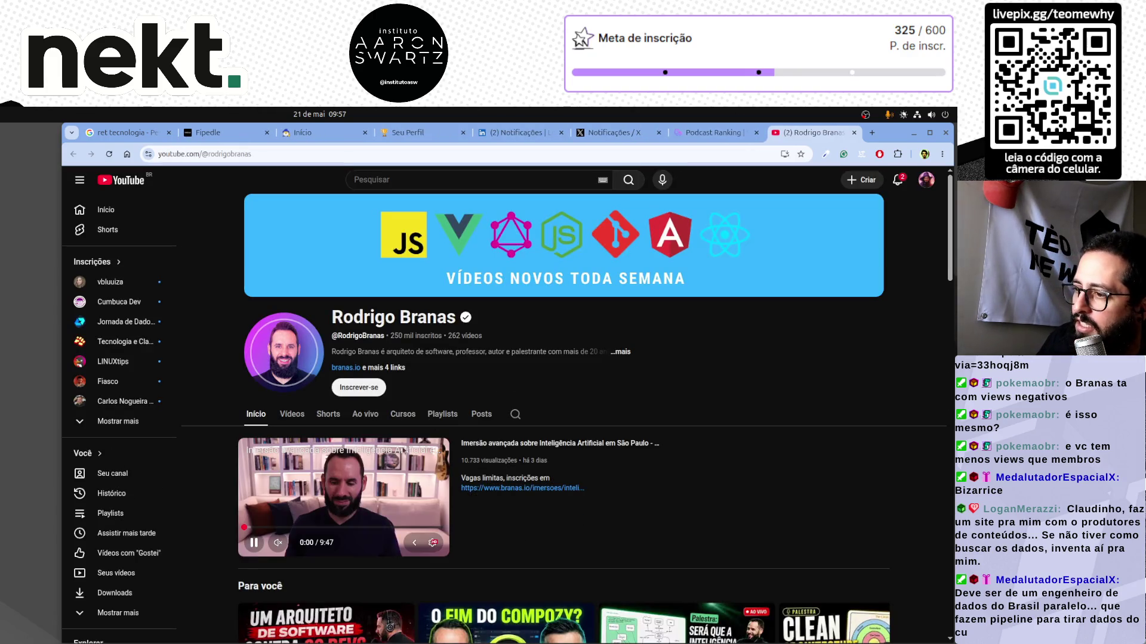
# Step: Pause the featured video and look over the channel's full description and links
pyautogui.click(253, 543)
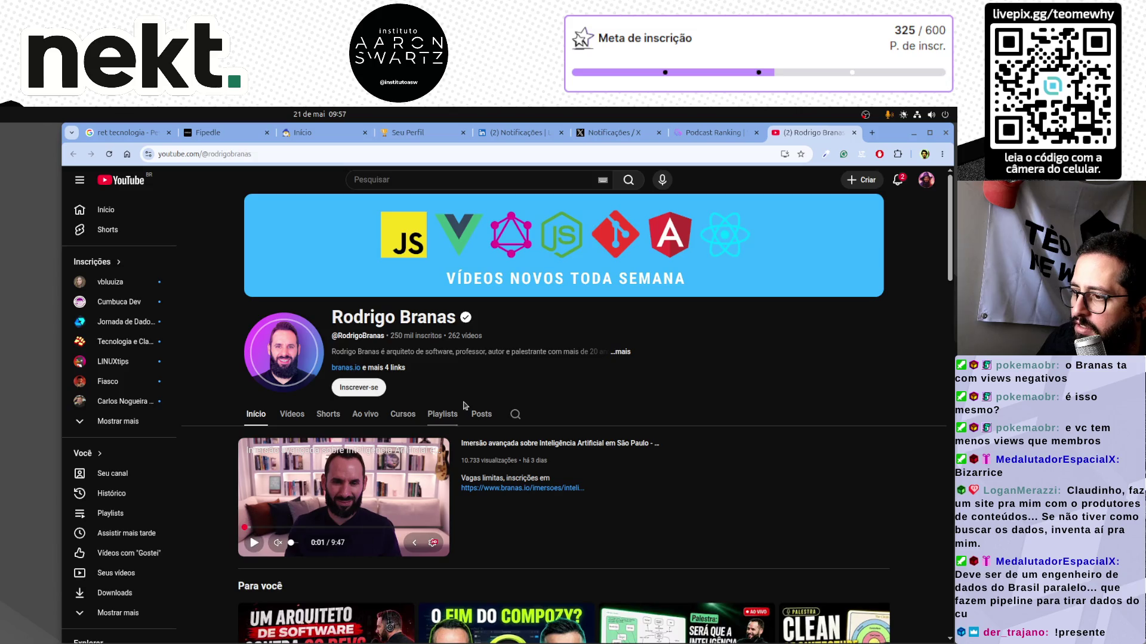
pyautogui.click(620, 352)
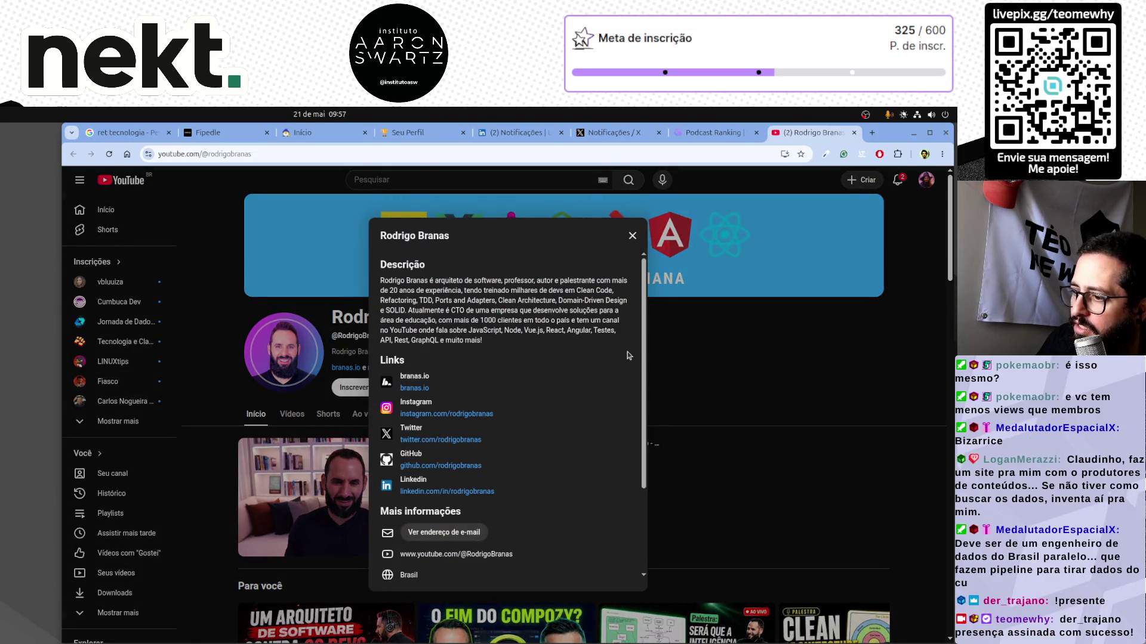
pyautogui.press('Escape')
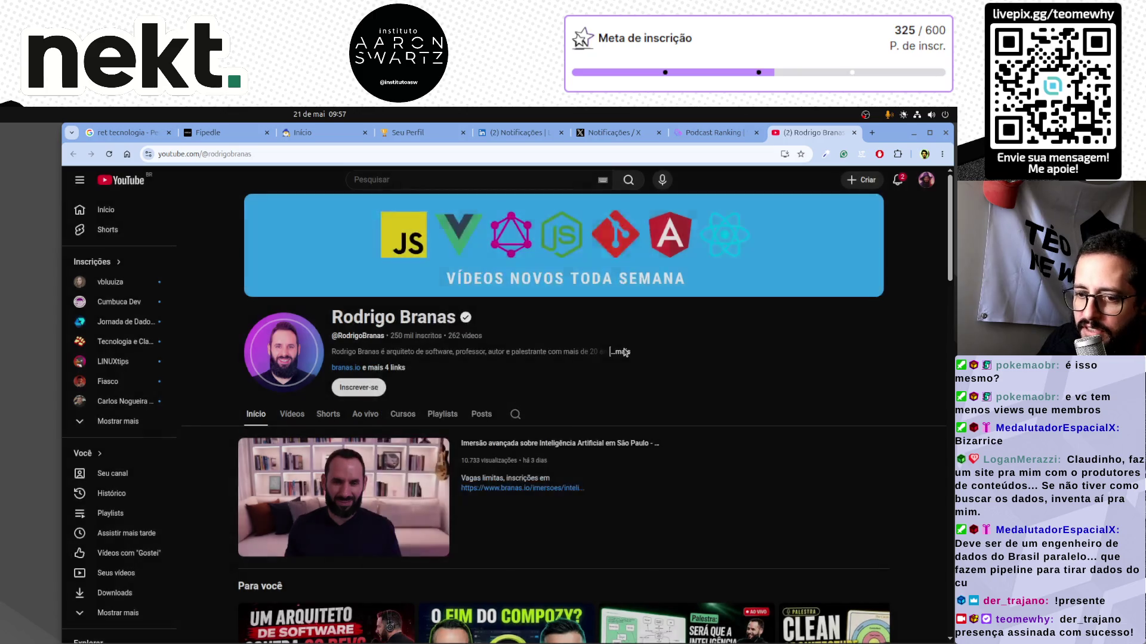
pyautogui.scroll(-4, 572, 373)
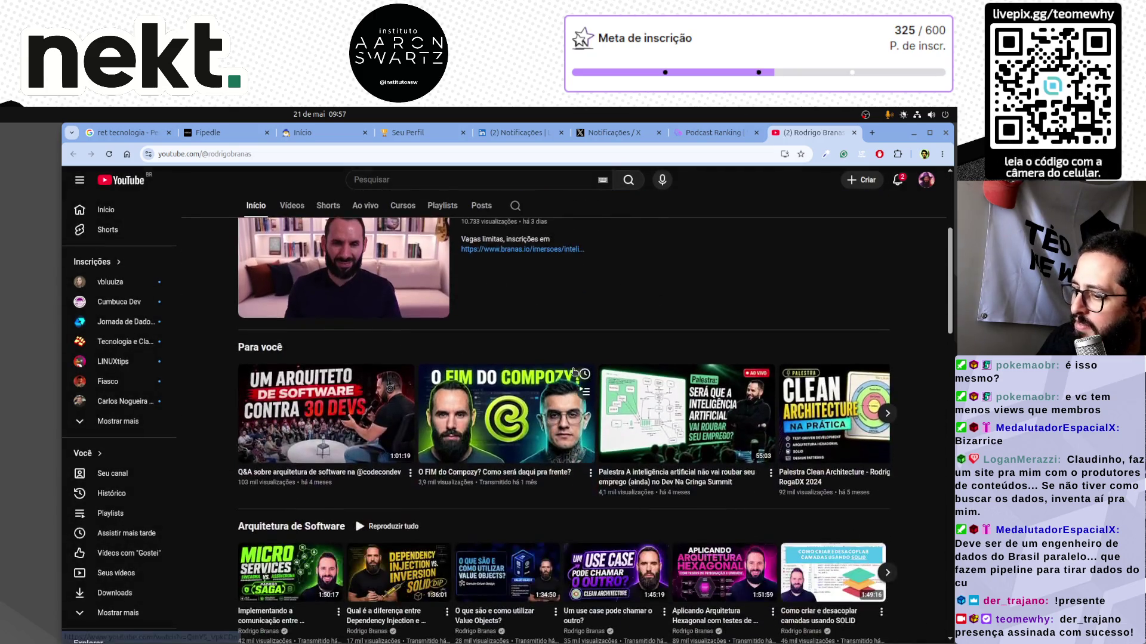
pyautogui.scroll(4, 437, 431)
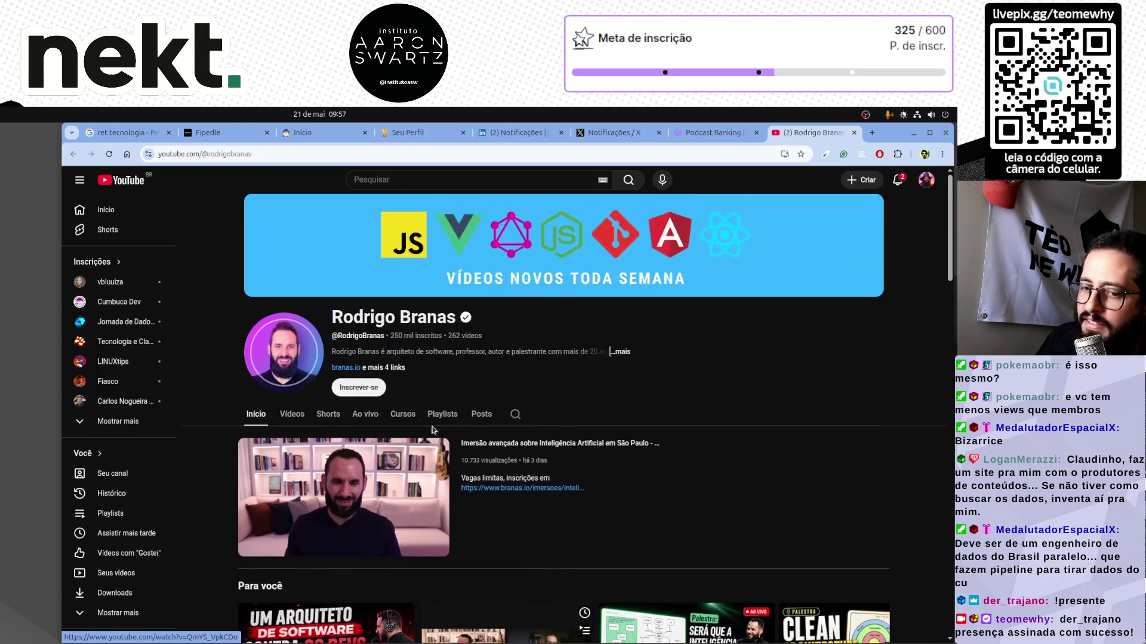
# Step: Browse the channel's Vídeos list, return to Início, and close the YouTube tab
pyautogui.click(291, 414)
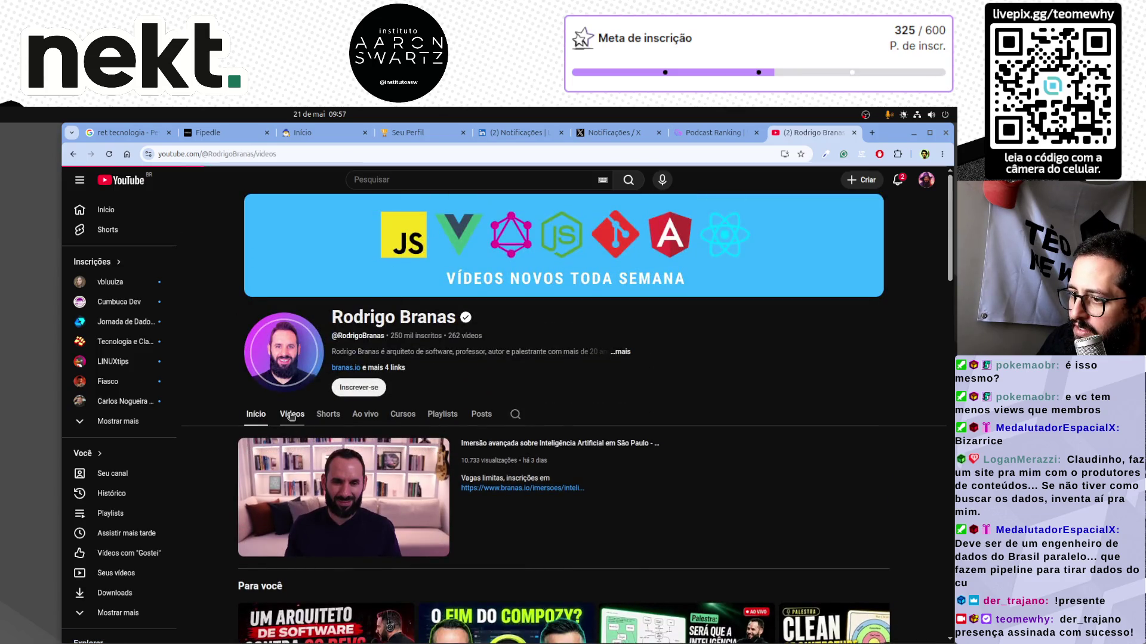
pyautogui.scroll(-3, 234, 455)
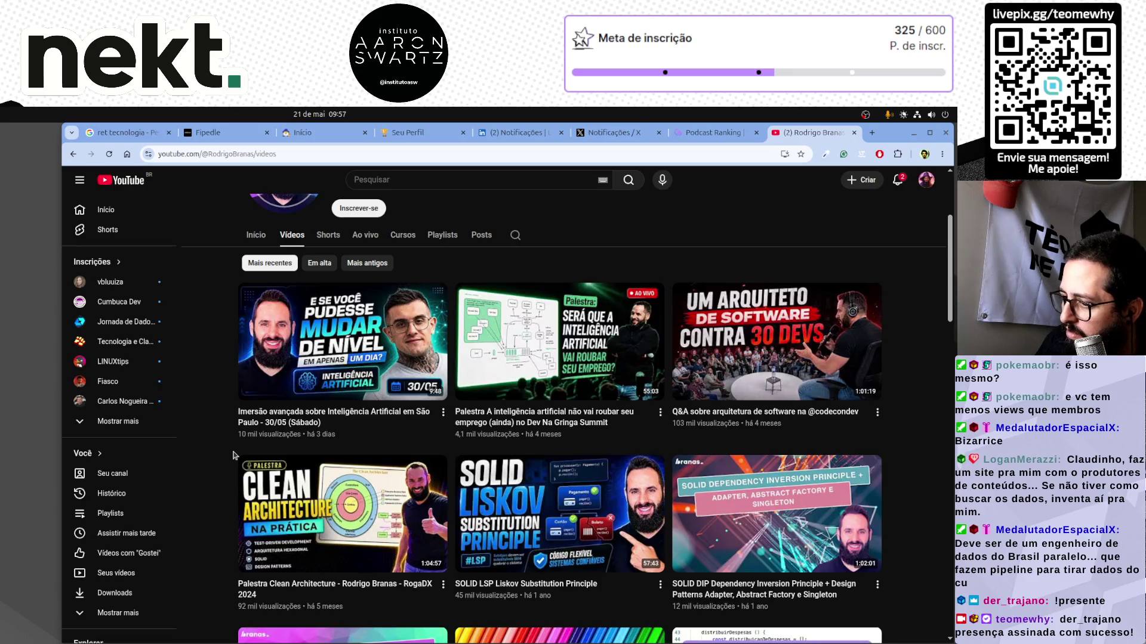
pyautogui.scroll(-5, 232, 455)
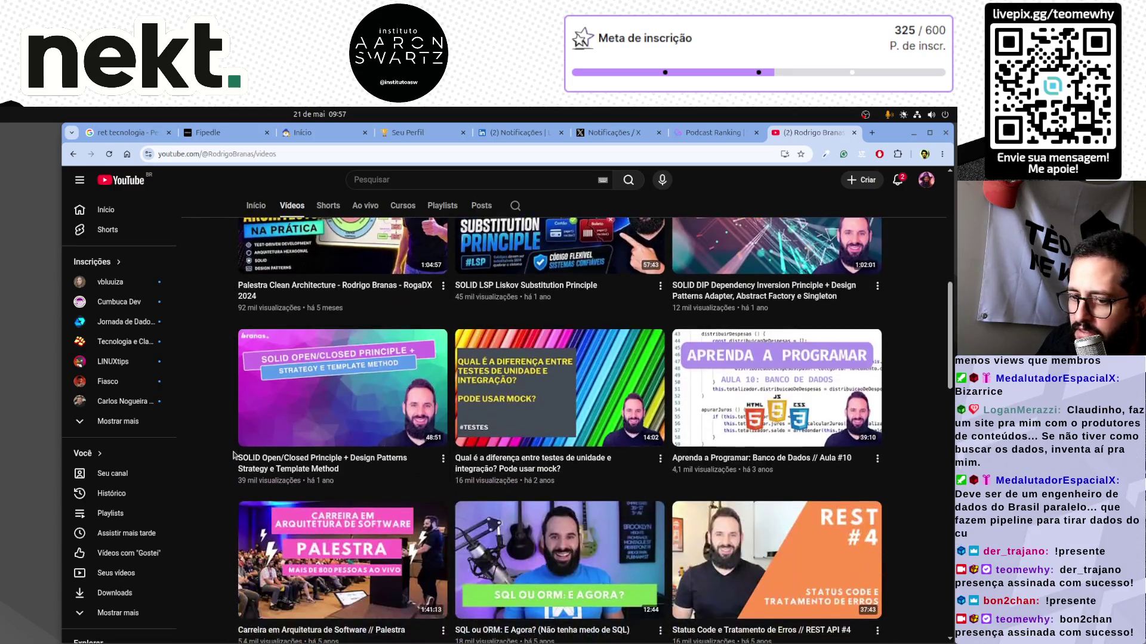
pyautogui.scroll(-7, 233, 455)
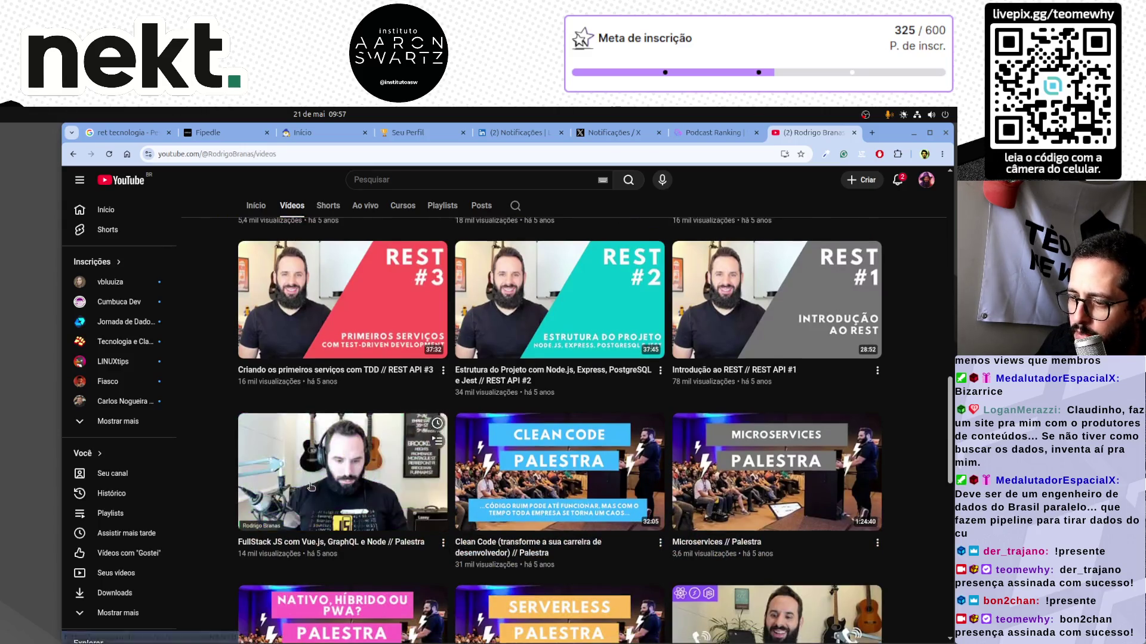
pyautogui.scroll(-6, 313, 447)
pyautogui.scroll(9, 311, 486)
pyautogui.scroll(10, 311, 487)
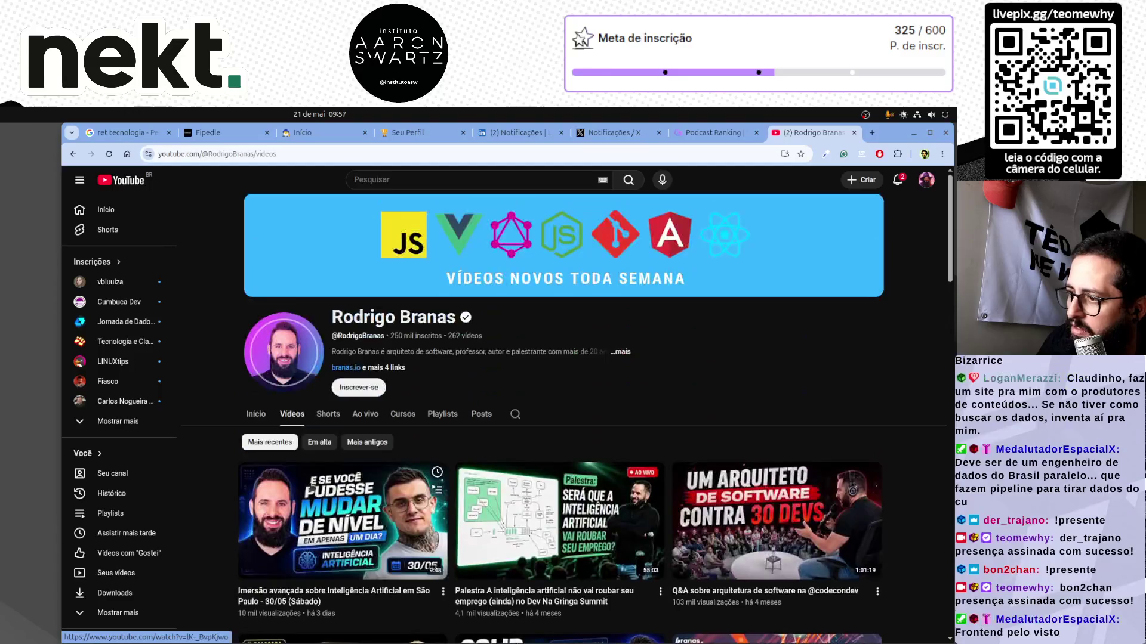
pyautogui.click(263, 417)
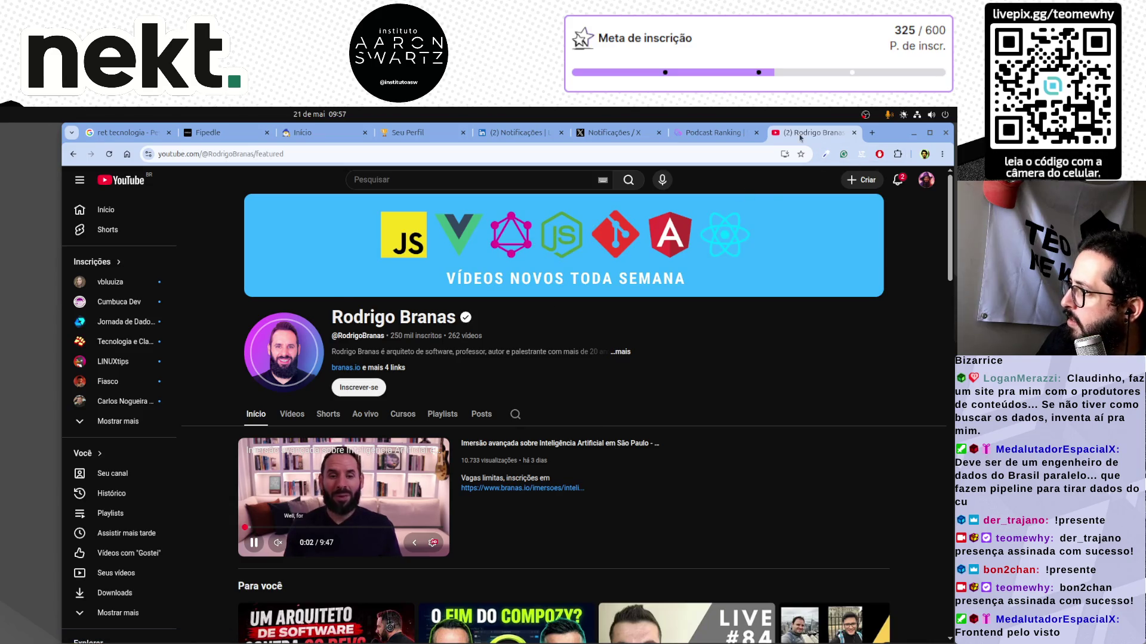
pyautogui.hotkey('ctrl', 'w')
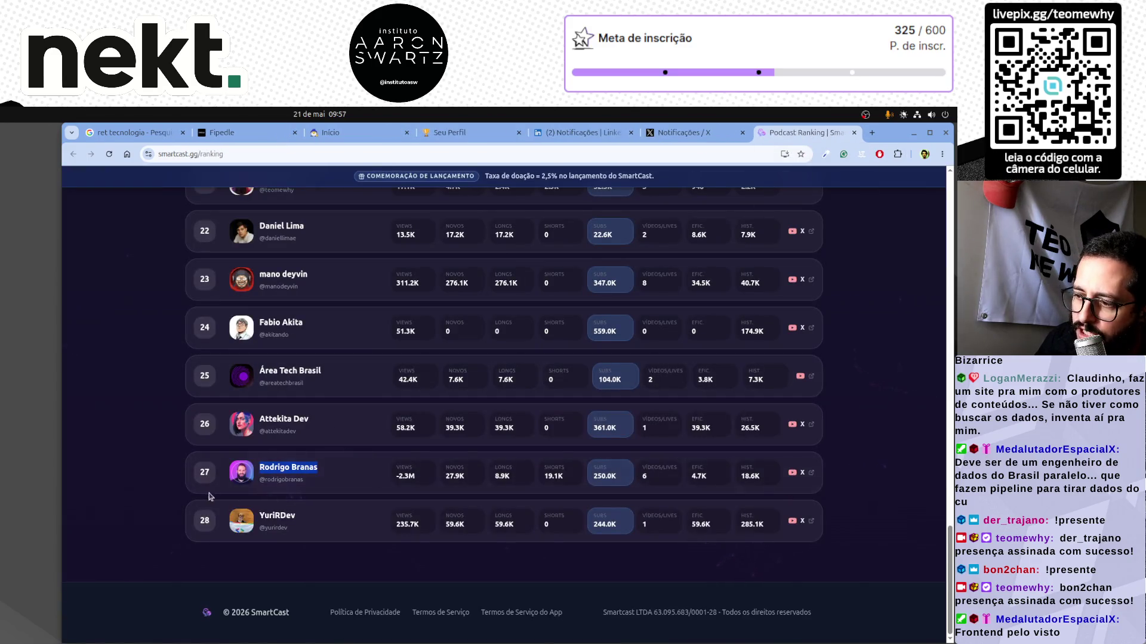
# Step: Scroll back to the top of the Programação ranking and switch it to the 30-day period
pyautogui.click(154, 473)
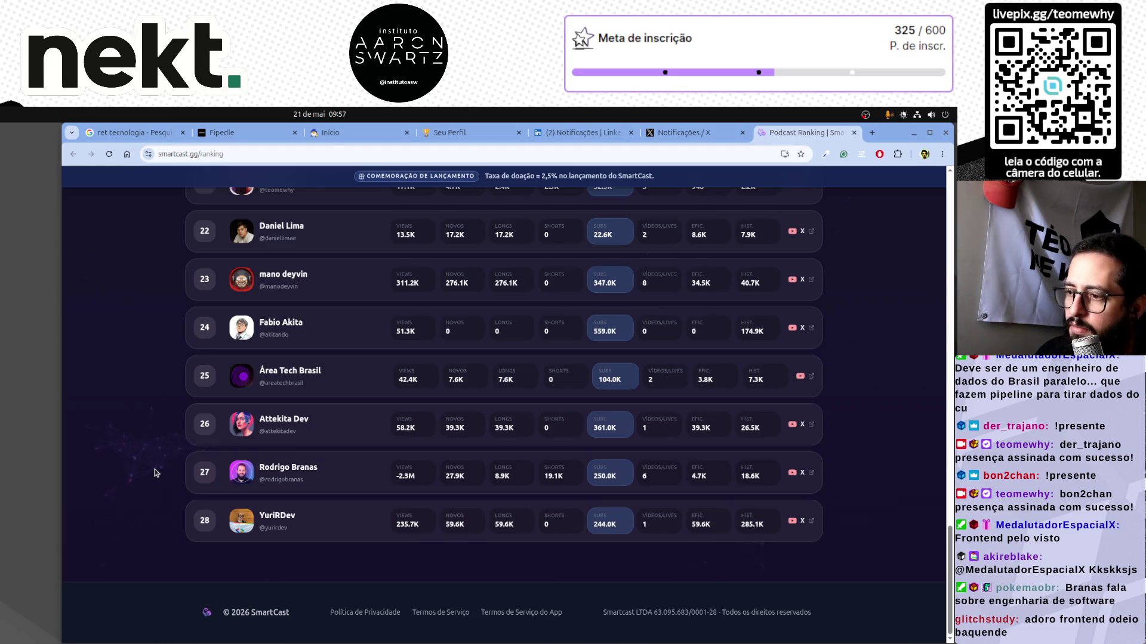
pyautogui.scroll(5, 144, 375)
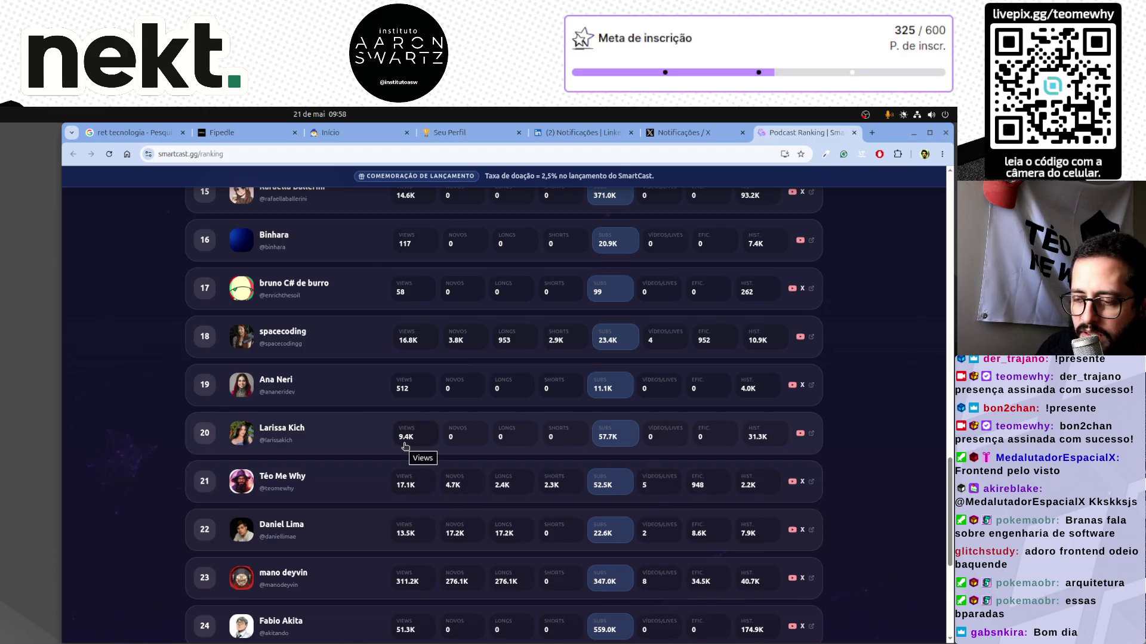
pyautogui.scroll(15, 405, 448)
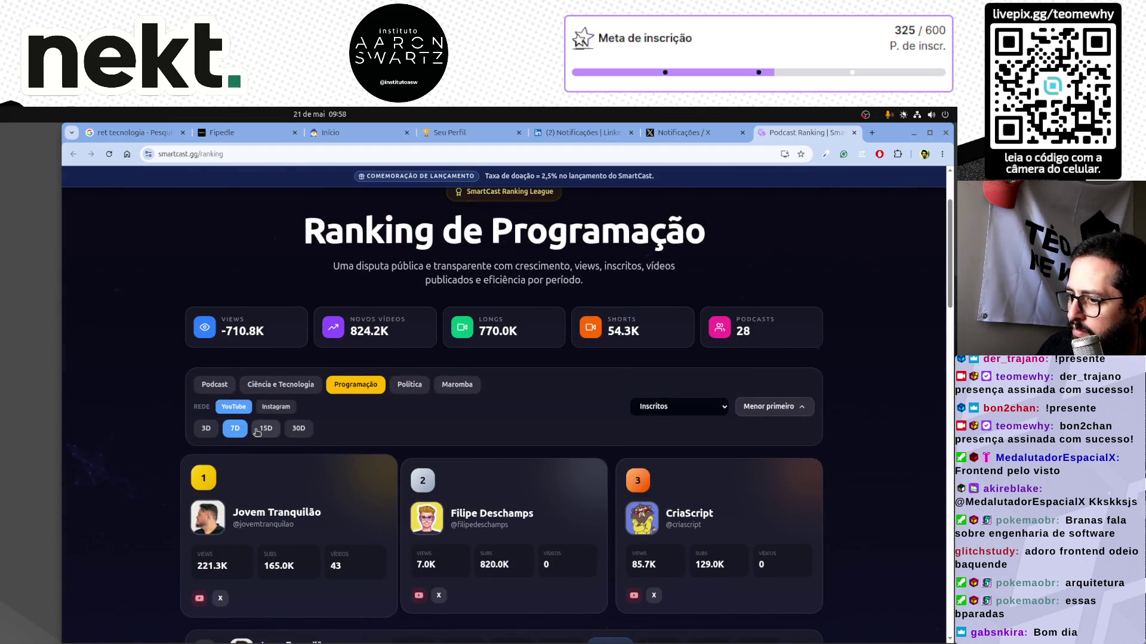
pyautogui.click(298, 428)
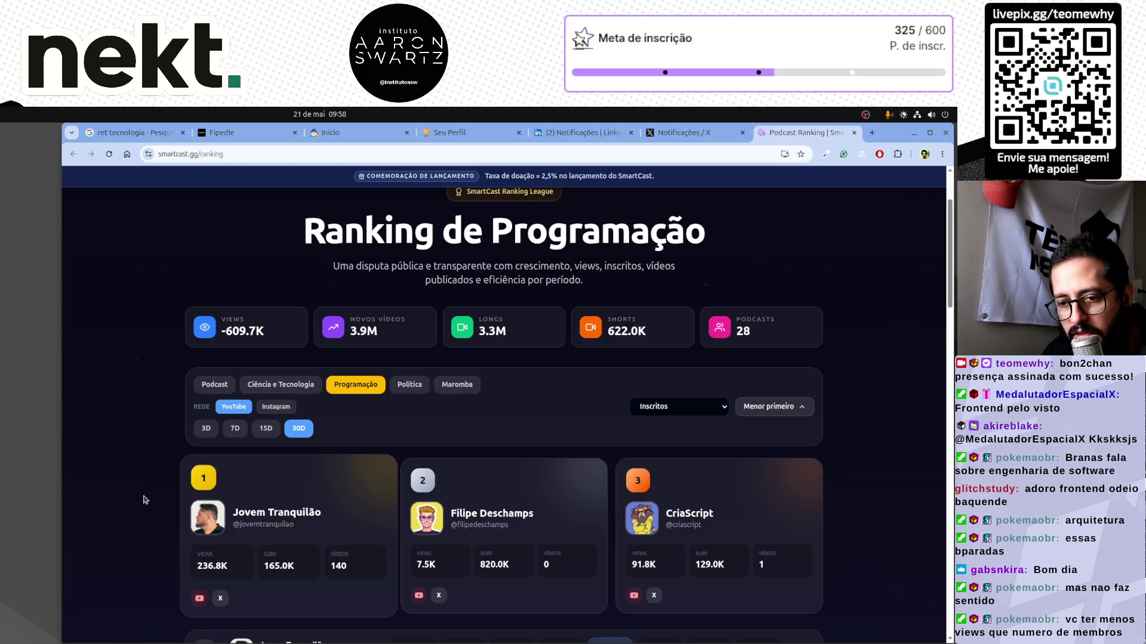
pyautogui.scroll(-5, 144, 500)
pyautogui.scroll(-3, 143, 500)
pyautogui.scroll(-2, 143, 500)
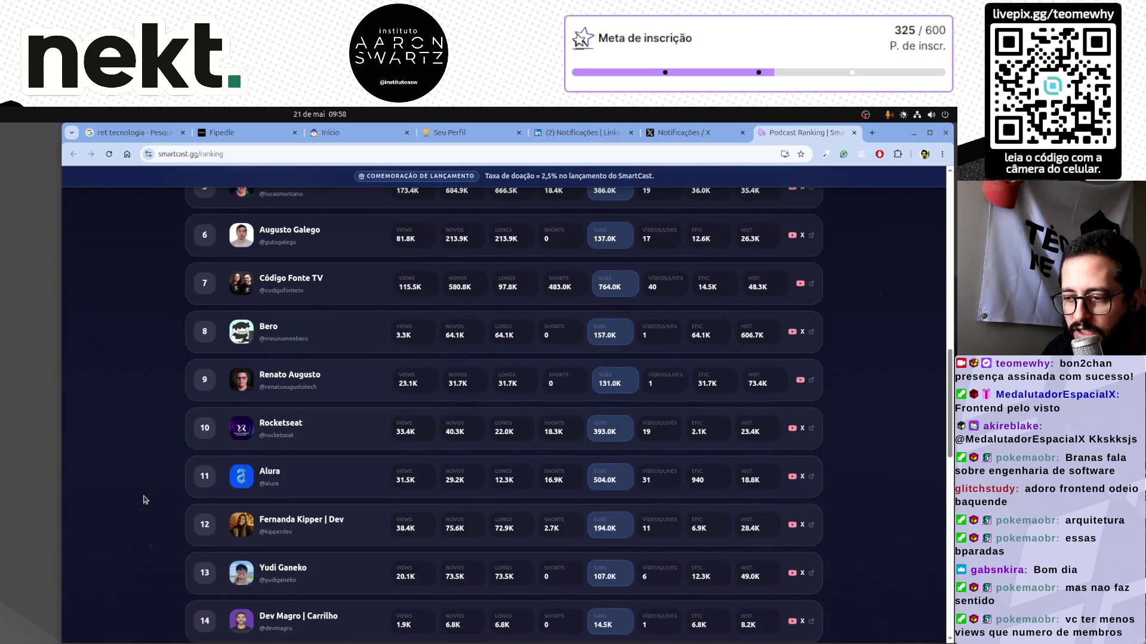
pyautogui.scroll(-3, 143, 500)
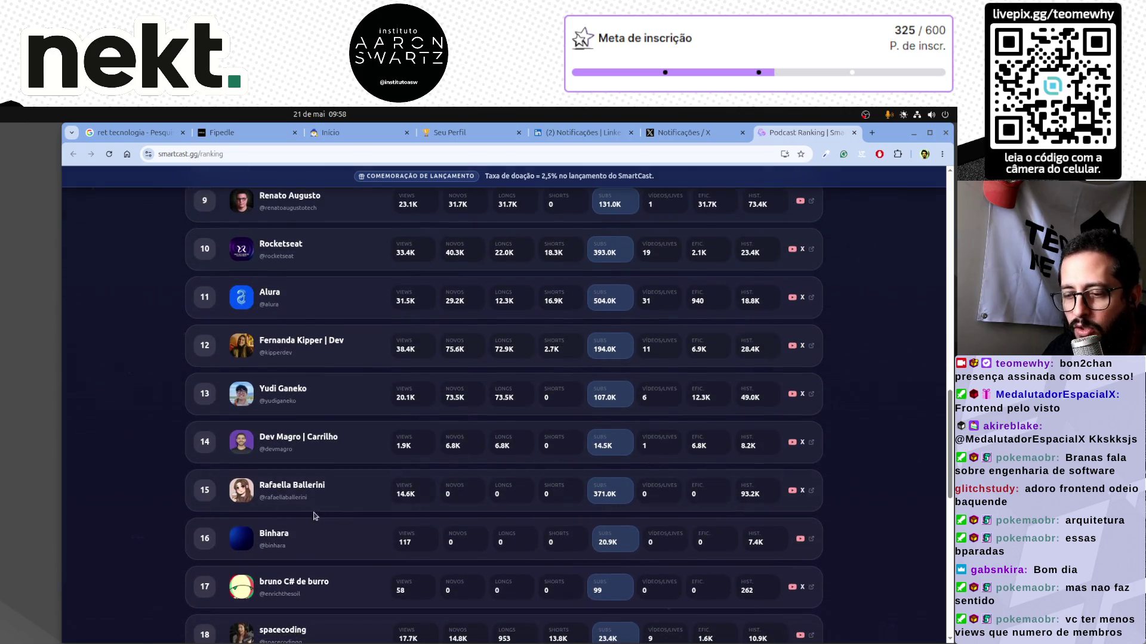
pyautogui.scroll(-1, 151, 543)
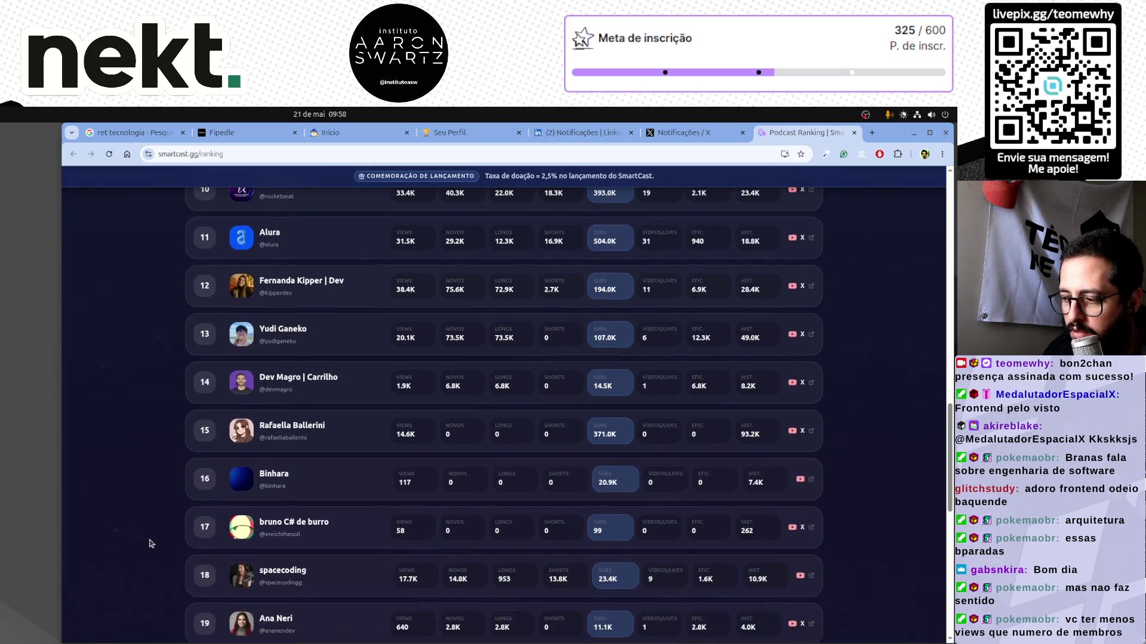
pyautogui.scroll(10, 151, 543)
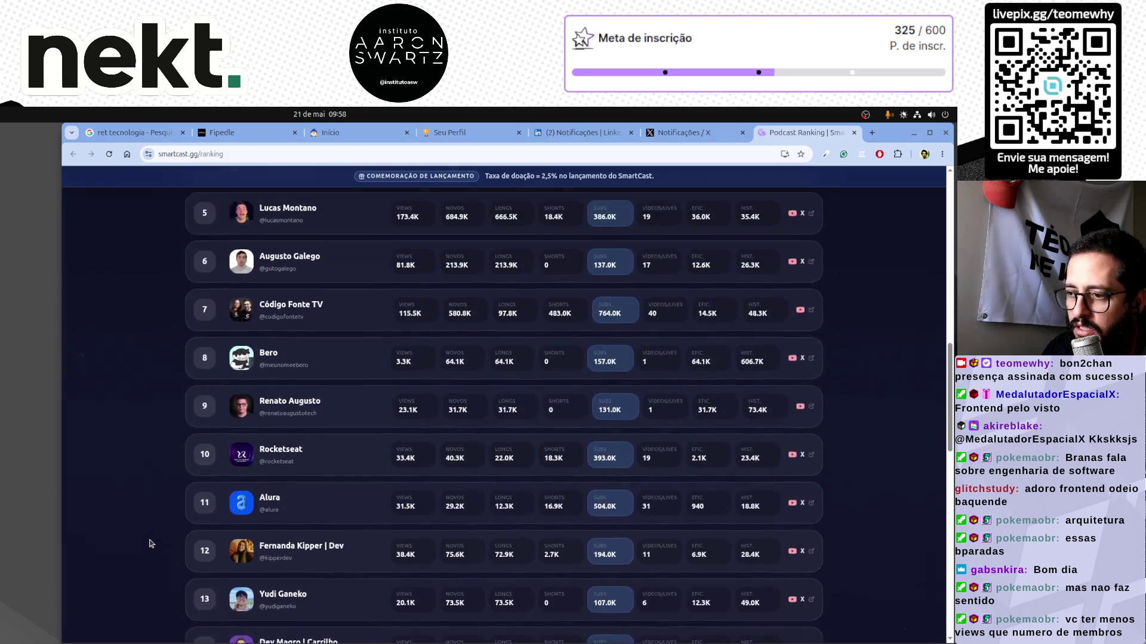
pyautogui.scroll(-18, 151, 544)
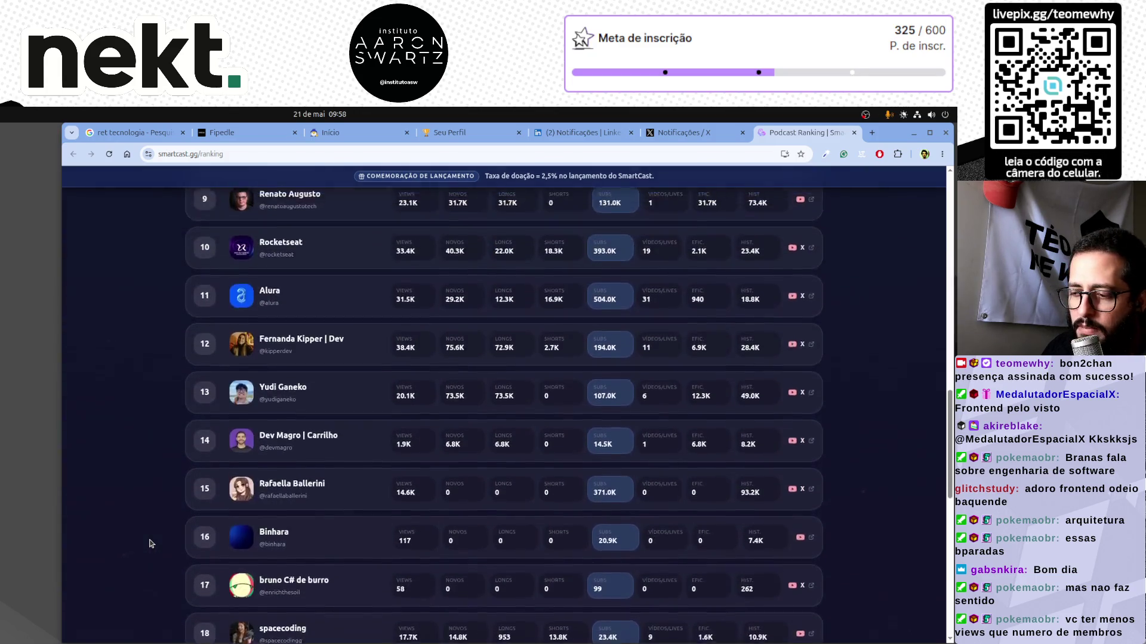
pyautogui.scroll(-3, 151, 543)
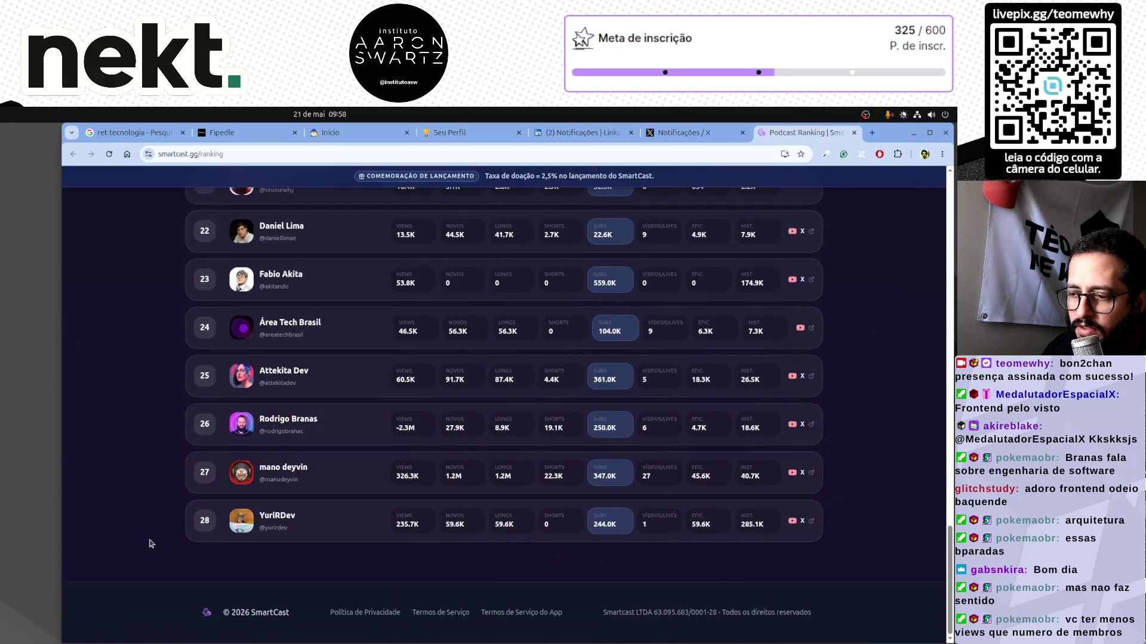
pyautogui.scroll(6, 151, 544)
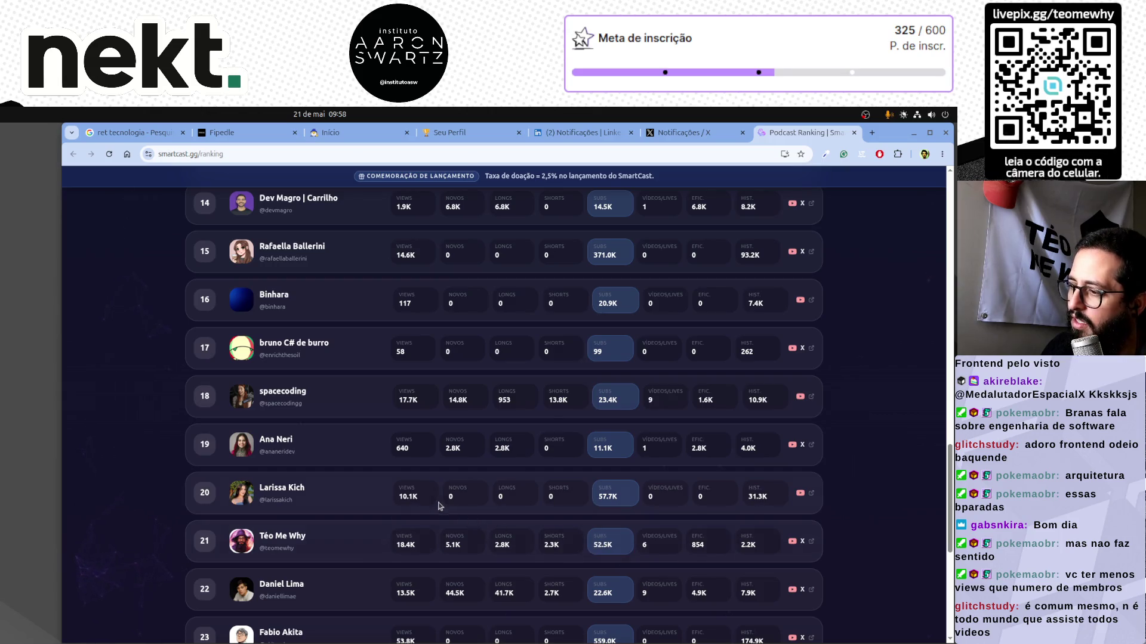
pyautogui.scroll(1, 442, 499)
pyautogui.scroll(1, 442, 498)
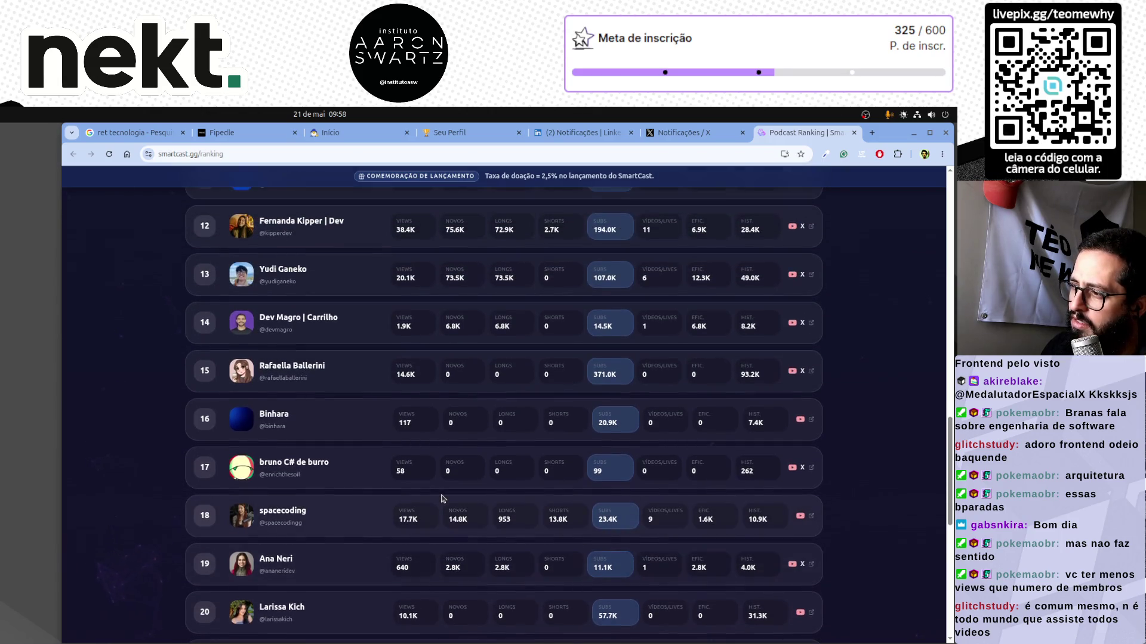
pyautogui.scroll(6, 442, 499)
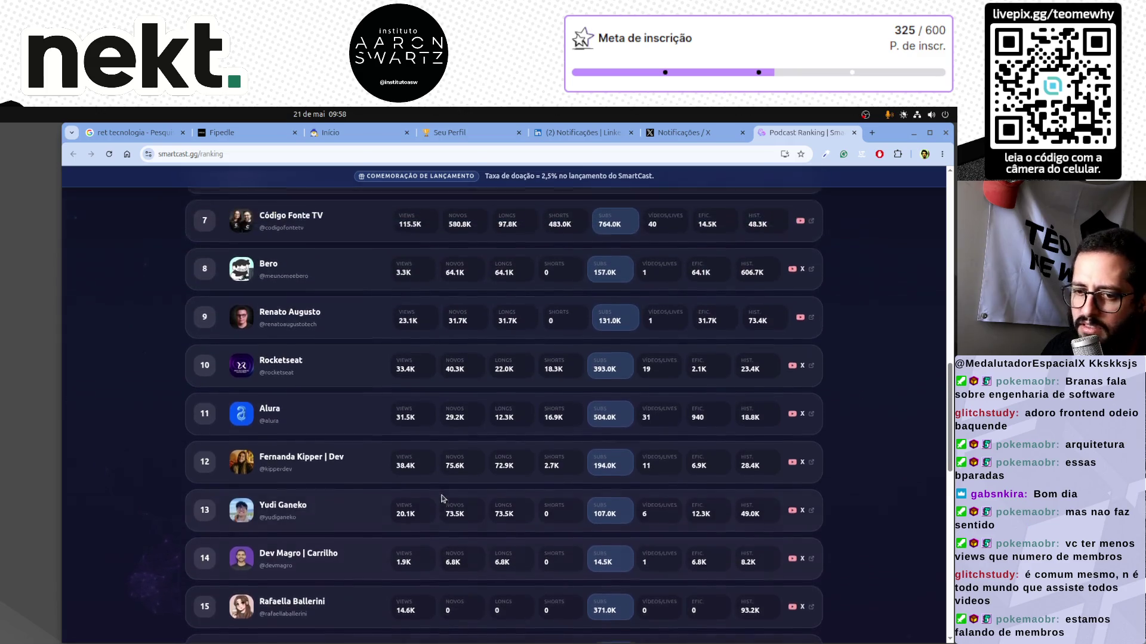
pyautogui.scroll(3, 442, 499)
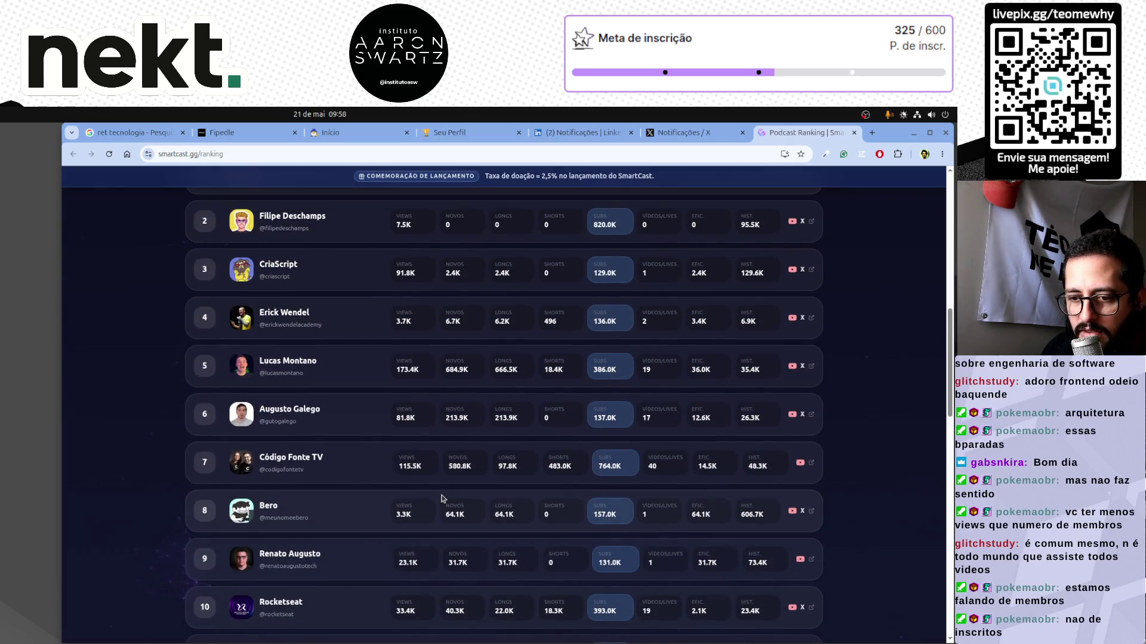
pyautogui.scroll(8, 573, 485)
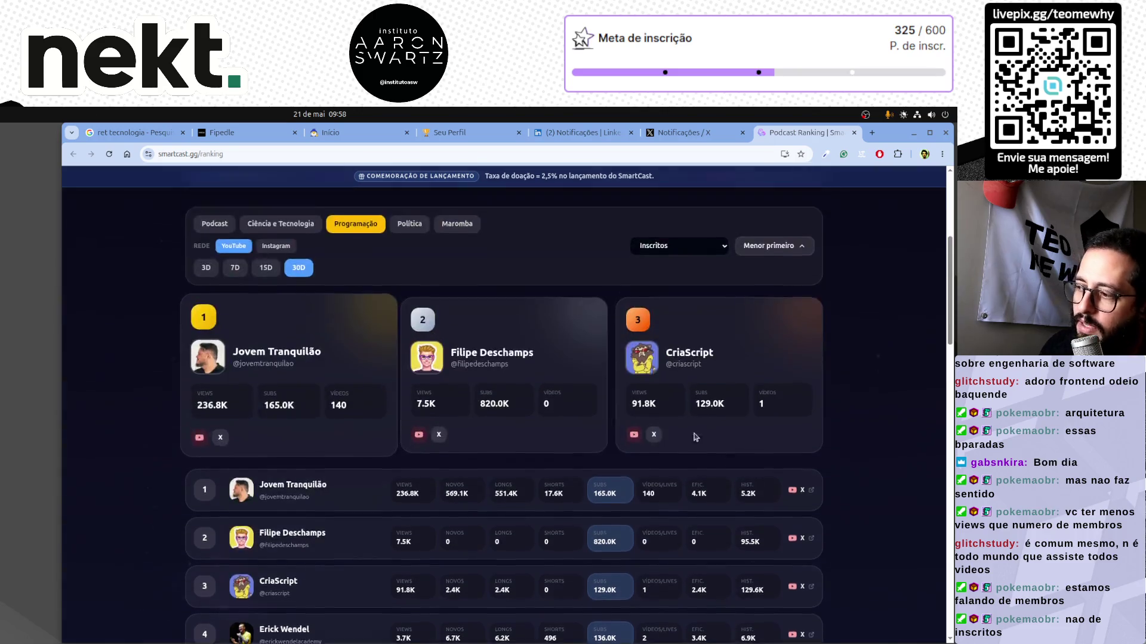
pyautogui.scroll(-2, 615, 494)
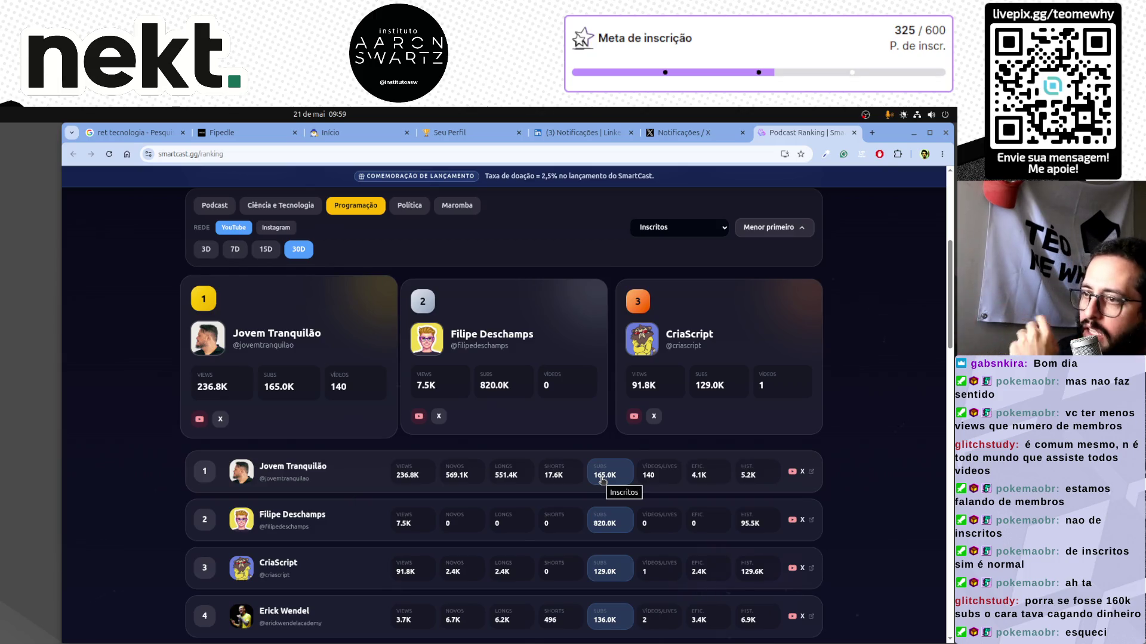
pyautogui.click(582, 133)
pyautogui.click(637, 177)
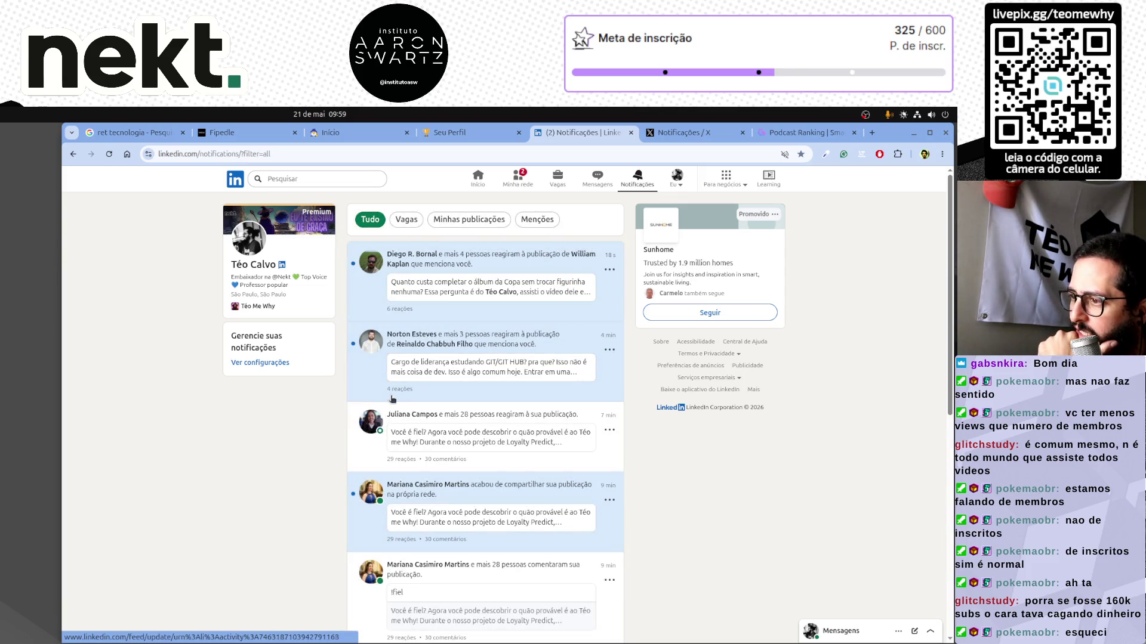
# Step: React with Parabéns to the Git/GitHub leadership post from notifications, then return to the feed
pyautogui.click(361, 382)
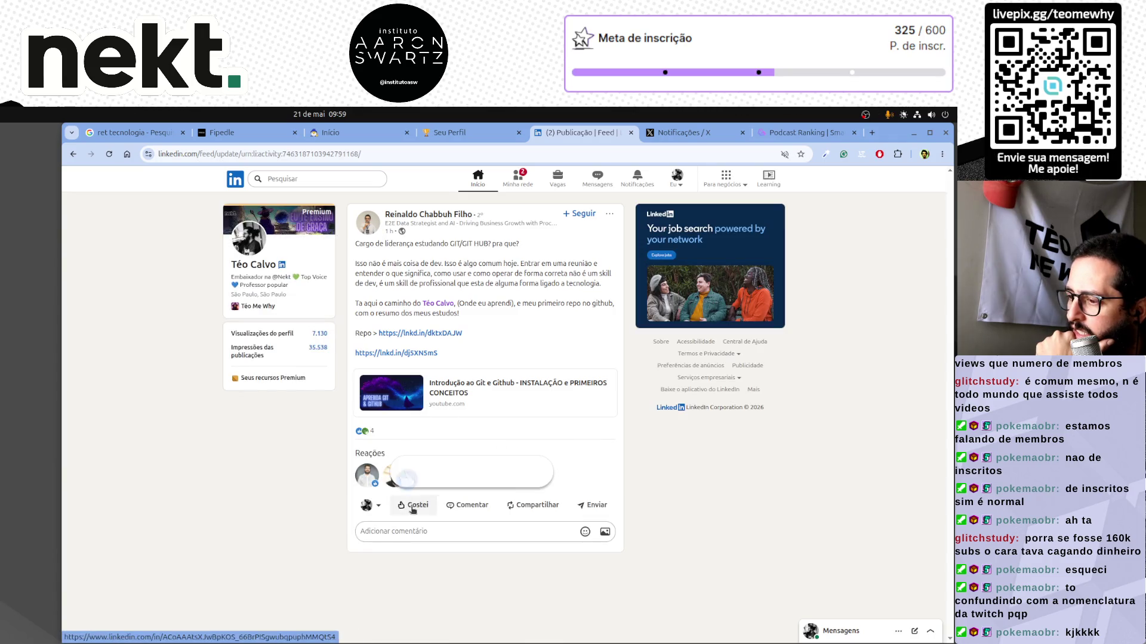
pyautogui.moveTo(415, 505)
pyautogui.click(433, 474)
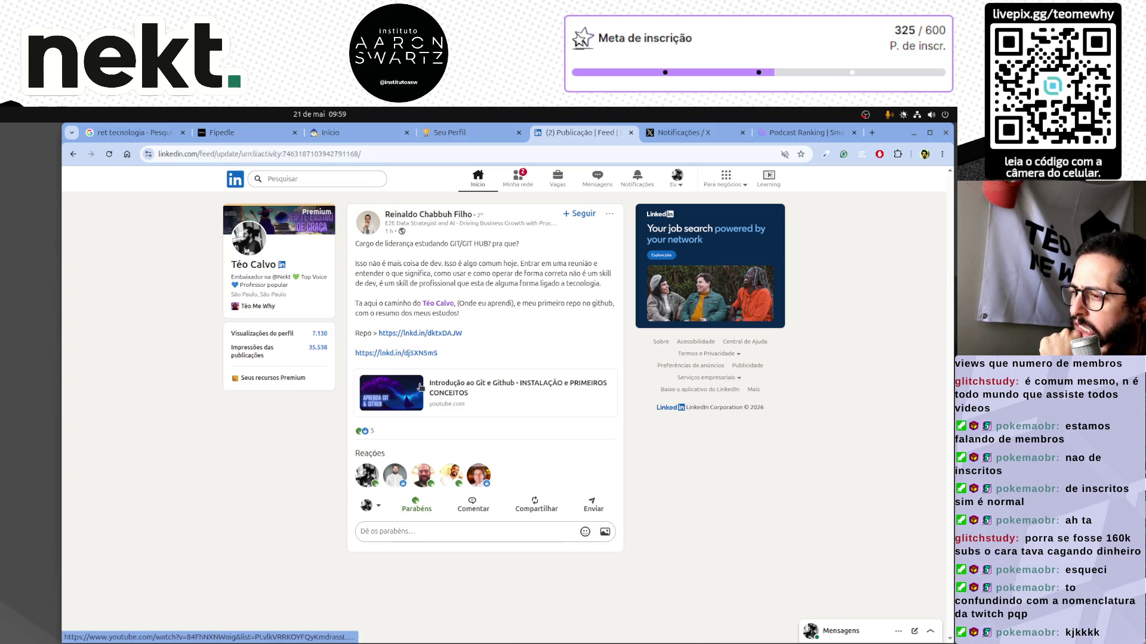
pyautogui.click(232, 187)
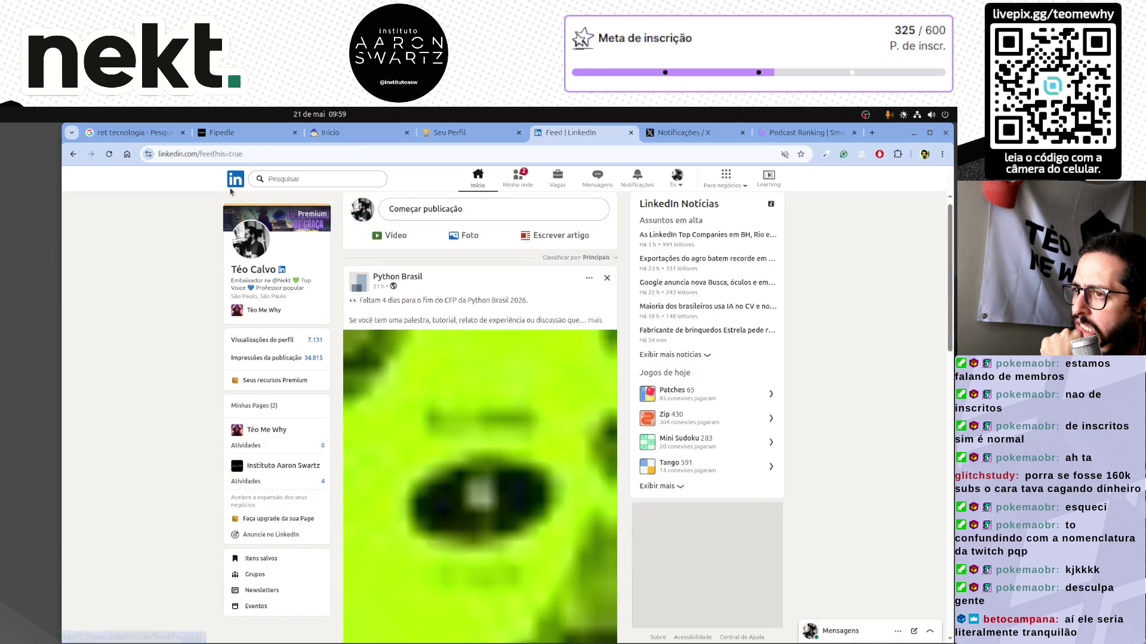
# Step: Accept the top two invitations in Minha rede, return to the feed, then go to X notifications
pyautogui.click(525, 180)
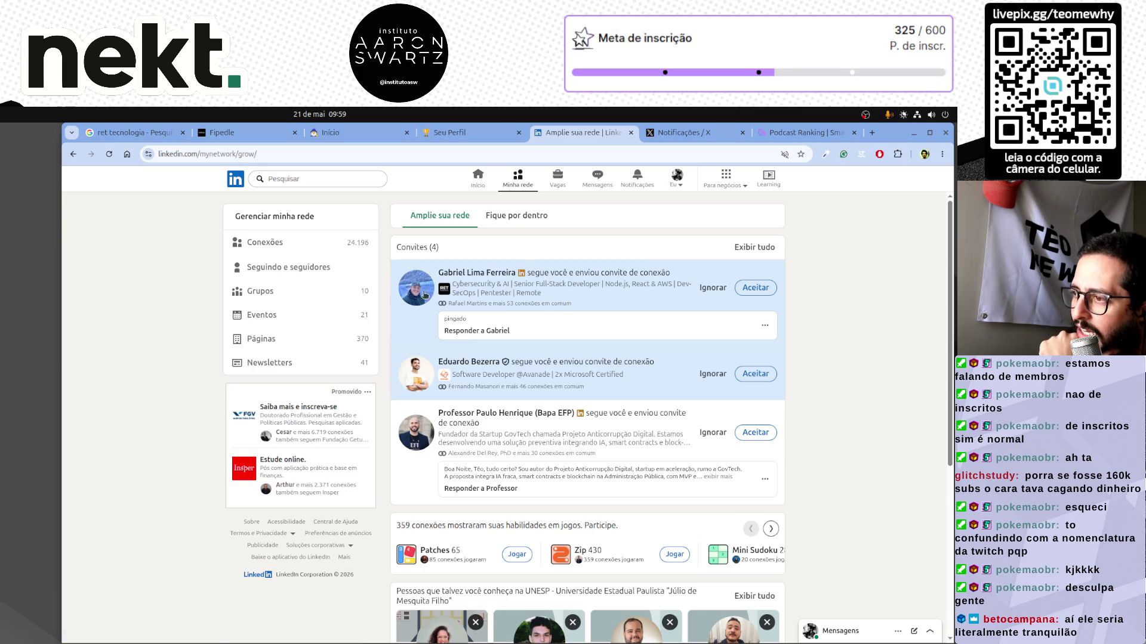
pyautogui.click(757, 375)
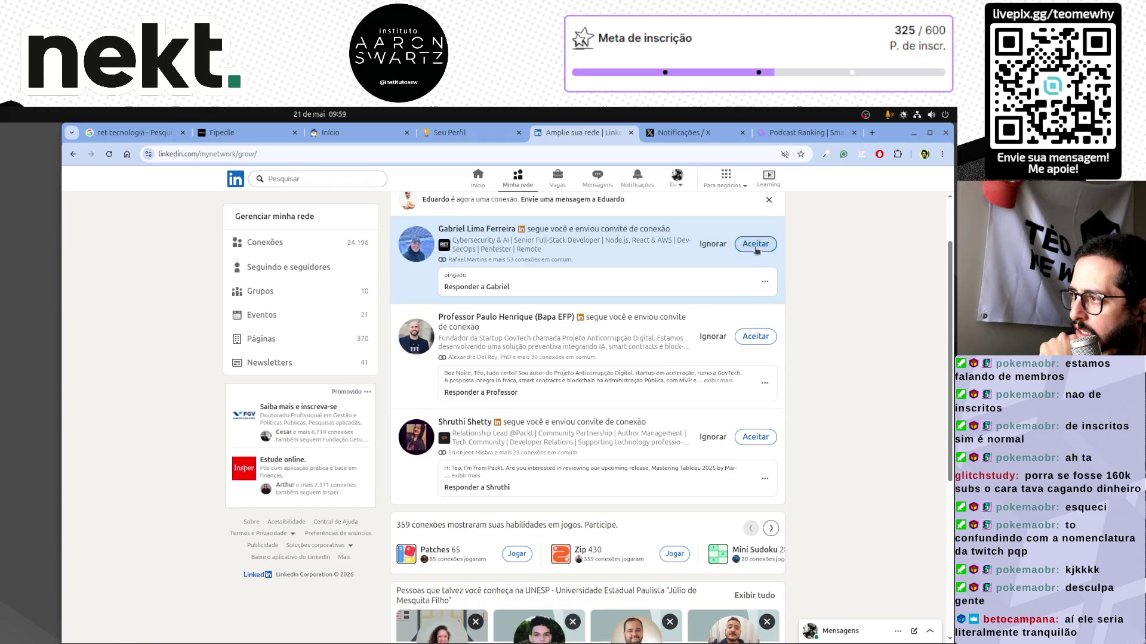
pyautogui.click(755, 244)
pyautogui.click(236, 179)
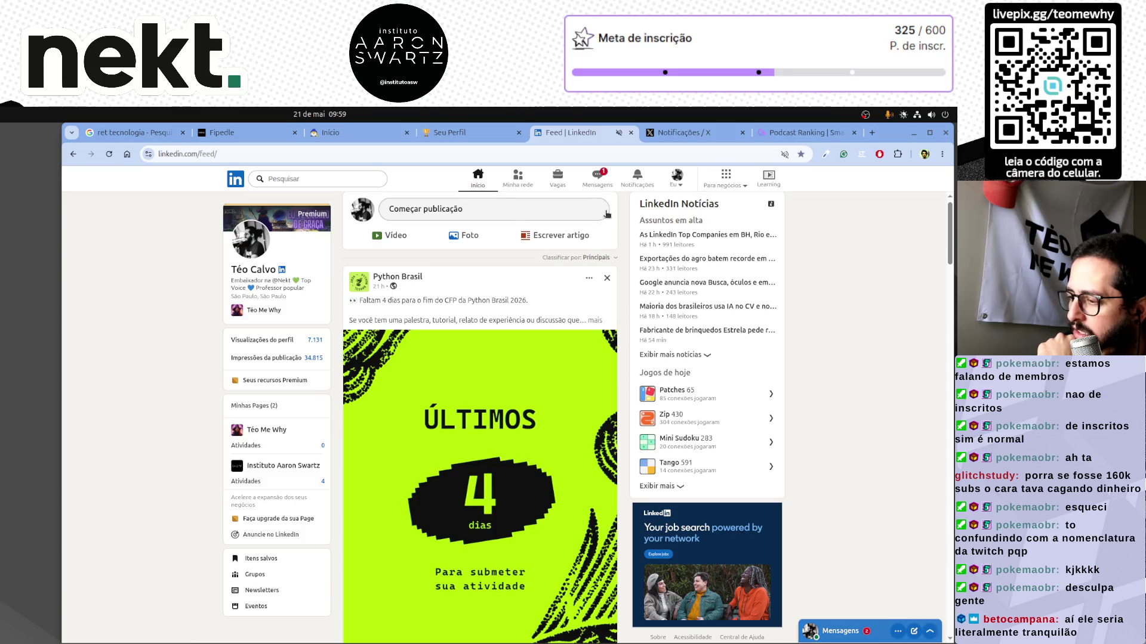
pyautogui.click(716, 134)
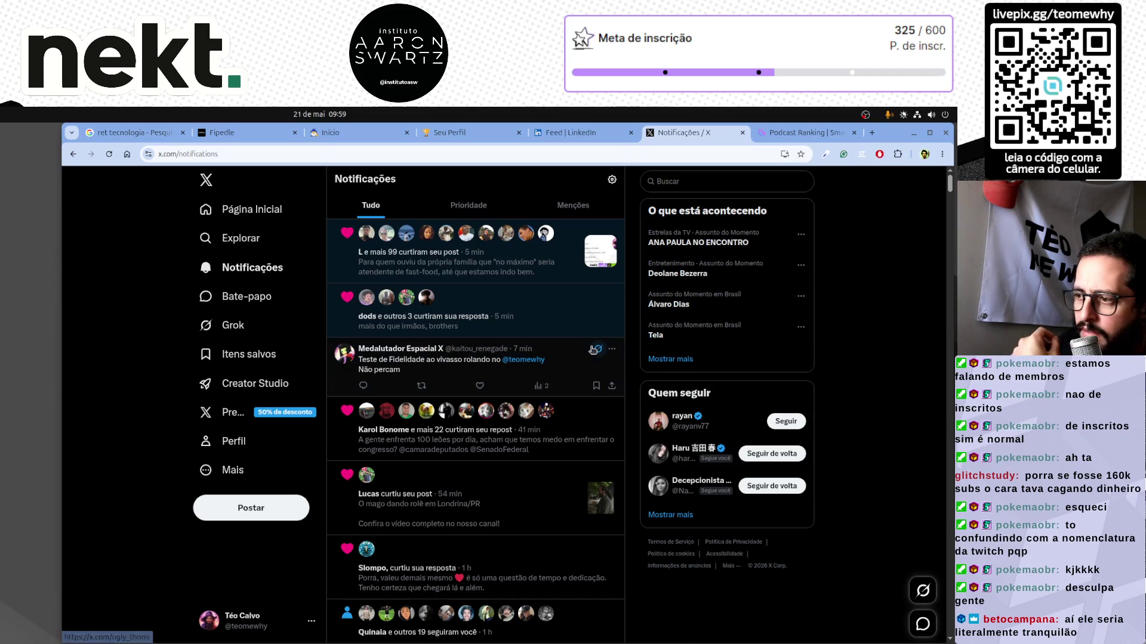
# Step: Like the 'Teste de Fidelidade' mention in X notifications and open the Página Inicial feed
pyautogui.click(479, 387)
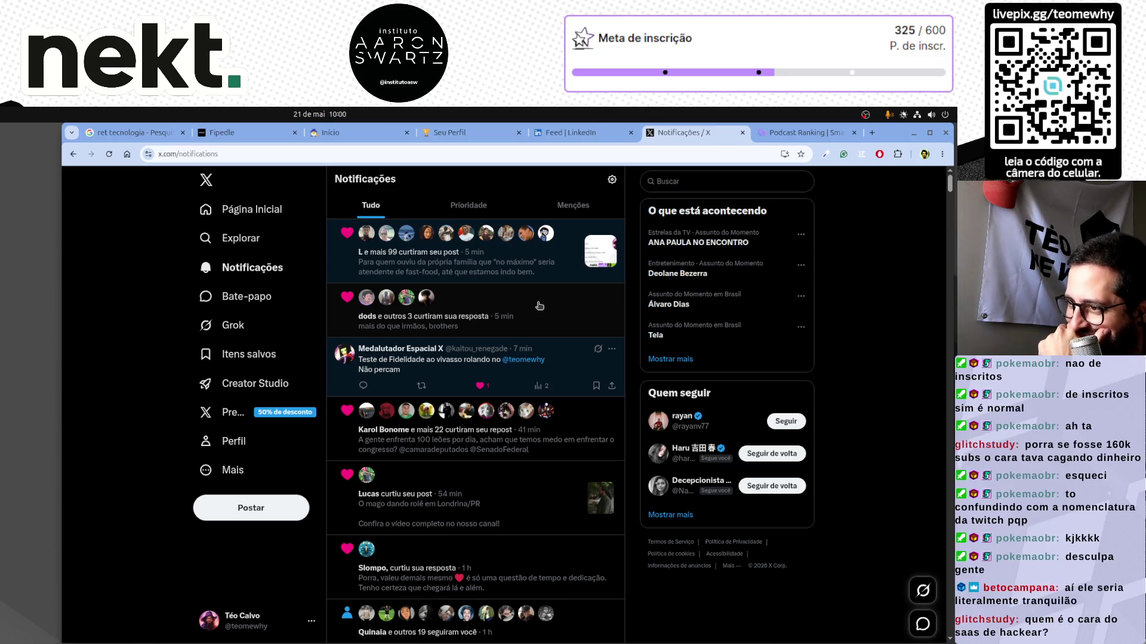
pyautogui.scroll(-5, 537, 373)
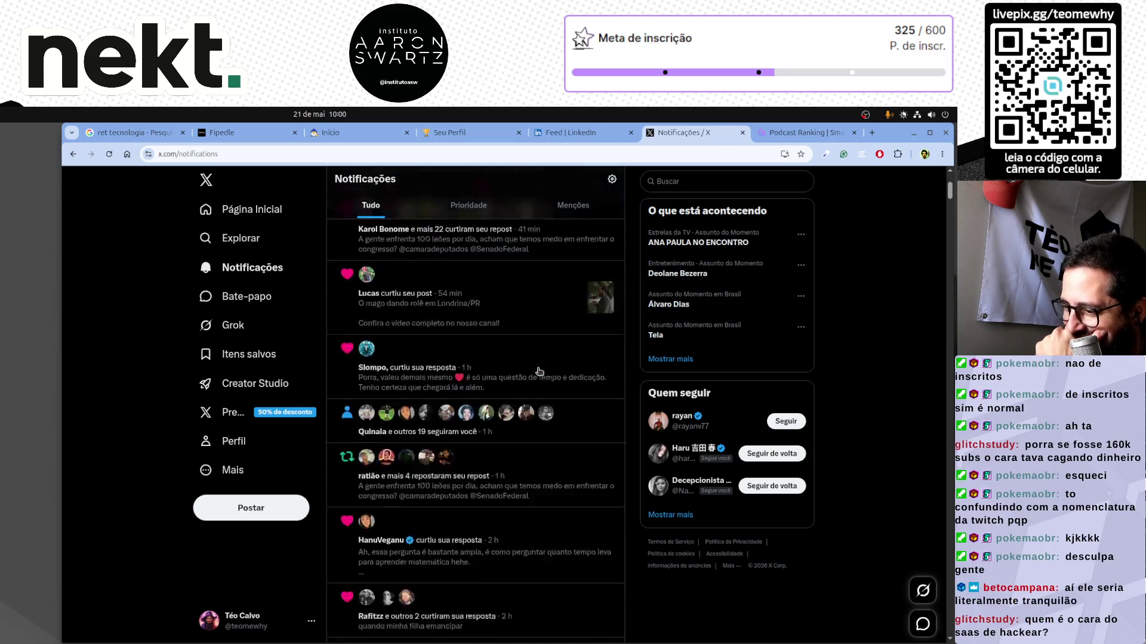
pyautogui.scroll(5, 539, 371)
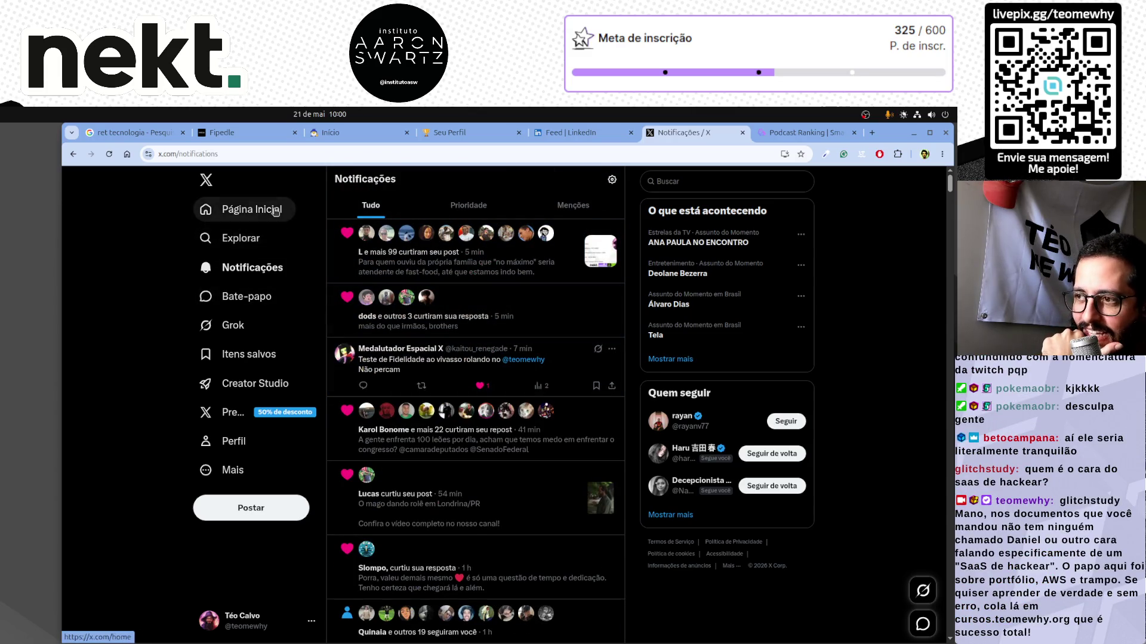
pyautogui.click(222, 207)
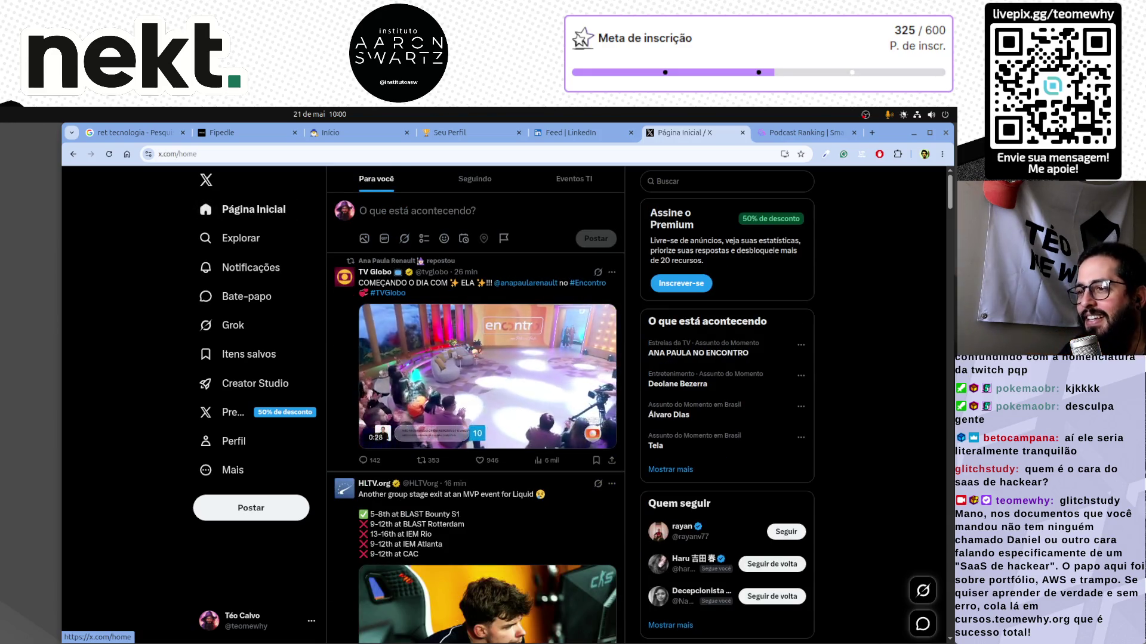